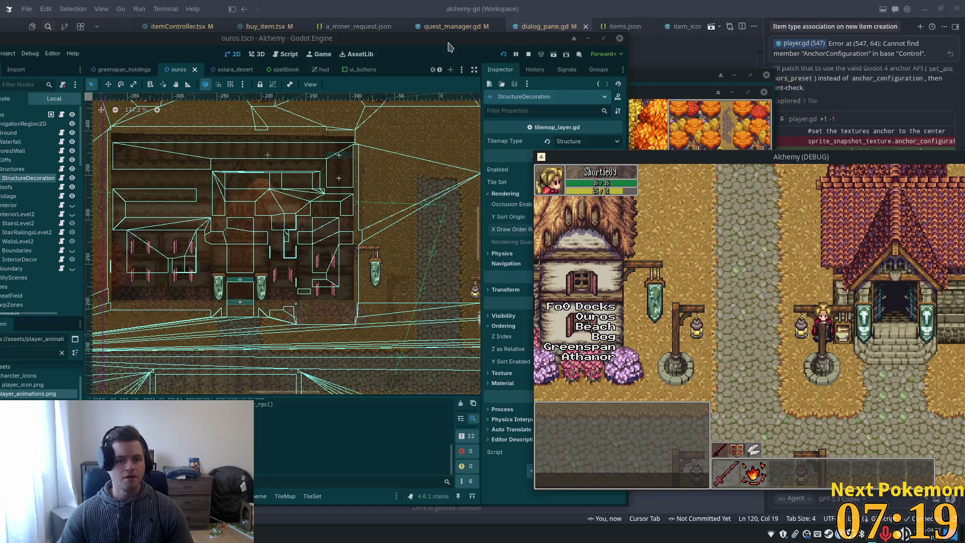
# Zoom the canvas onto the lamp posts by the town entrance and shift the editor window right
pyautogui.scroll(-5, 416, 270)
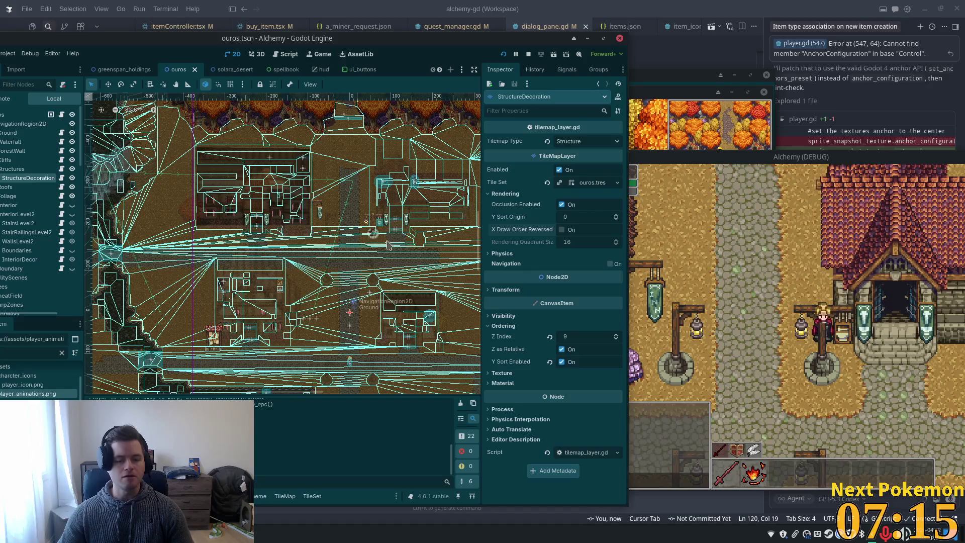
pyautogui.scroll(4, 390, 242)
pyautogui.scroll(8, 390, 243)
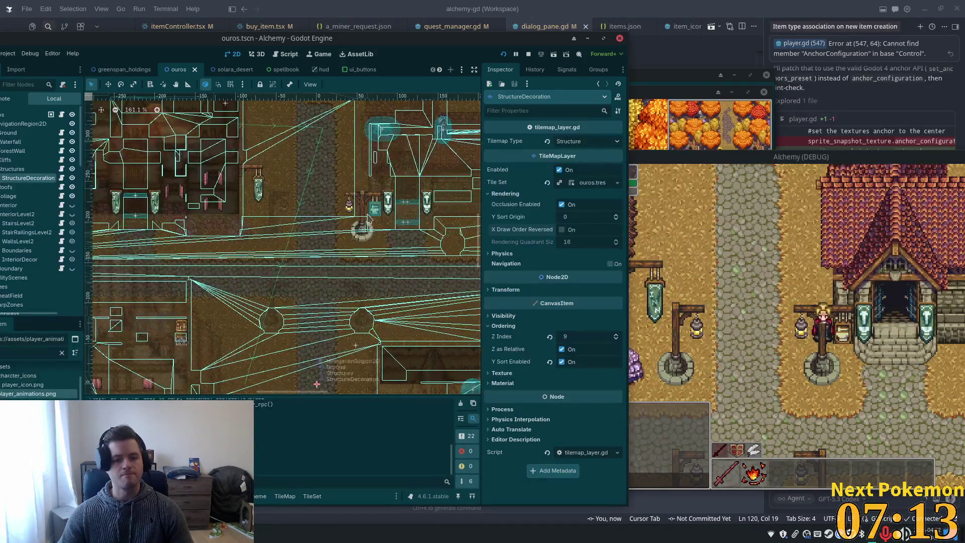
pyautogui.moveTo(354, 44); pyautogui.dragTo(426, 44)
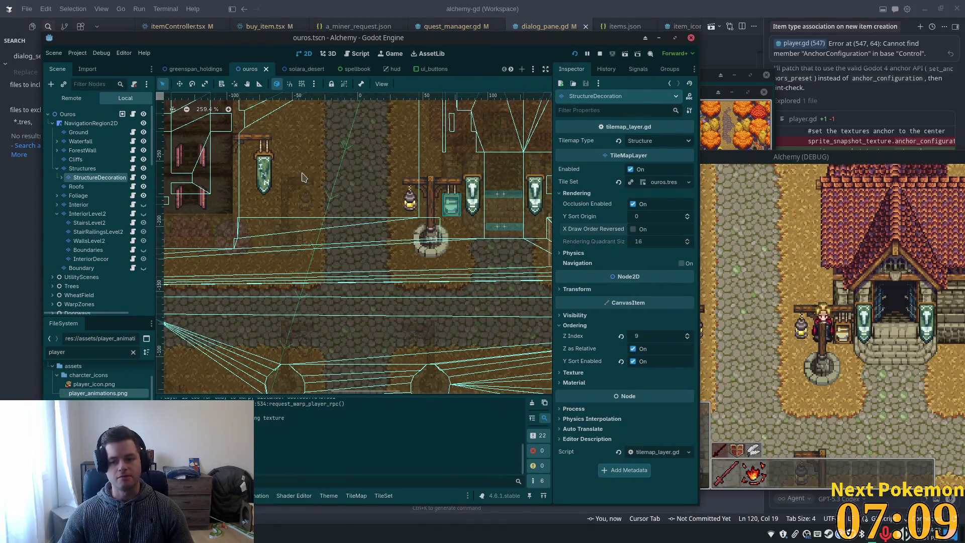
# Bring the game forward, then return to the editor and select the StructureDecoration layer
pyautogui.click(739, 248)
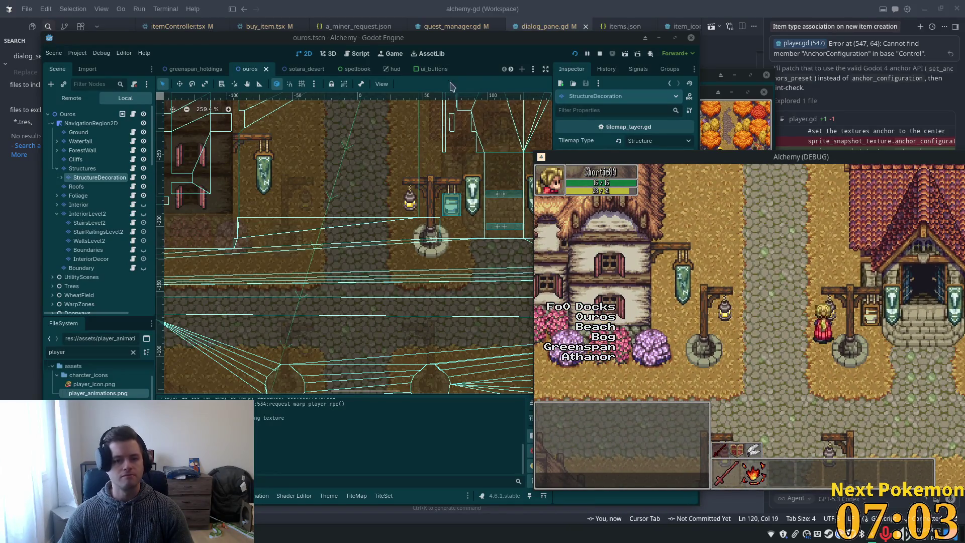
pyautogui.click(463, 63)
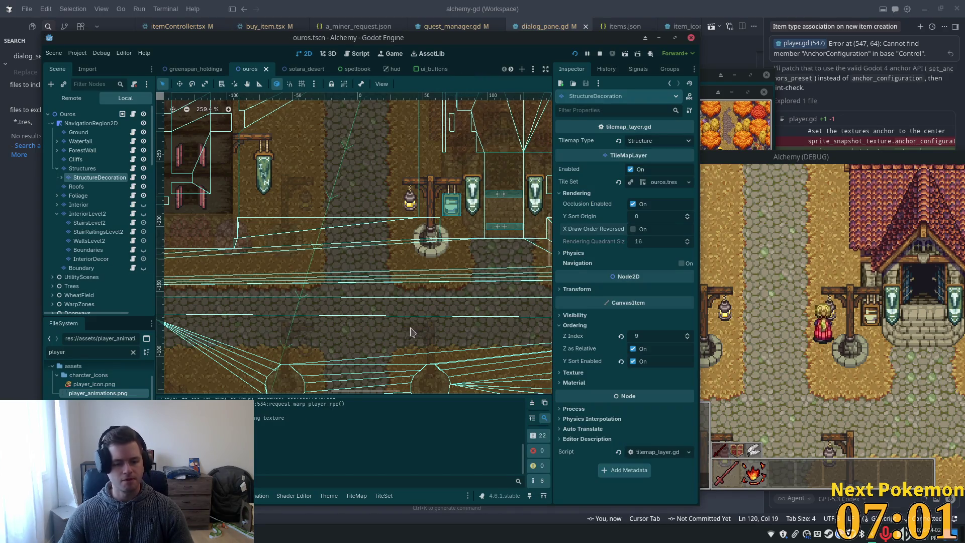
pyautogui.click(98, 177)
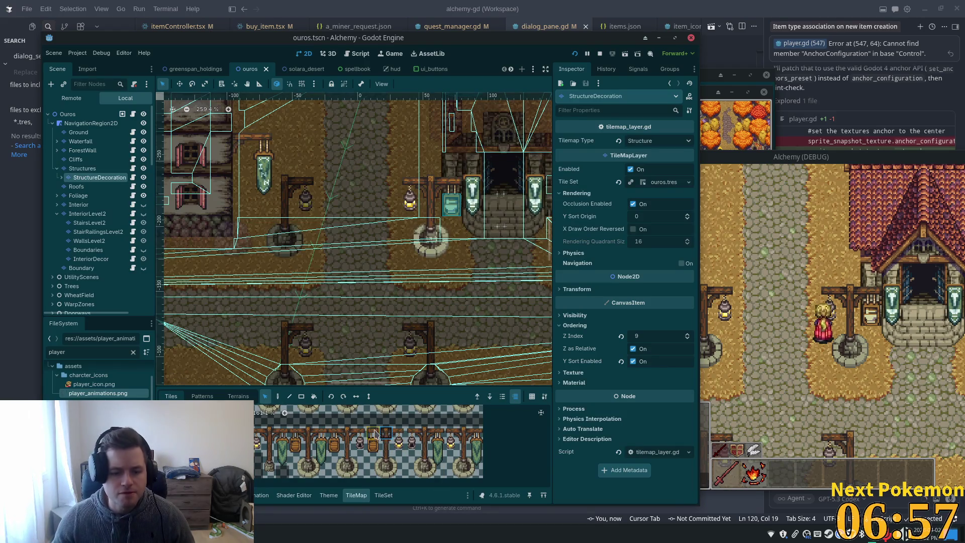
# Select a 2x2 block of decoration tiles in the StructureDecoration TileSet atlas
pyautogui.click(384, 495)
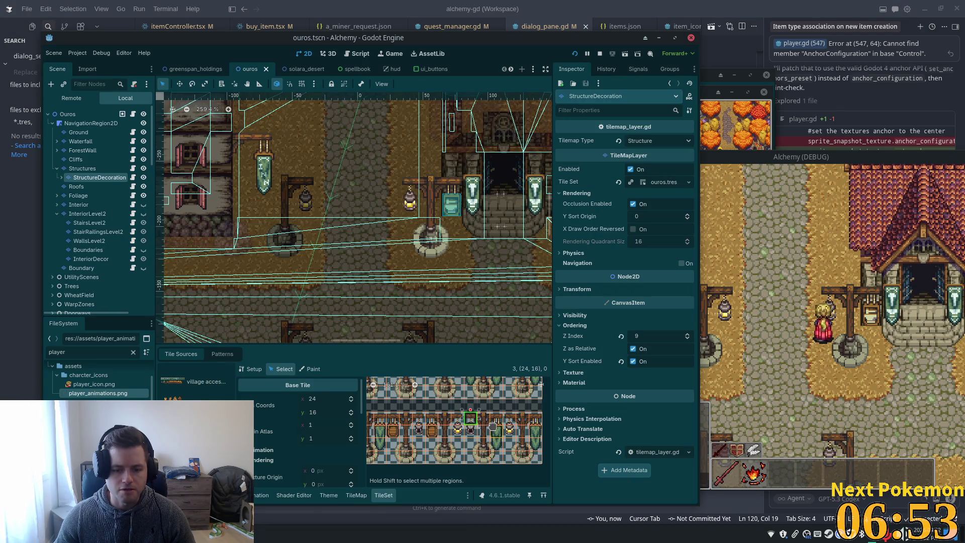
pyautogui.click(463, 413)
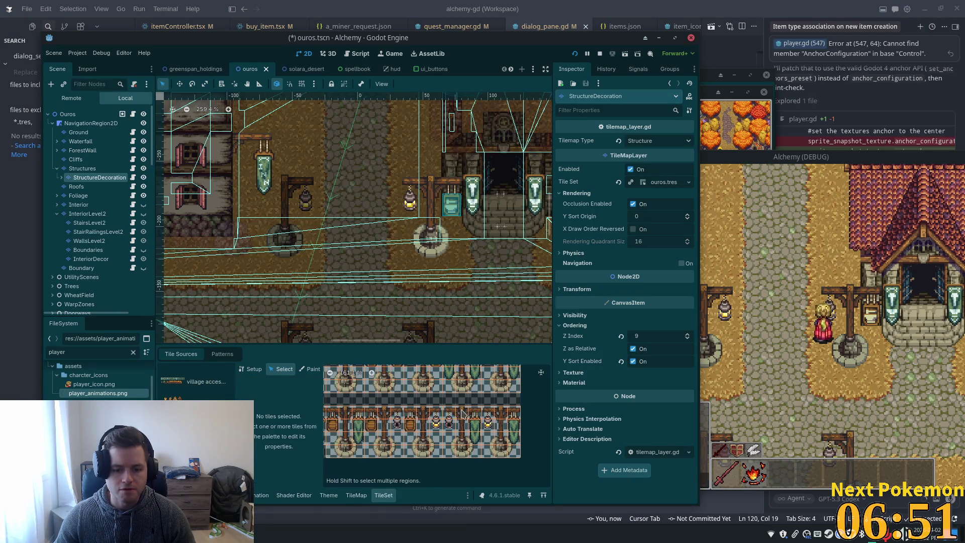
pyautogui.click(804, 400)
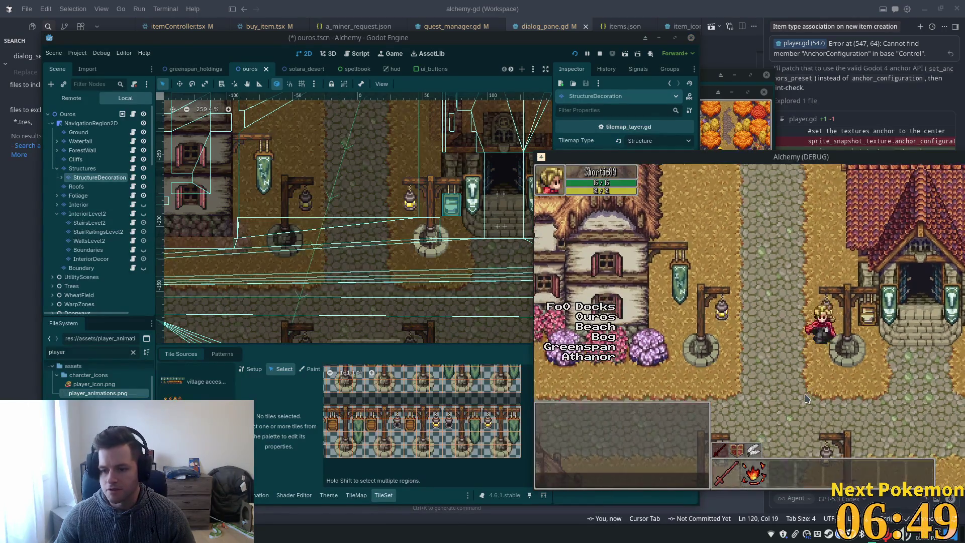
pyautogui.click(444, 411)
pyautogui.moveTo(474, 421); pyautogui.dragTo(476, 427)
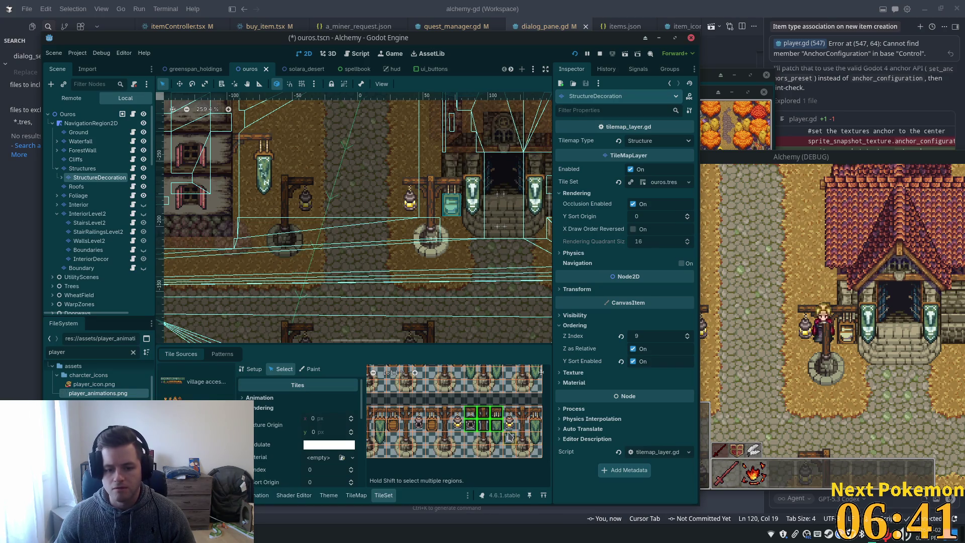
pyautogui.scroll(-2, 508, 436)
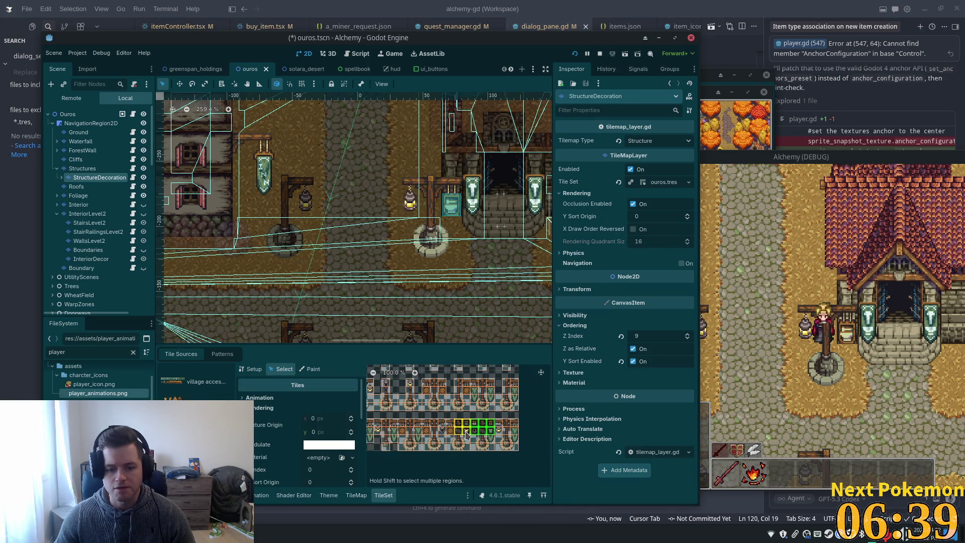
pyautogui.scroll(3, 466, 446)
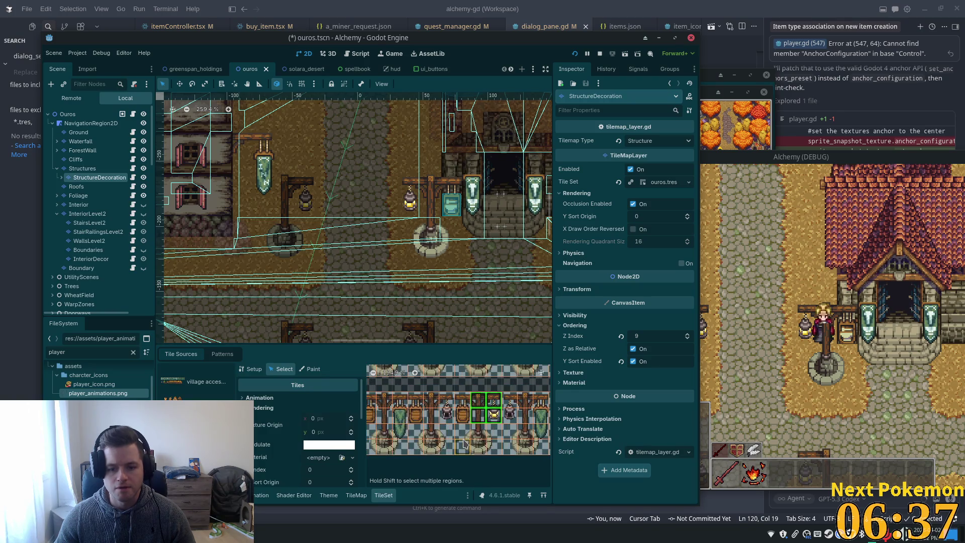
pyautogui.moveTo(460, 401); pyautogui.dragTo(483, 419)
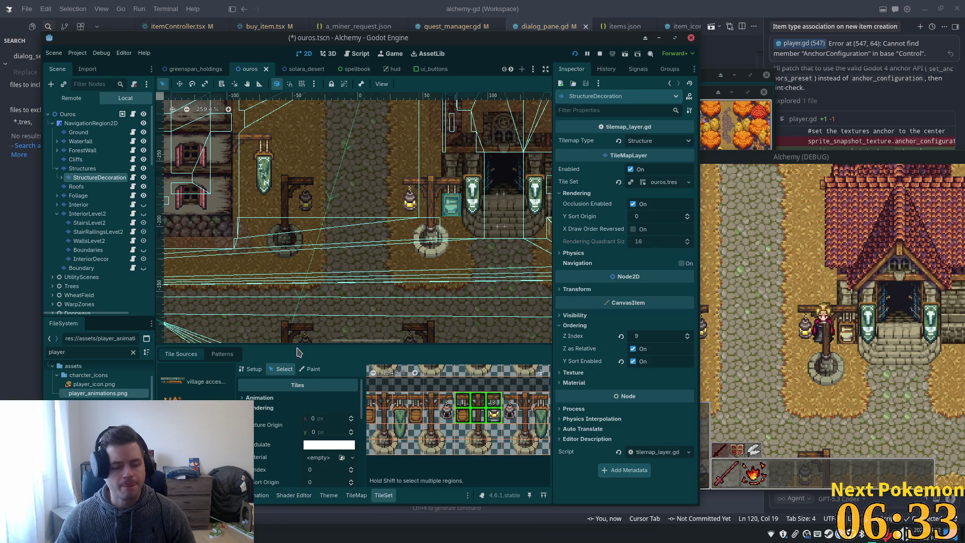
# Set the selected tiles' Z Index to 1, save the scene and relaunch the game
pyautogui.click(329, 471)
pyautogui.write('1')
pyautogui.press('Return')
pyautogui.hotkey('ctrl', 's')
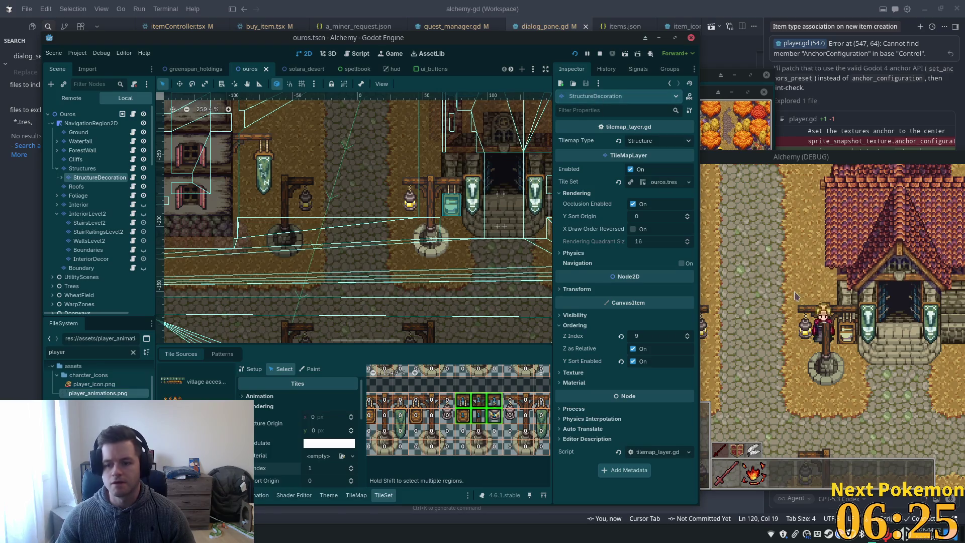
pyautogui.click(575, 53)
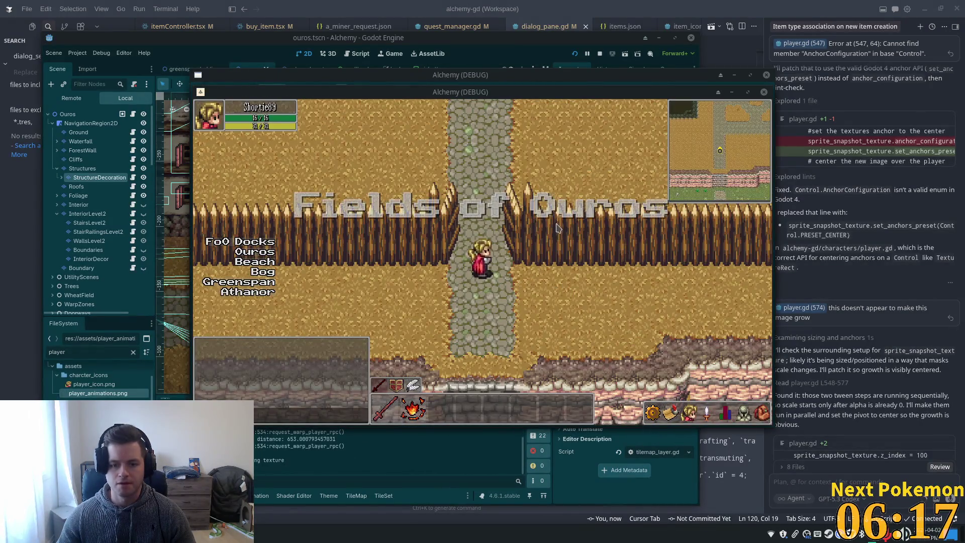
# Walk north into town to the red-roofed building, then west and south past the lamp posts
pyautogui.press('w')
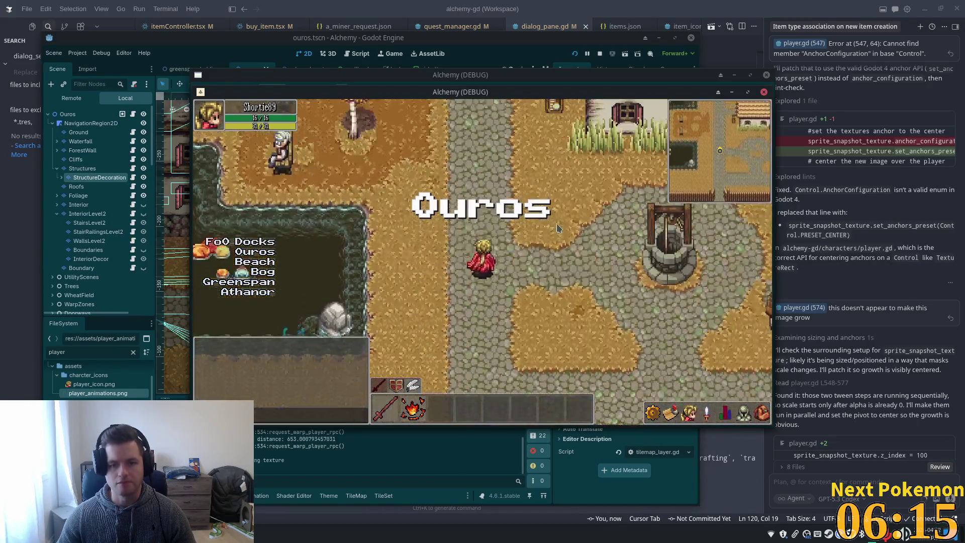
pyautogui.press('w')
pyautogui.press('w')
pyautogui.press('w')
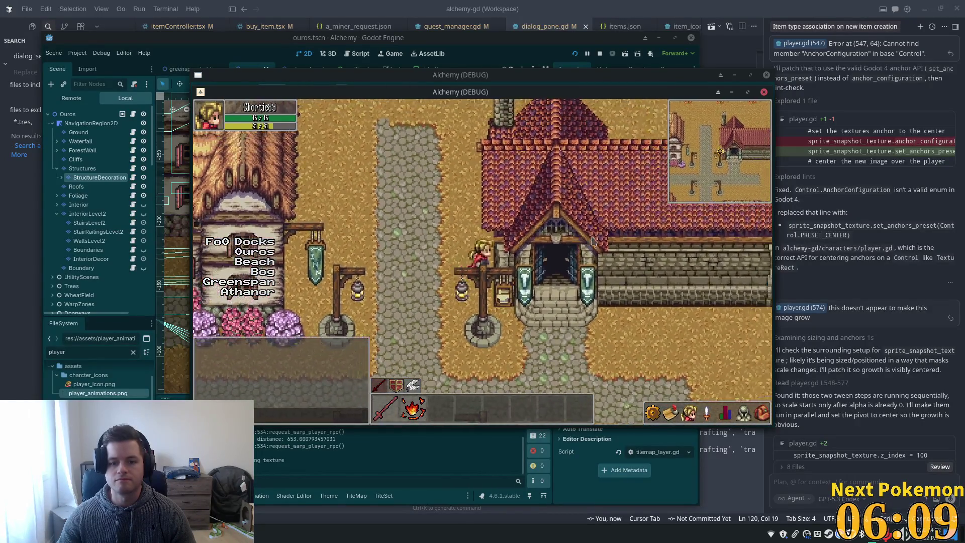
pyautogui.press('w')
pyautogui.press('a')
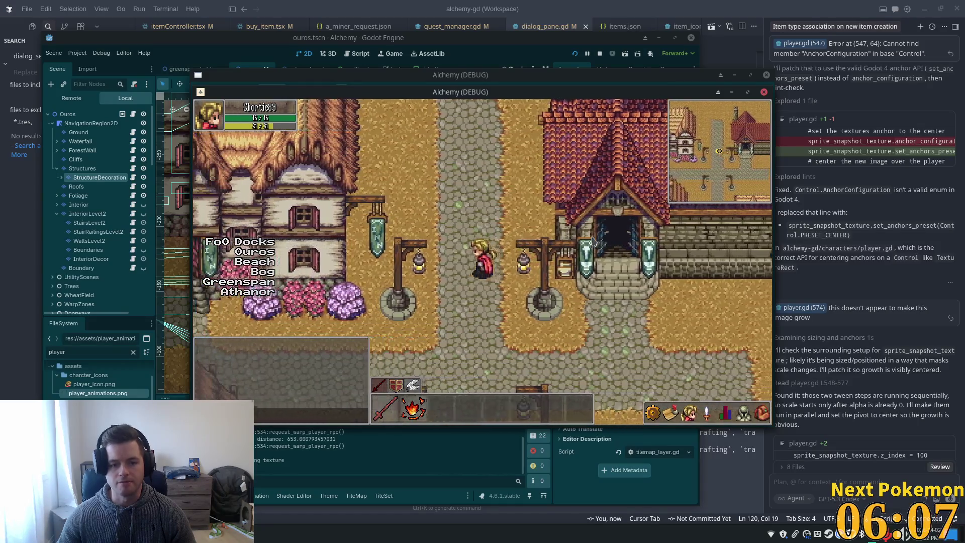
pyautogui.press('s')
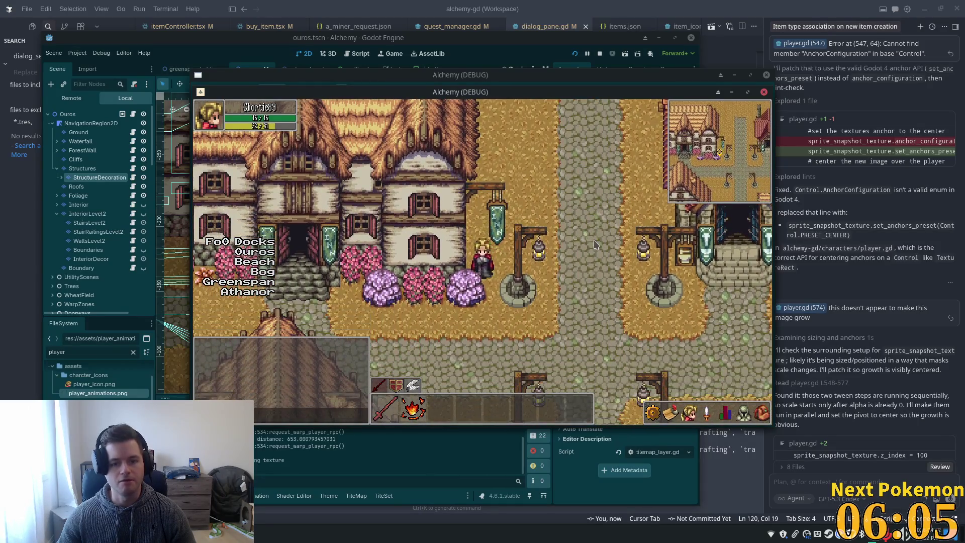
pyautogui.moveTo(600, 4)
pyautogui.mouseDown()
pyautogui.moveTo(650, 34)
pyautogui.moveTo(600, 4)
pyautogui.mouseUp()
pyautogui.hotkey('alt', 'Tab')
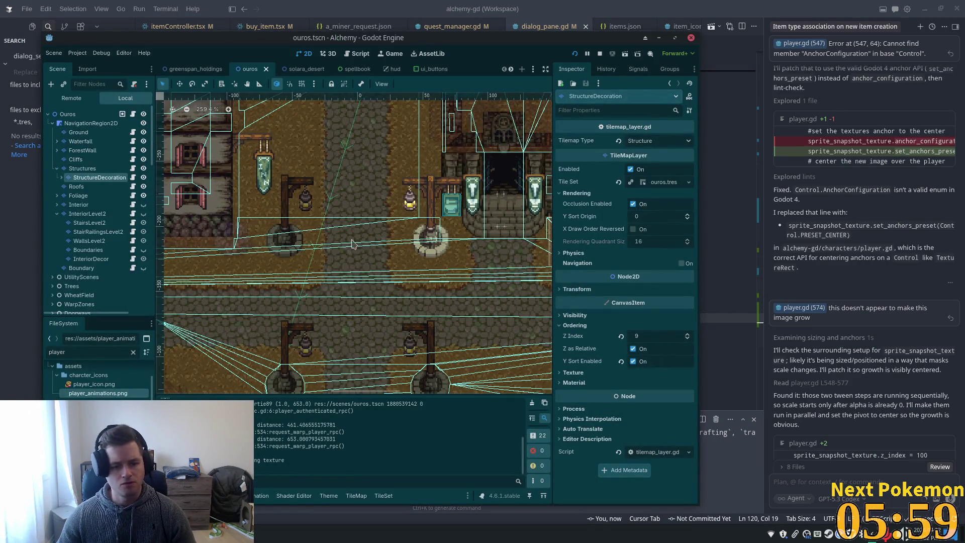
# Switch the StructureDecoration tile palette to the crate and barrel tile sheet
pyautogui.click(95, 177)
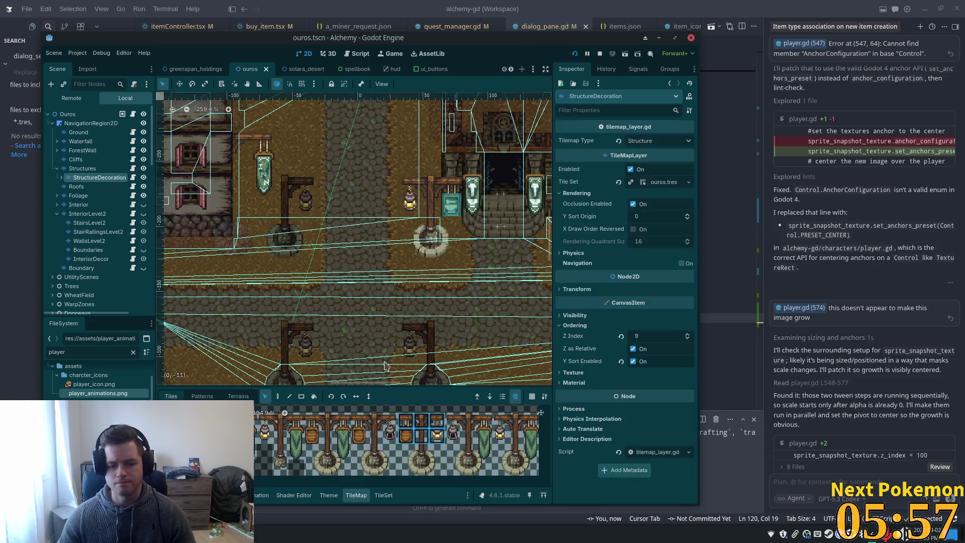
pyautogui.scroll(-5, 440, 449)
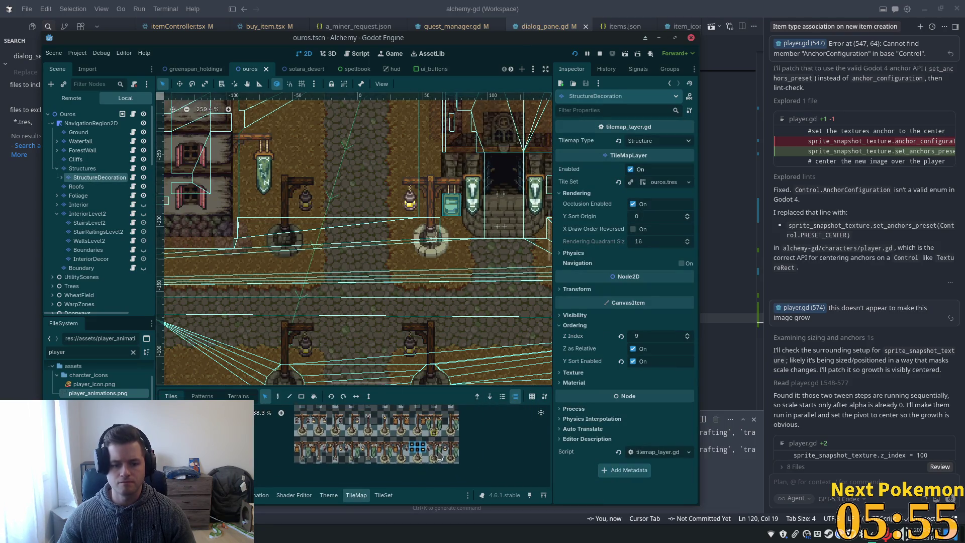
pyautogui.scroll(-3, 430, 481)
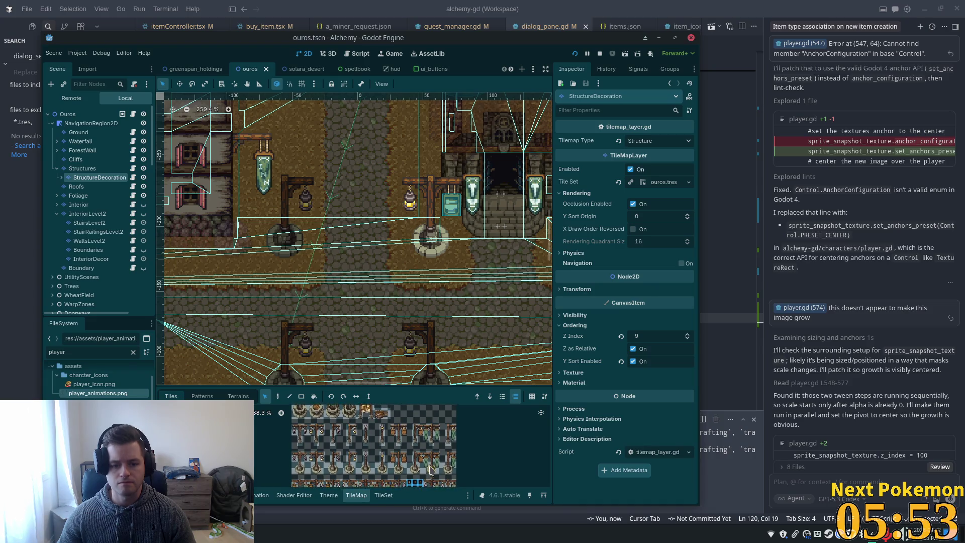
pyautogui.scroll(3, 430, 445)
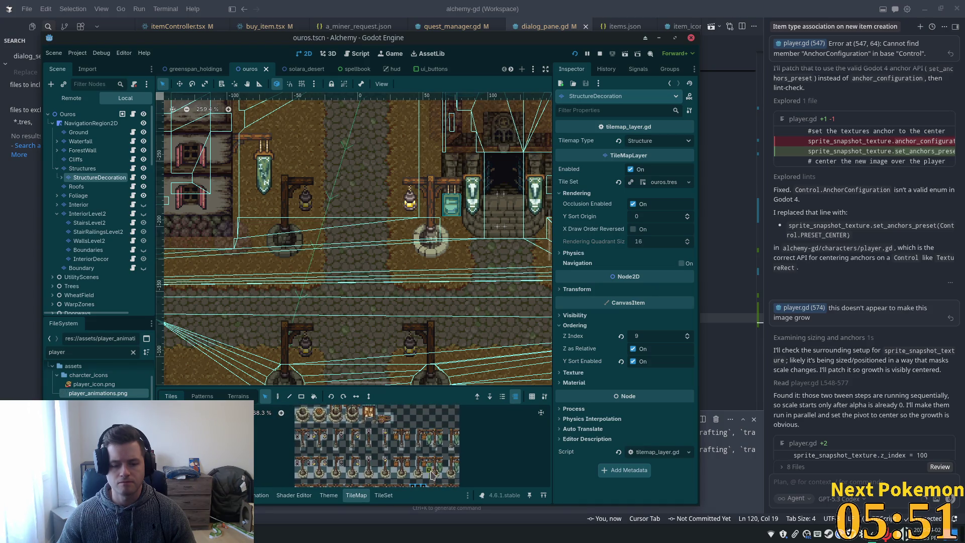
pyautogui.press('Down')
pyautogui.scroll(3, 402, 465)
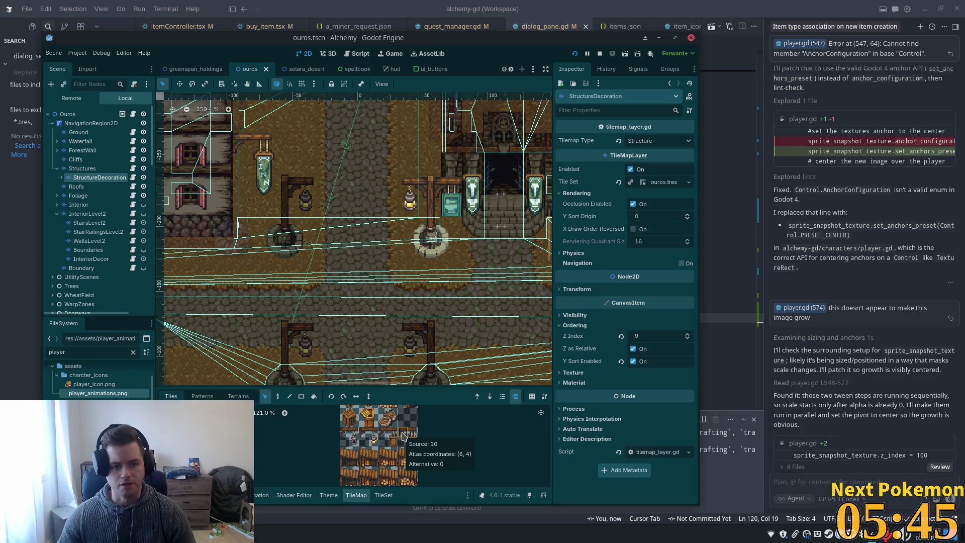
pyautogui.click(404, 435)
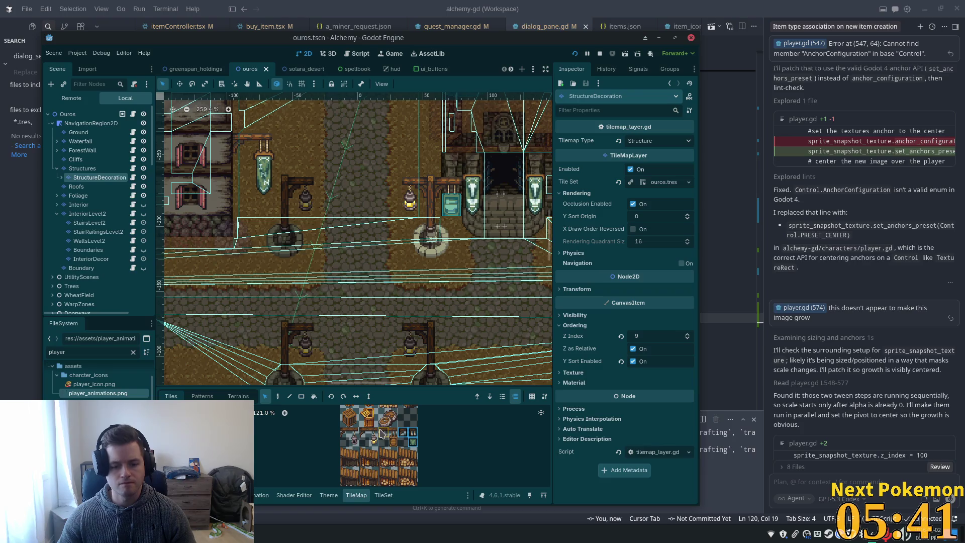
pyautogui.click(347, 435)
pyautogui.moveTo(416, 442); pyautogui.dragTo(358, 490)
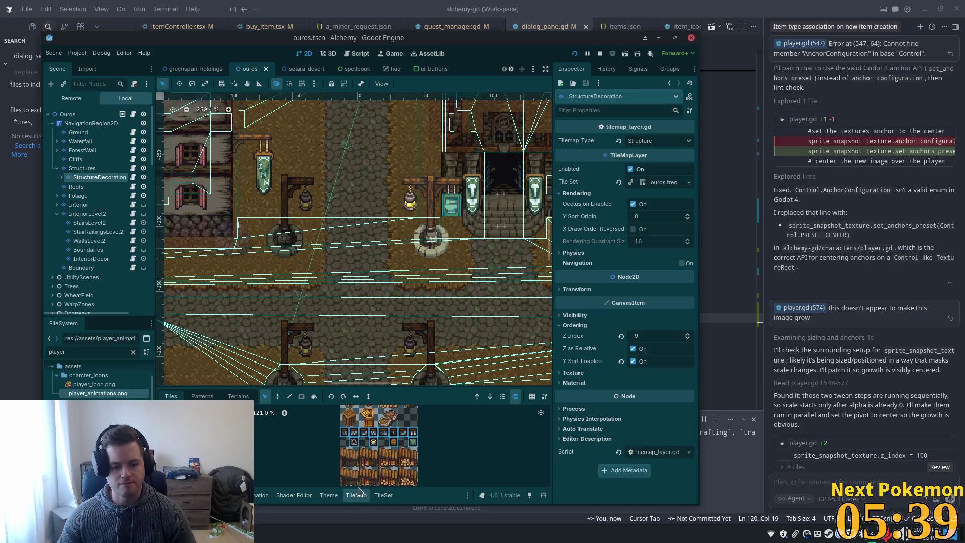
# Give a row of crate-sheet tiles Z Index 1 and save the scene
pyautogui.click(383, 495)
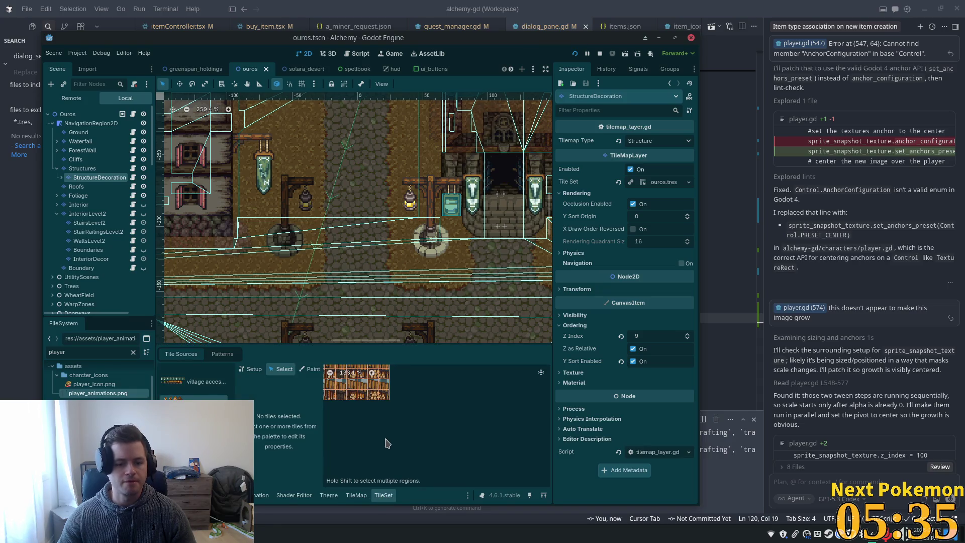
pyautogui.moveTo(410, 412); pyautogui.dragTo(494, 417)
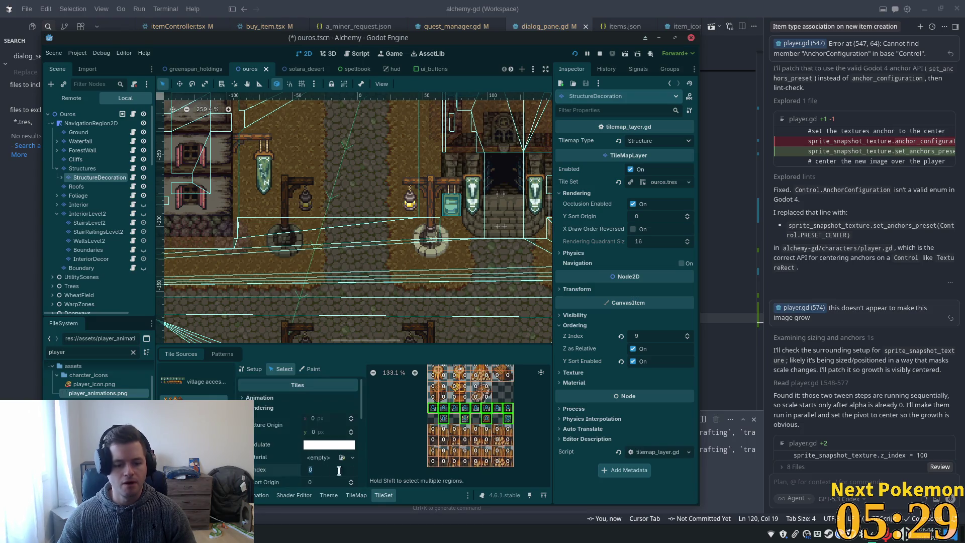
pyautogui.write('1')
pyautogui.press('Tab')
pyautogui.hotkey('ctrl', 's')
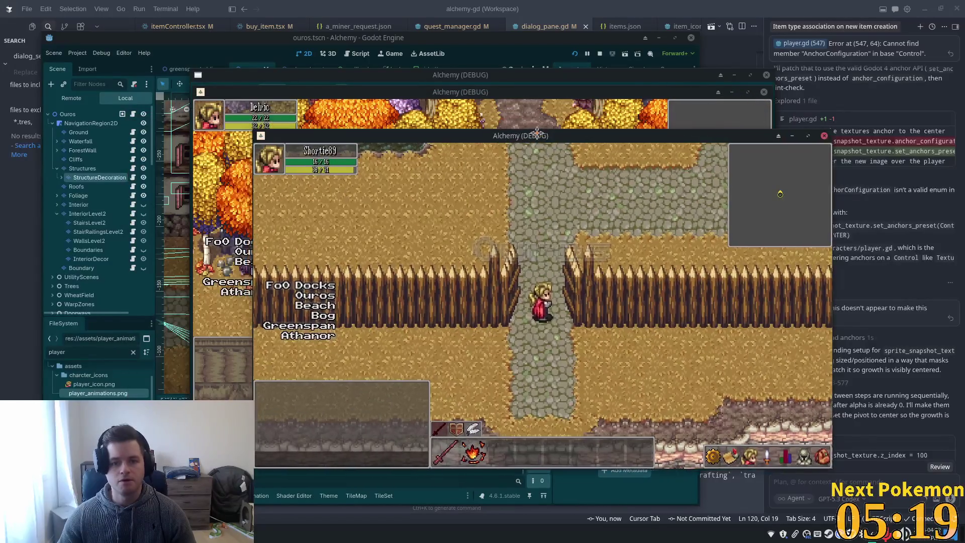
# Move the game window aside and walk toward the inn lamp post, then back left
pyautogui.moveTo(536, 133); pyautogui.dragTo(964, 135)
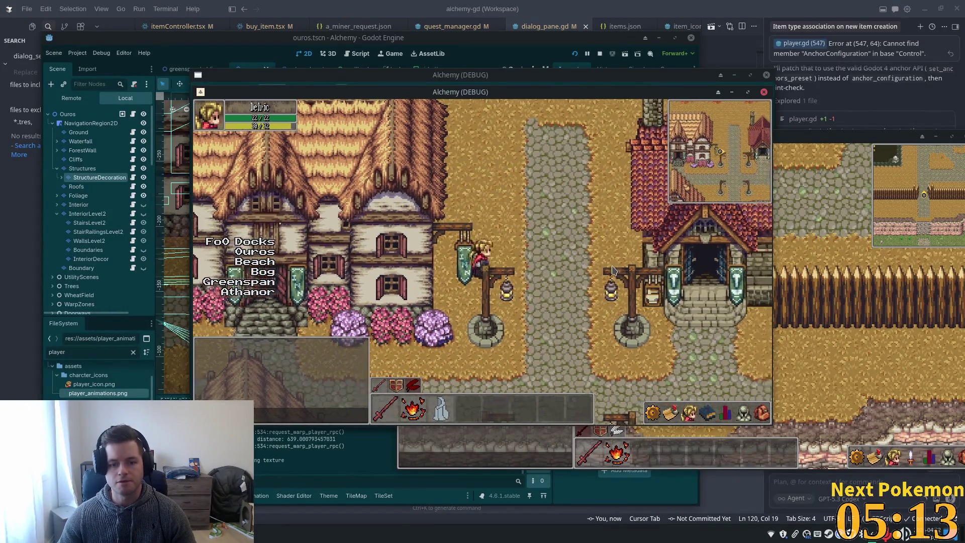
pyautogui.click(612, 271)
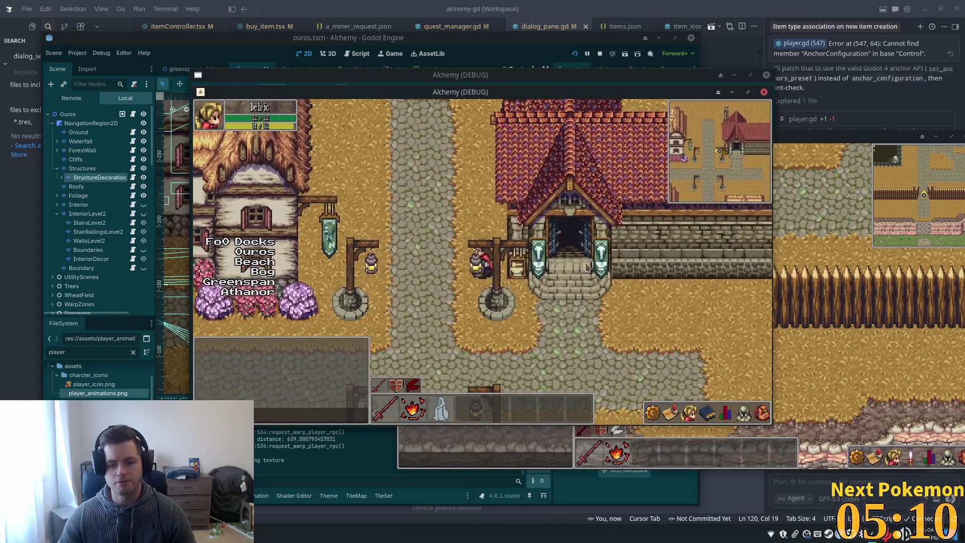
pyautogui.press('Left')
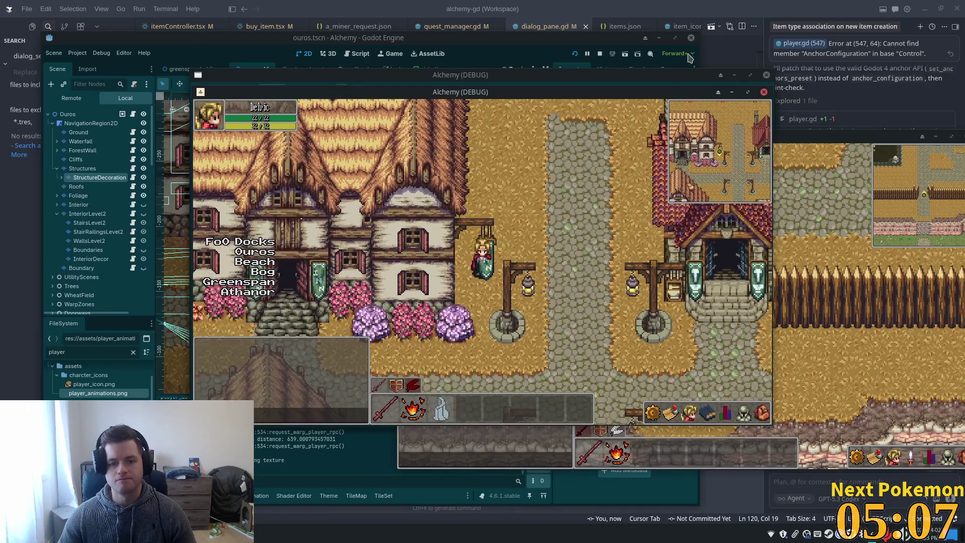
# Bring the code editor to the front and maximize it to fill the screen
pyautogui.click(731, 7)
pyautogui.moveTo(731, 7); pyautogui.dragTo(741, 52)
pyautogui.doubleClick(741, 51)
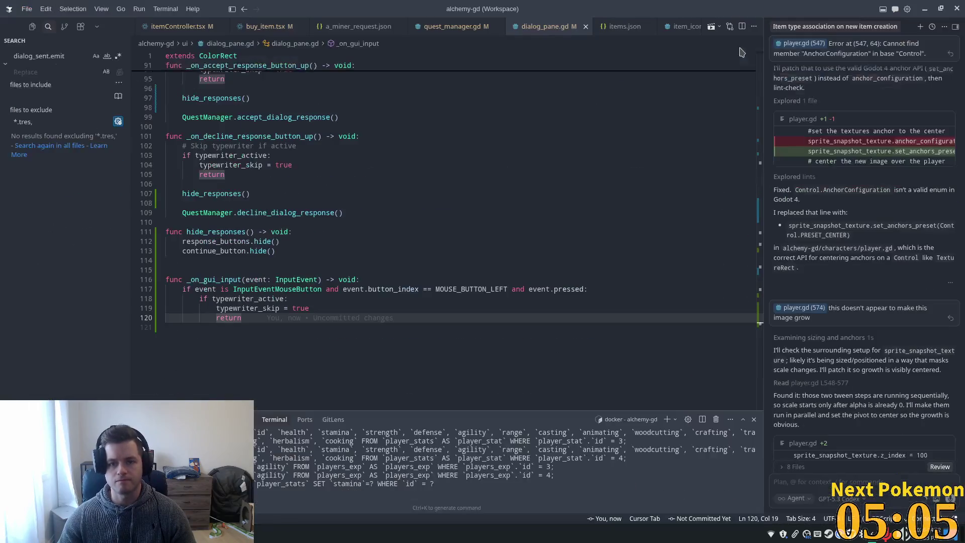
# Back in the Godot editor, inspect the fireplace light node and the cart's collision polygon
pyautogui.hotkey('alt', 'Tab')
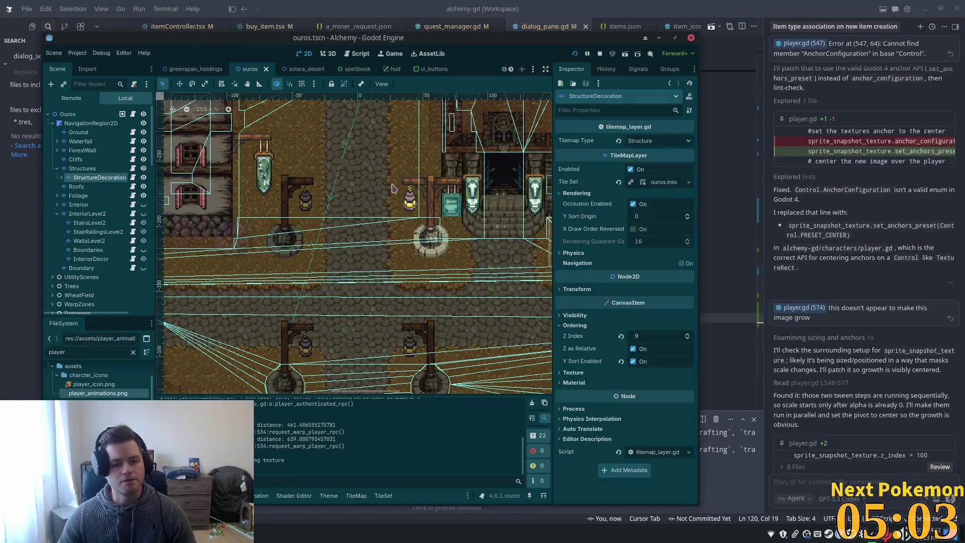
pyautogui.click(263, 179)
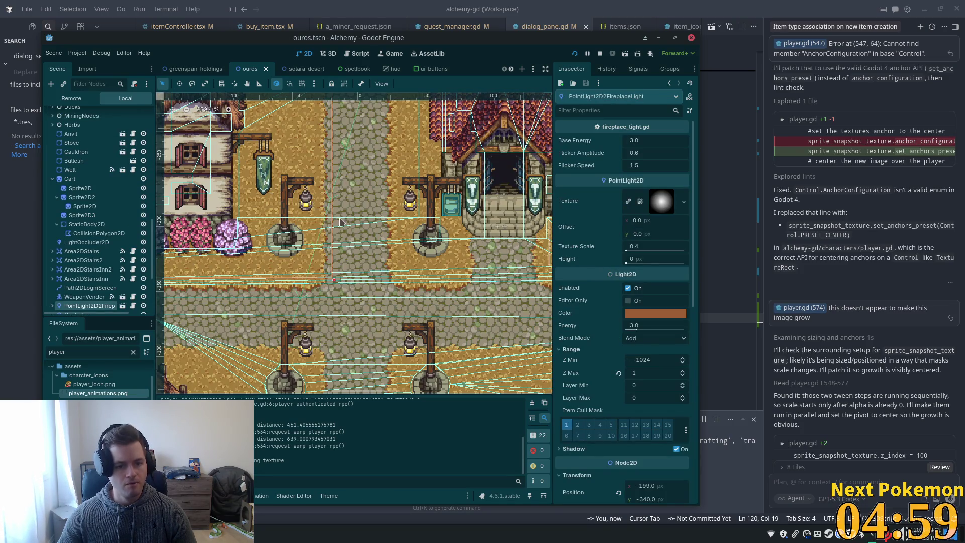
pyautogui.scroll(5, 296, 203)
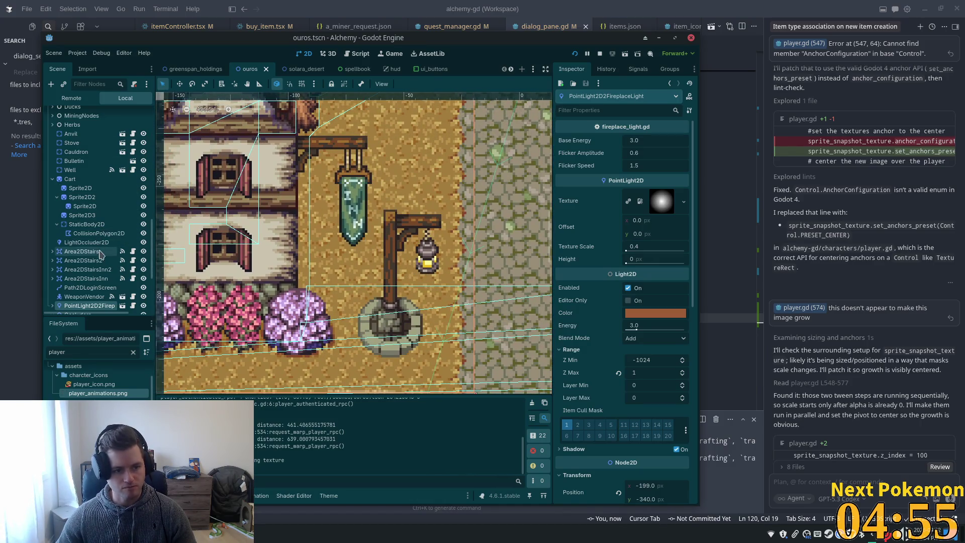
pyautogui.click(99, 233)
pyautogui.scroll(-2, 97, 217)
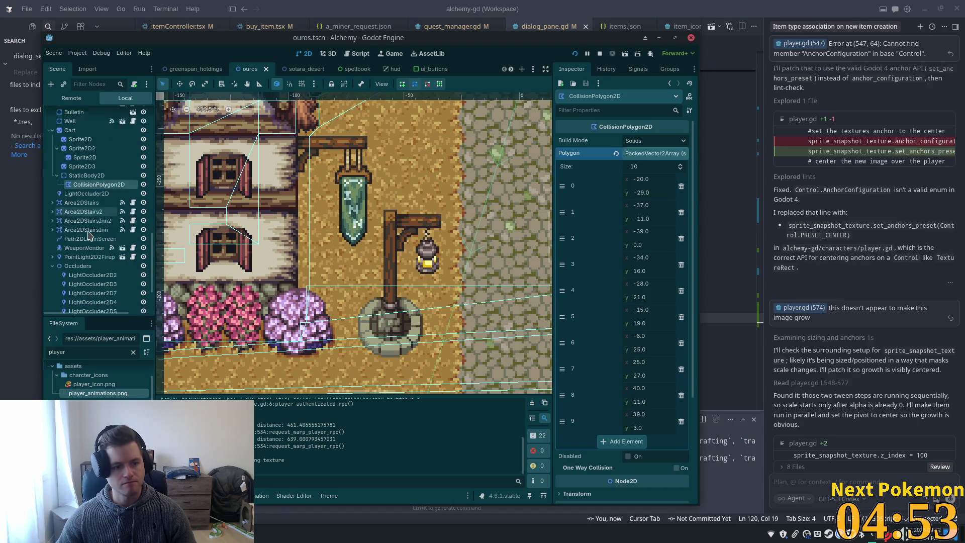
pyautogui.scroll(4, 111, 226)
pyautogui.scroll(5, 110, 227)
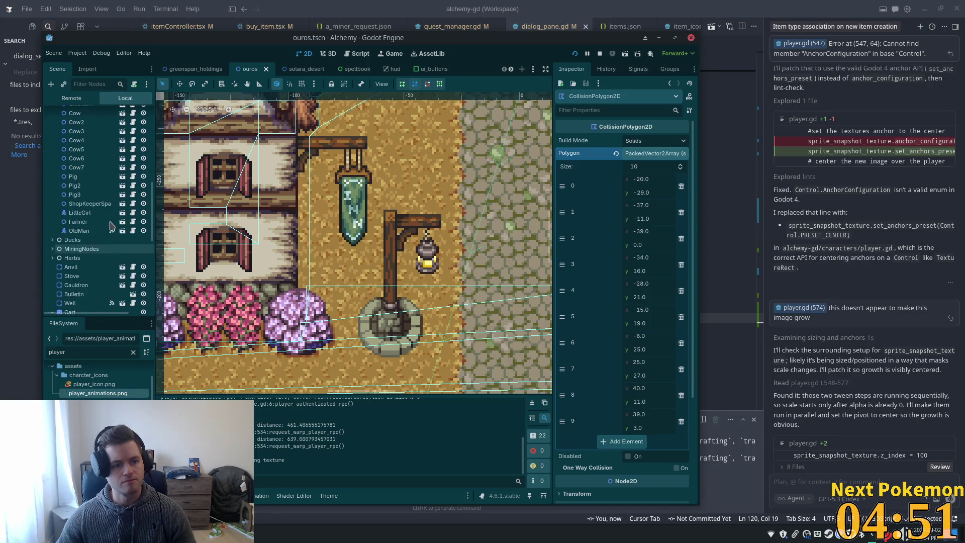
pyautogui.scroll(5, 153, 159)
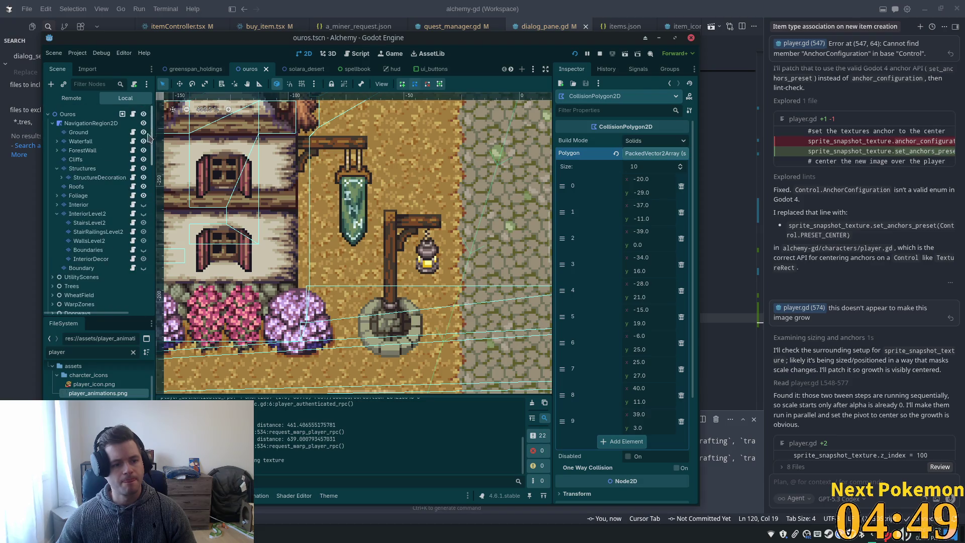
# Box-select the two INN banner tiles on StructureDecoration and open their banner tile sheet in the TileSet editor
pyautogui.click(100, 178)
pyautogui.moveTo(356, 191); pyautogui.dragTo(354, 235)
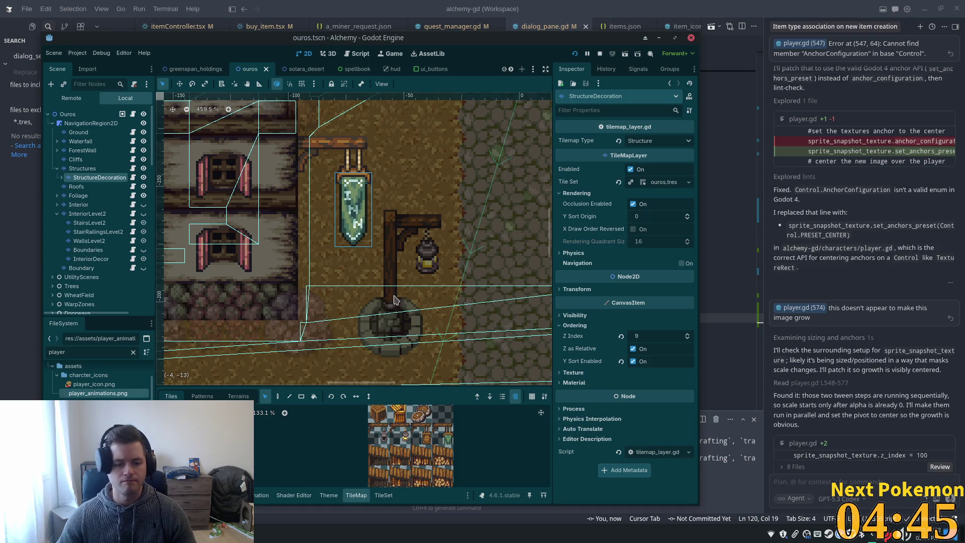
pyautogui.click(281, 395)
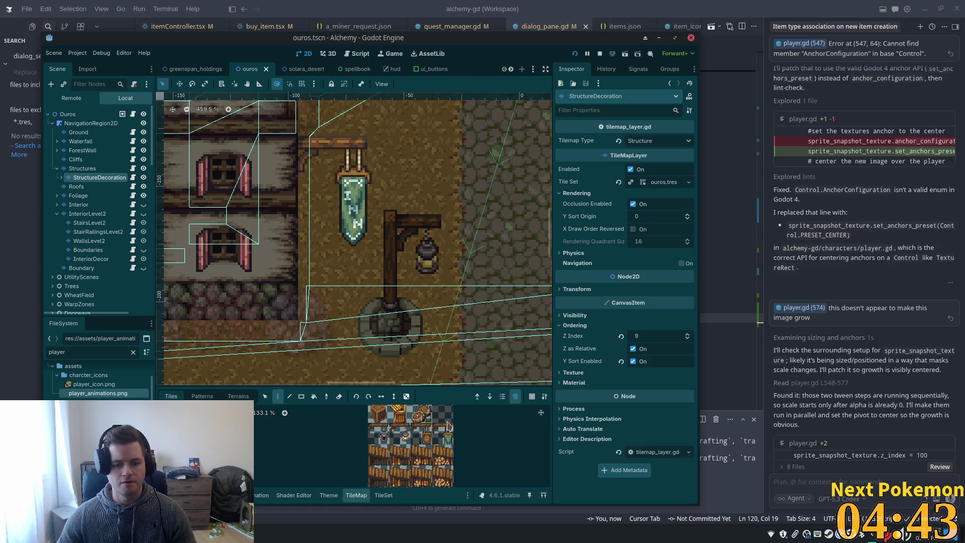
pyautogui.scroll(-2, 459, 433)
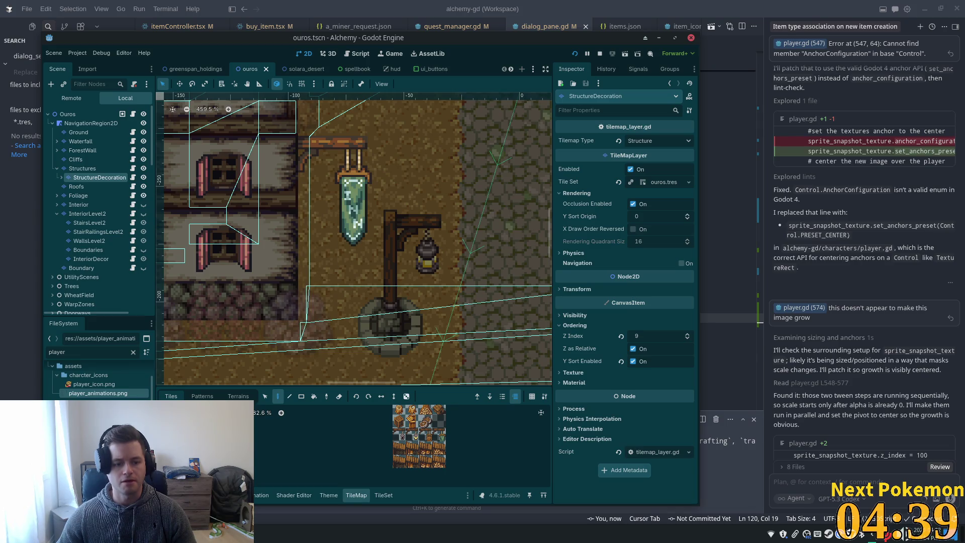
pyautogui.press('Down')
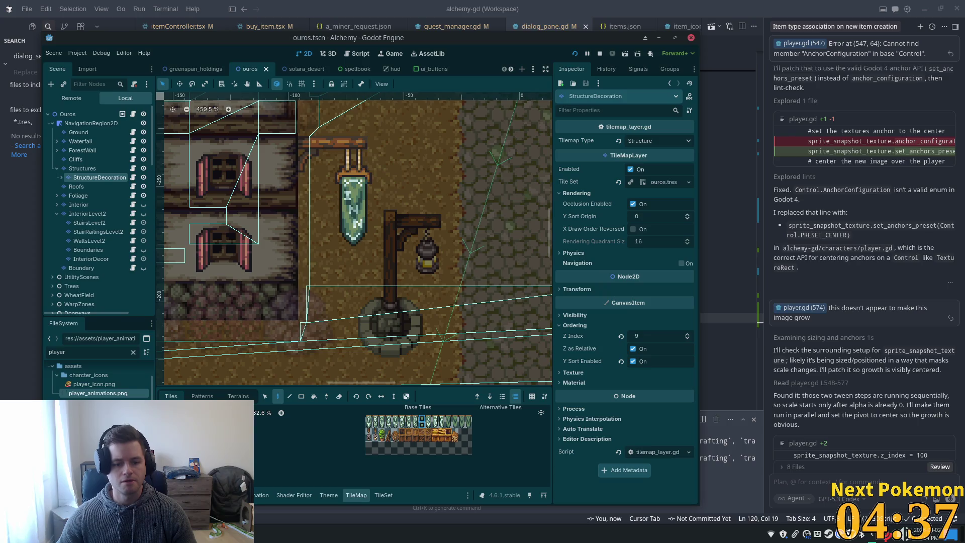
pyautogui.scroll(5, 510, 420)
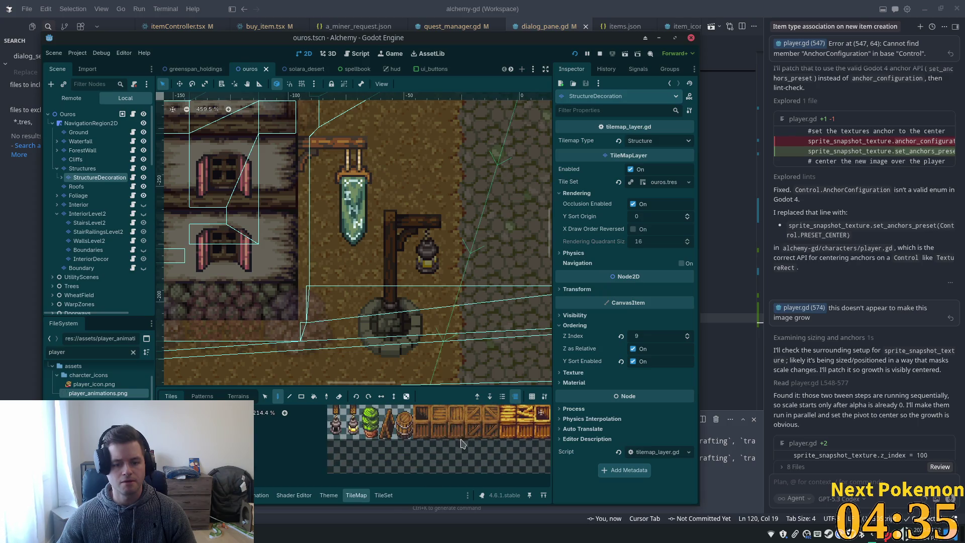
pyautogui.click(382, 494)
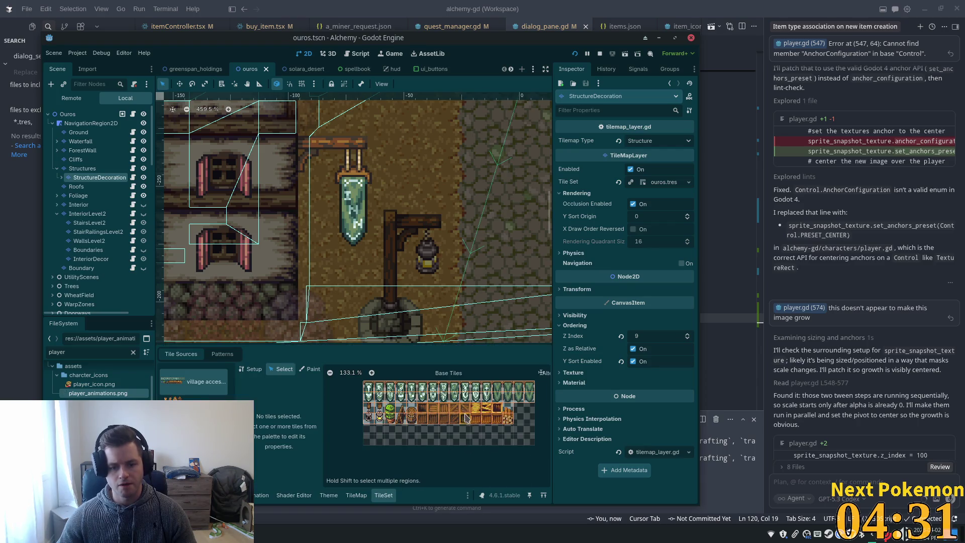
# Select an atlas tile and pan the map to the INN sign and lamp post
pyautogui.scroll(2, 466, 418)
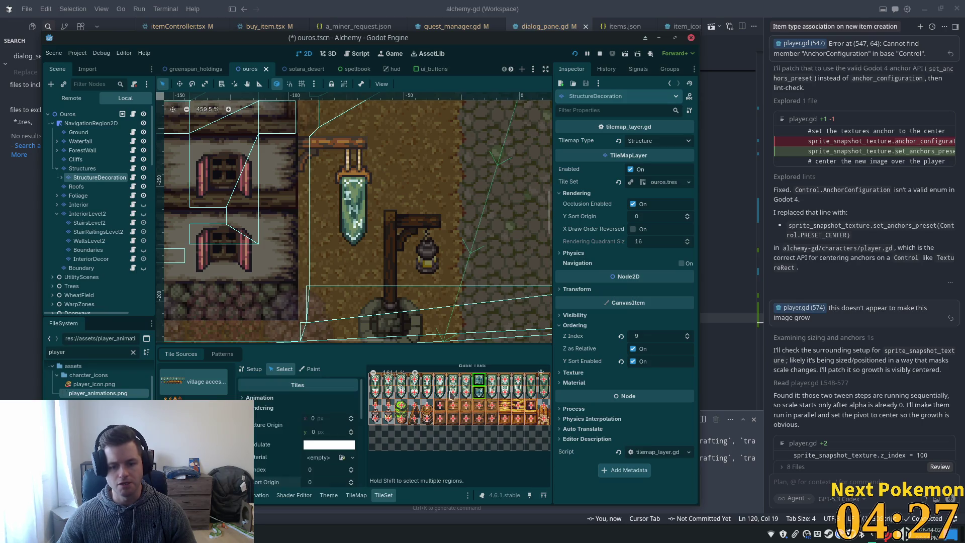
pyautogui.click(458, 391)
pyautogui.scroll(-3, 531, 283)
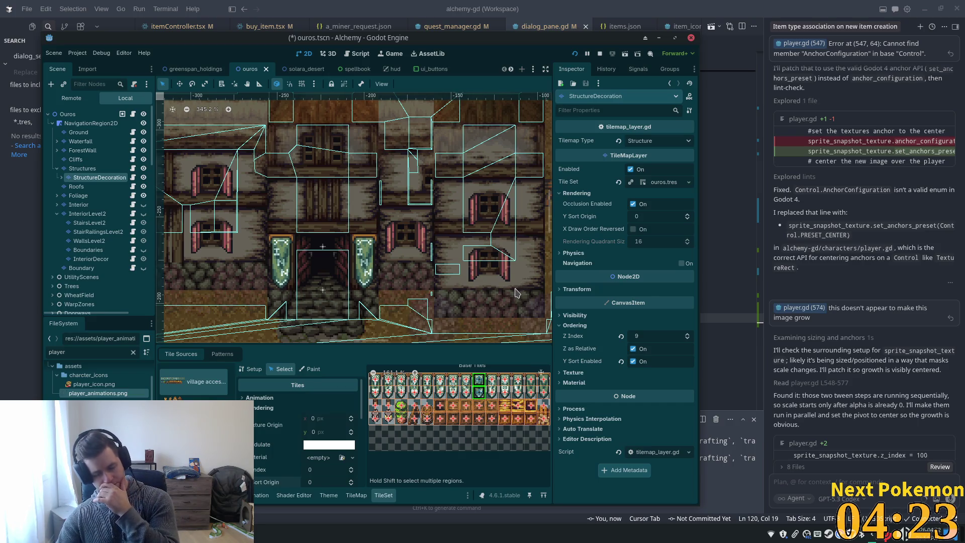
pyautogui.moveTo(503, 289); pyautogui.dragTo(354, 284)
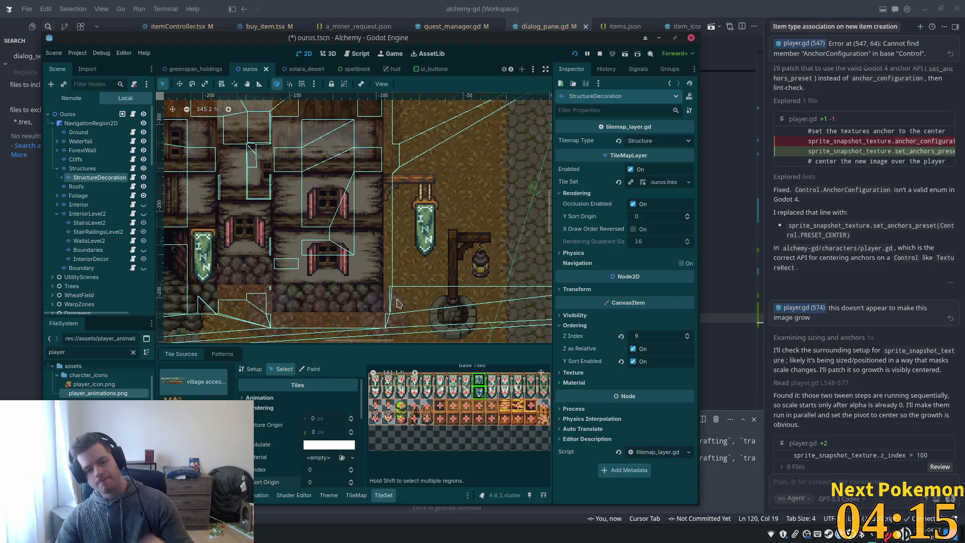
pyautogui.scroll(-3, 485, 411)
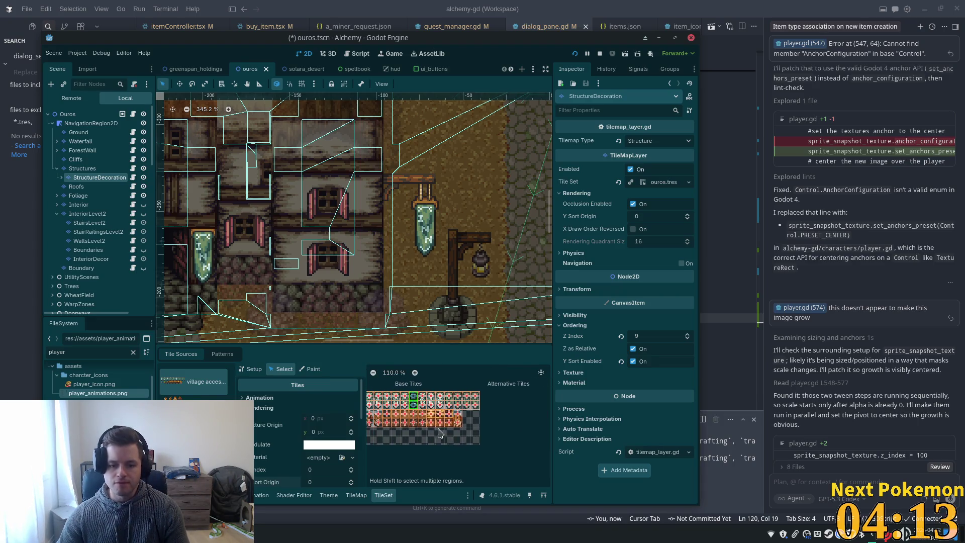
# Create two alternative tiles from banner tile (8,1)
pyautogui.click(412, 405)
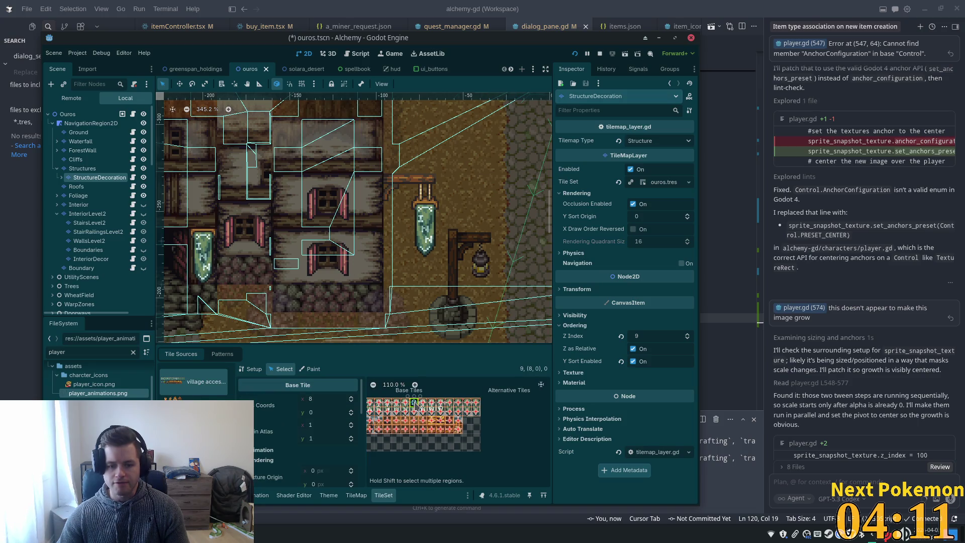
pyautogui.rightClick(417, 403)
pyautogui.click(415, 414)
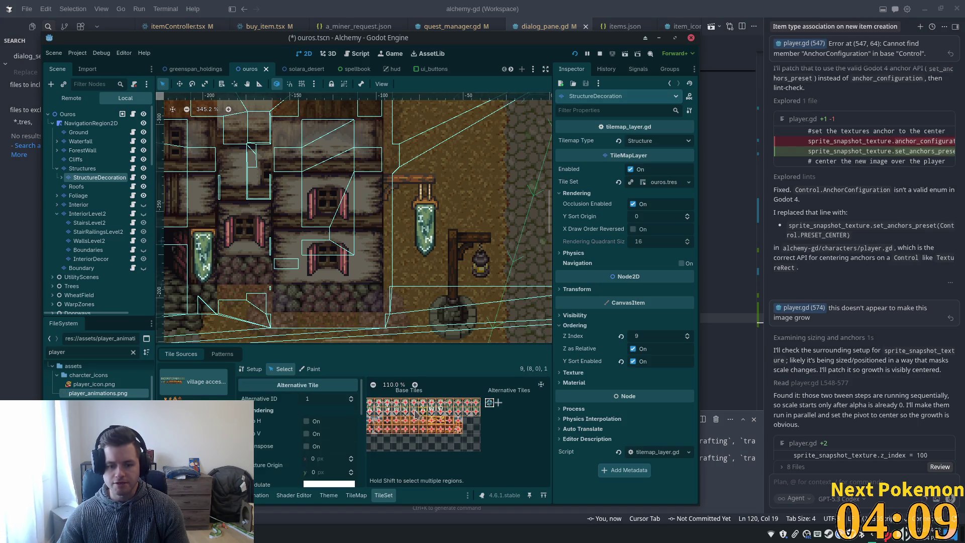
pyautogui.click(413, 411)
pyautogui.rightClick(415, 413)
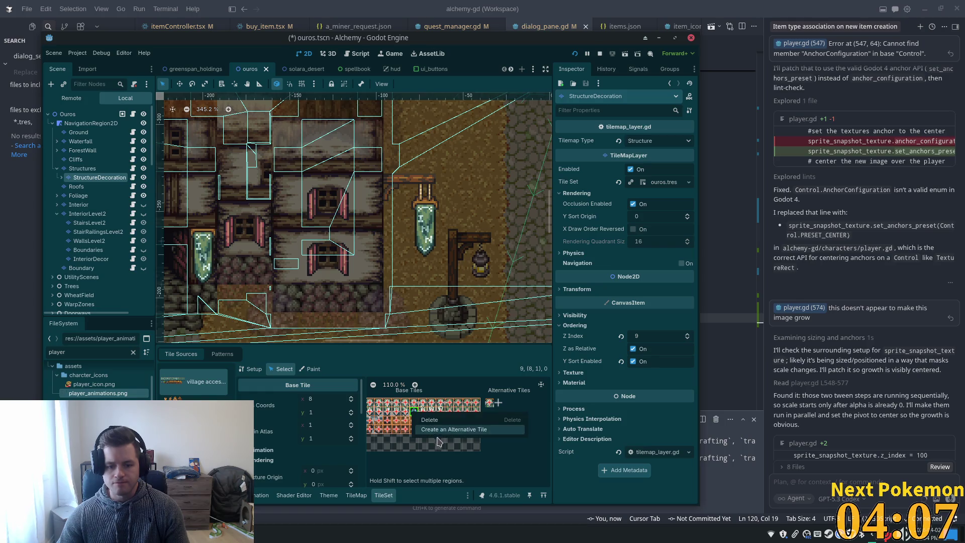
pyautogui.click(513, 424)
pyautogui.scroll(5, 503, 422)
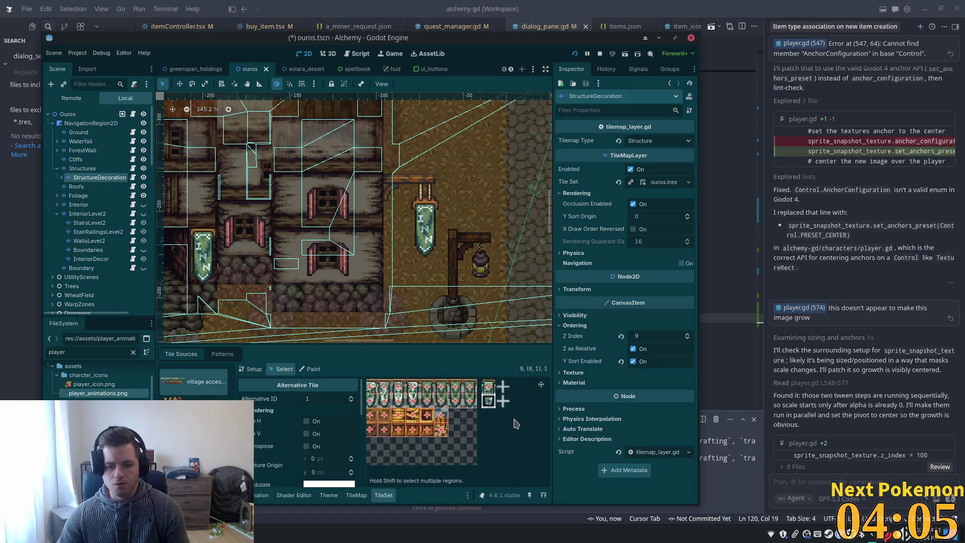
# Set the banner alternative tiles' Z Index to 1 and save the Ouros scene
pyautogui.click(458, 406)
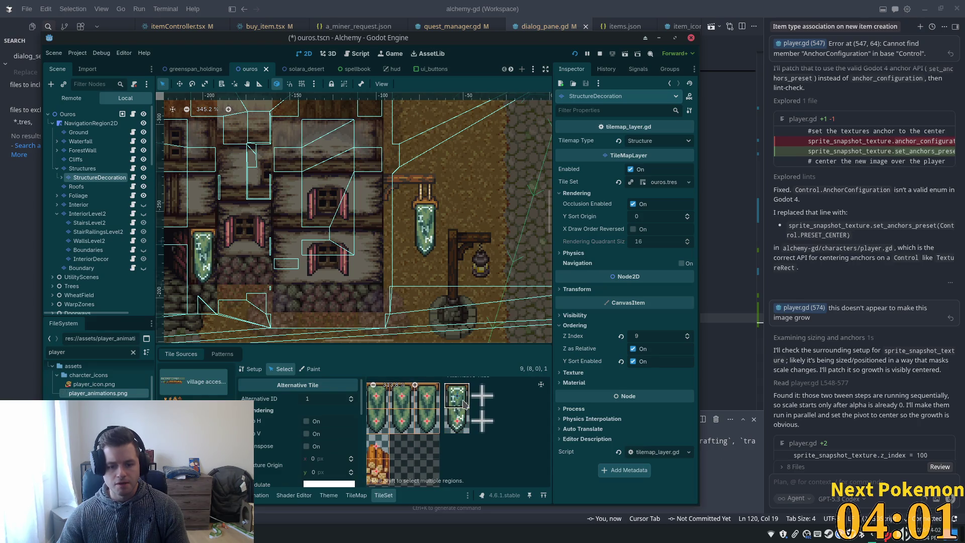
pyautogui.scroll(-2, 336, 474)
pyautogui.click(329, 458)
pyautogui.write('1')
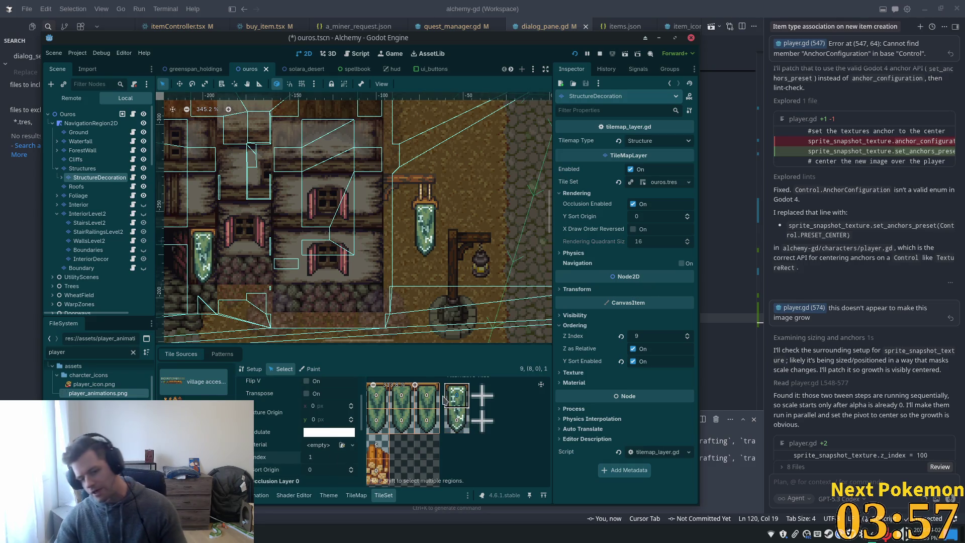
pyautogui.click(456, 427)
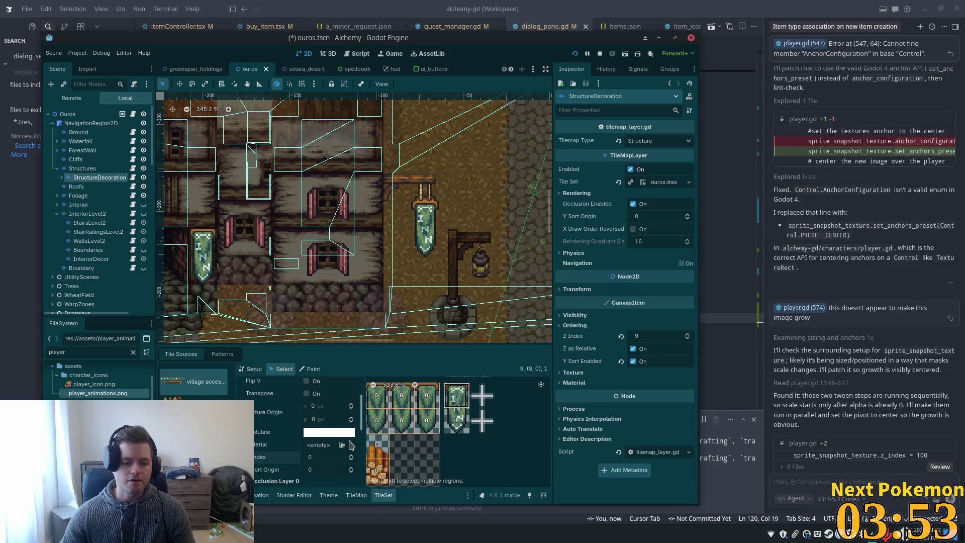
pyautogui.press('Tab')
pyautogui.hotkey('ctrl', 's')
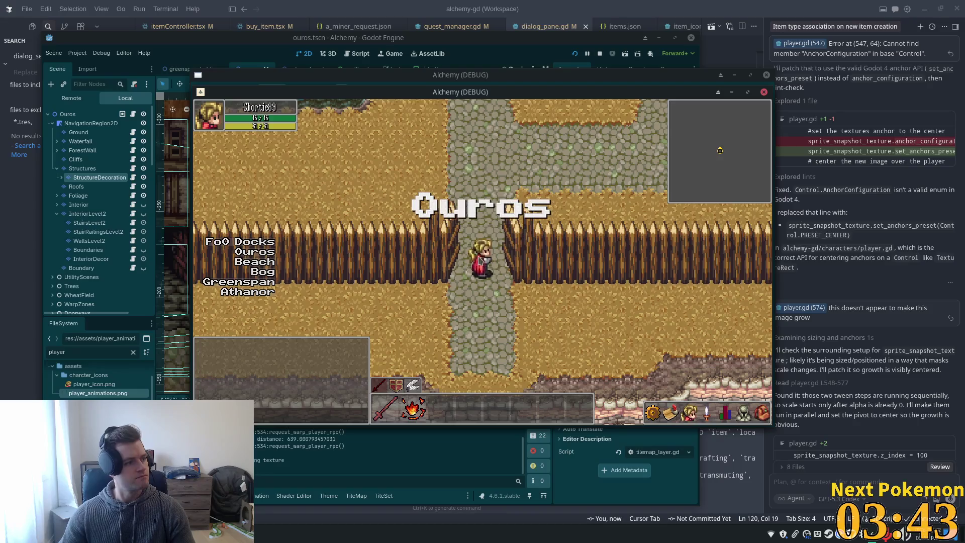
# Walk north through town past the lantern posts and well up to the inn banner post
pyautogui.press('w')
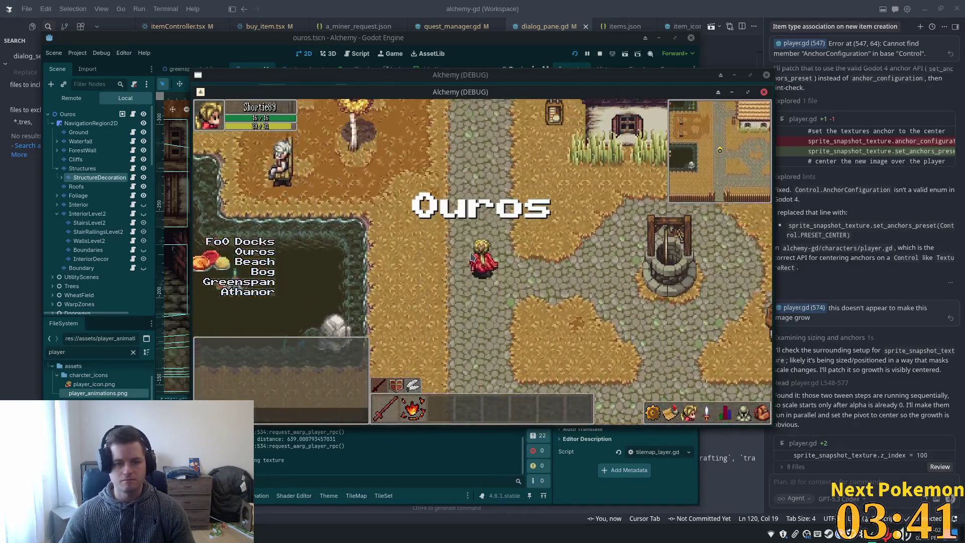
pyautogui.press('w')
pyautogui.press('w')
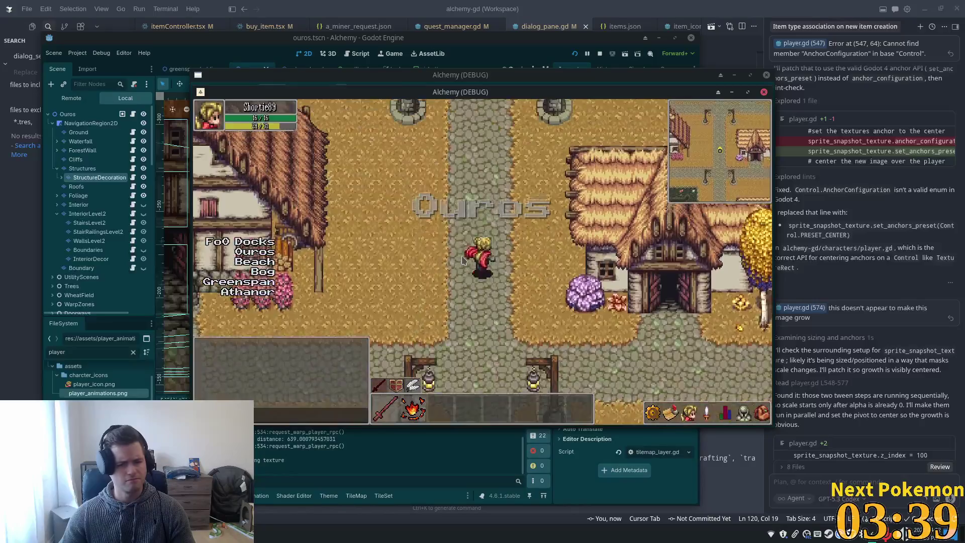
pyautogui.press('w')
pyautogui.press('d')
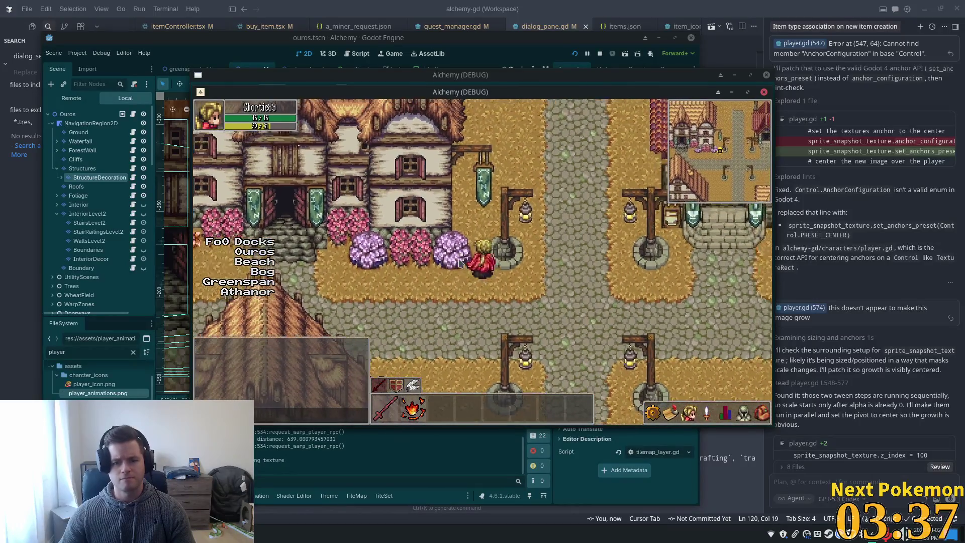
pyautogui.press('s')
pyautogui.press('d')
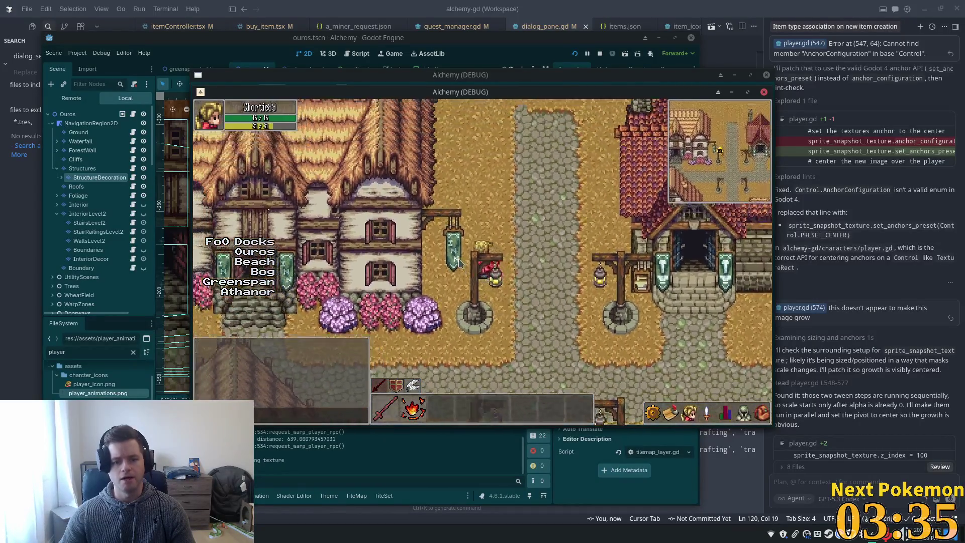
pyautogui.press('s')
pyautogui.press('w')
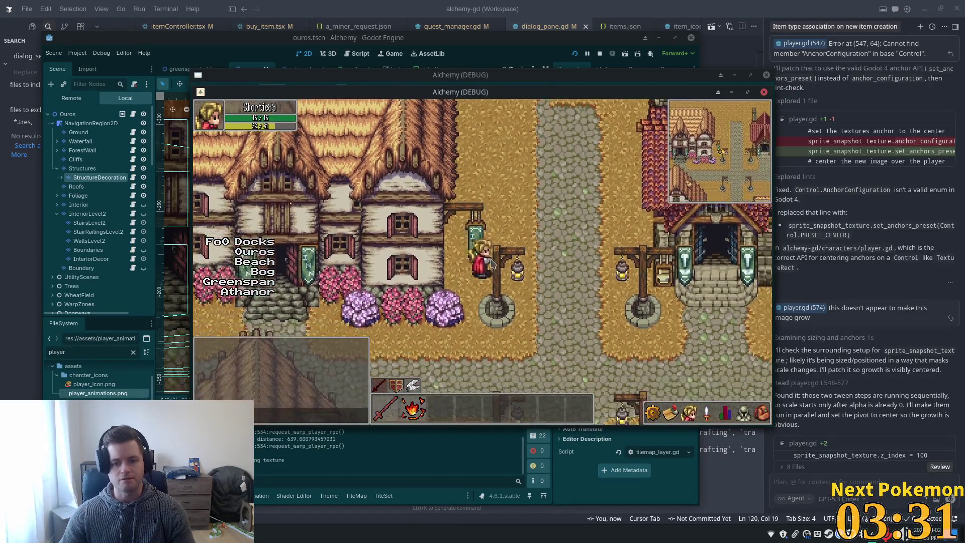
pyautogui.press('d')
pyautogui.press('w')
pyautogui.press('s')
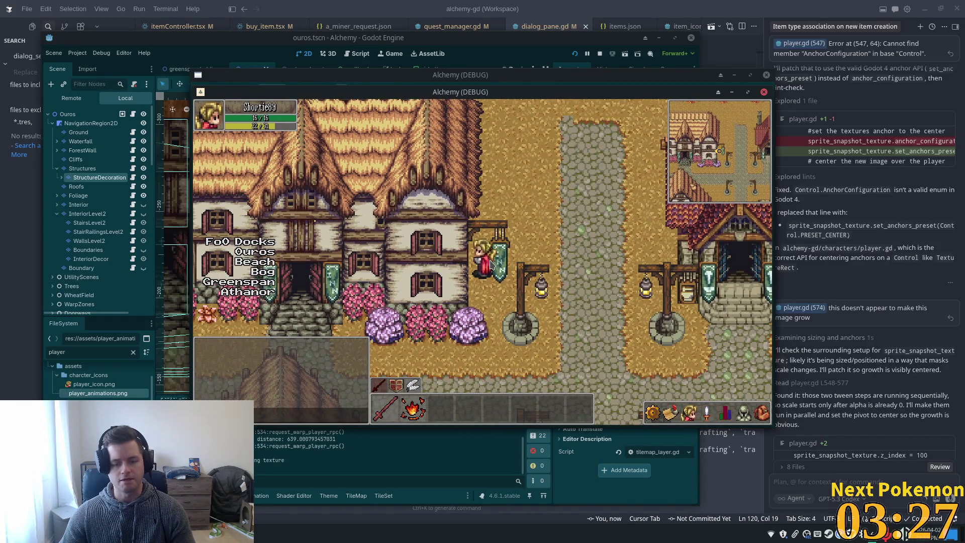
pyautogui.press('s')
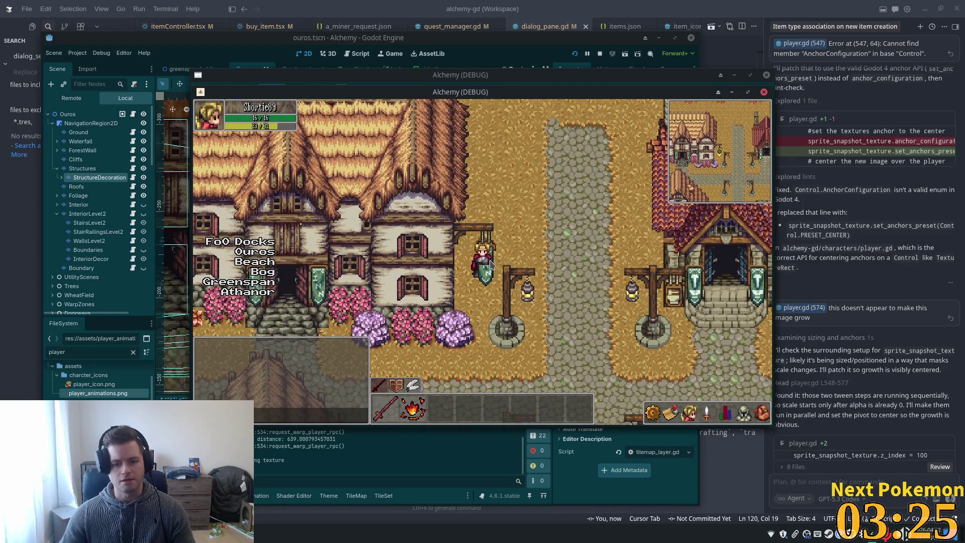
pyautogui.press('d')
# Walk through the inn doorway and back out, then head west toward the well
pyautogui.press('w')
pyautogui.press('a')
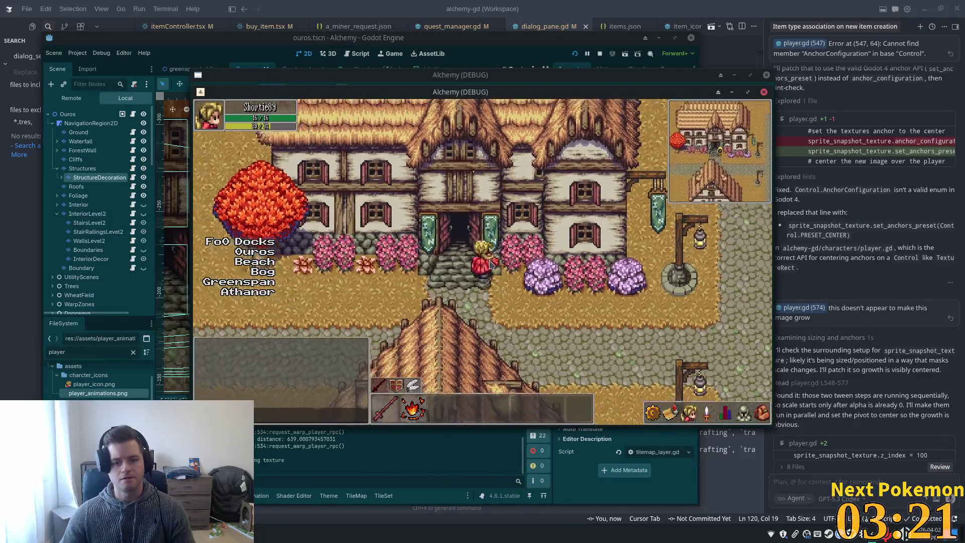
pyautogui.press('s')
pyautogui.press('a')
pyautogui.press('s')
pyautogui.press('d')
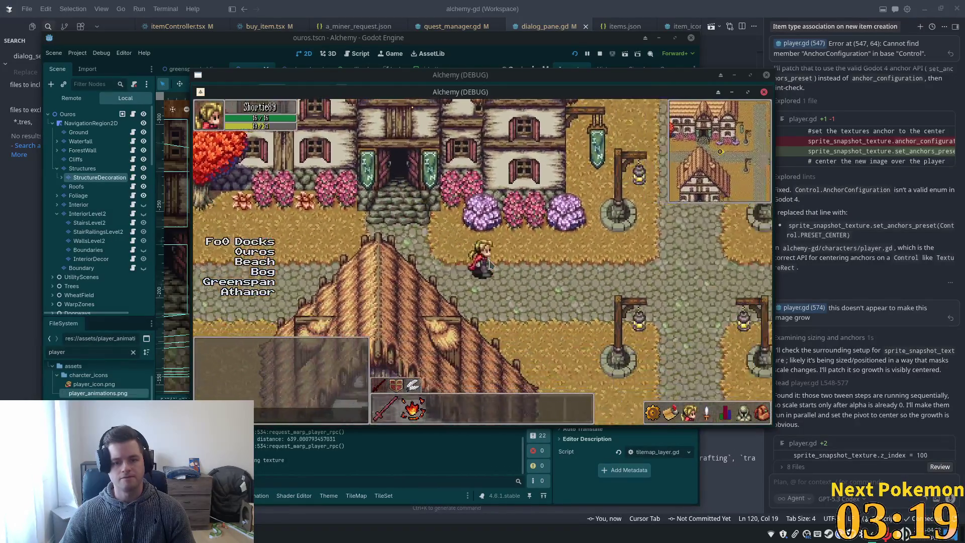
pyautogui.press('w')
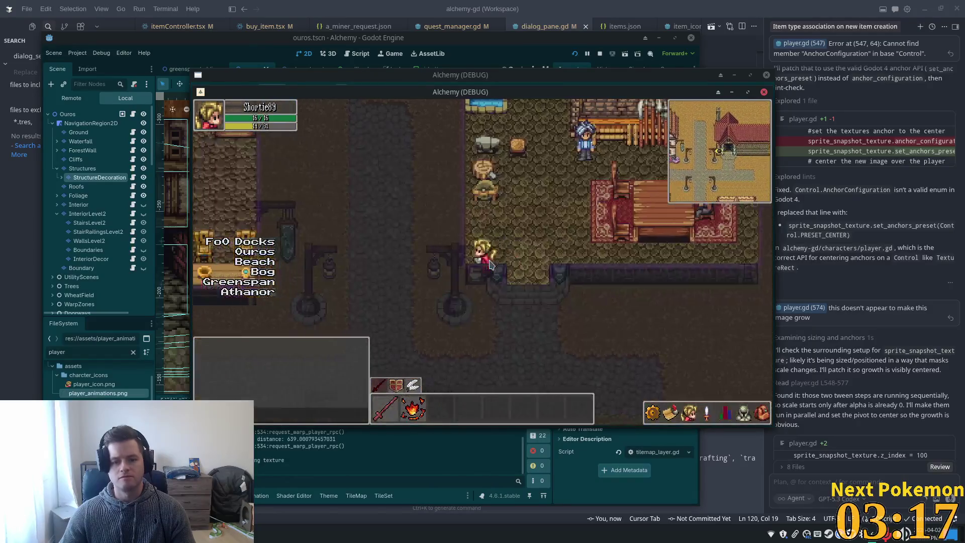
pyautogui.press('s')
pyautogui.press('a')
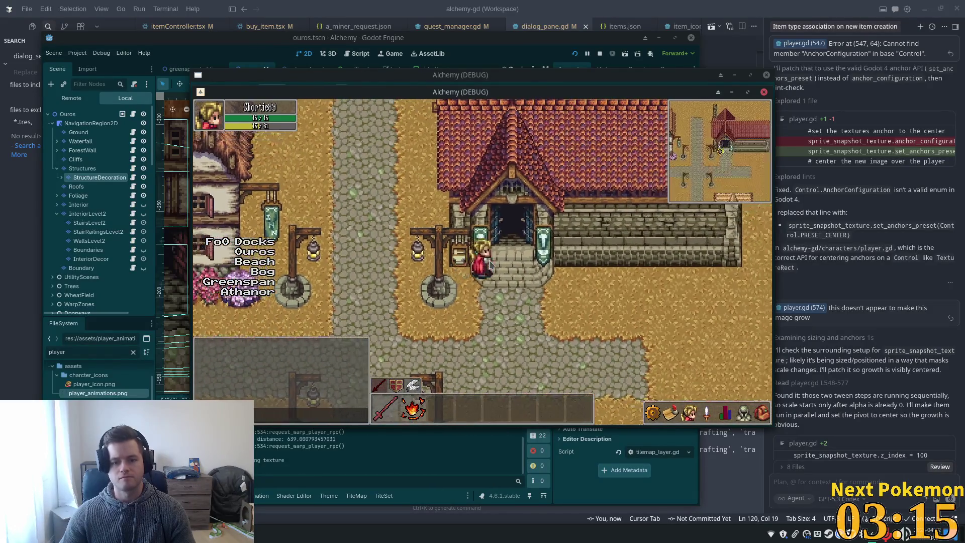
pyautogui.press('d')
pyautogui.press('w')
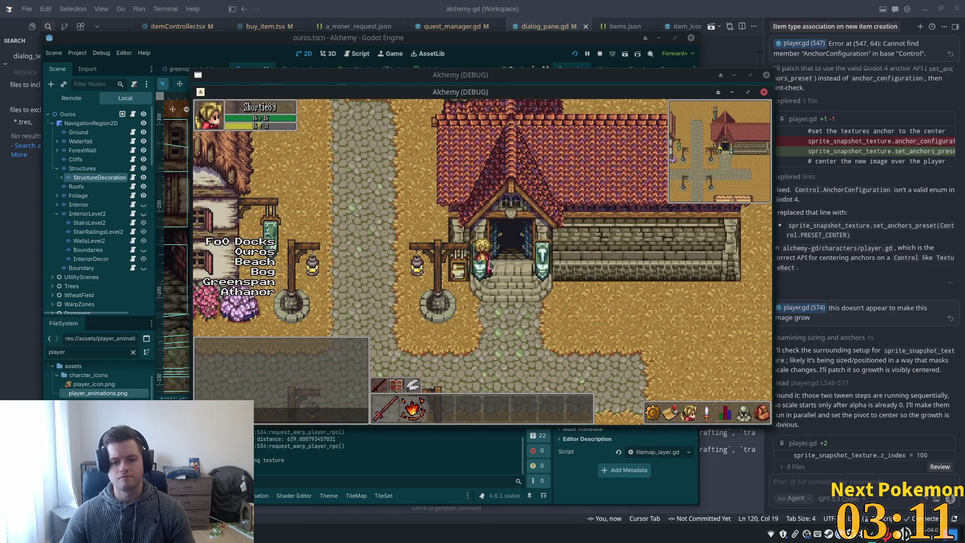
pyautogui.press('a')
pyautogui.press('a')
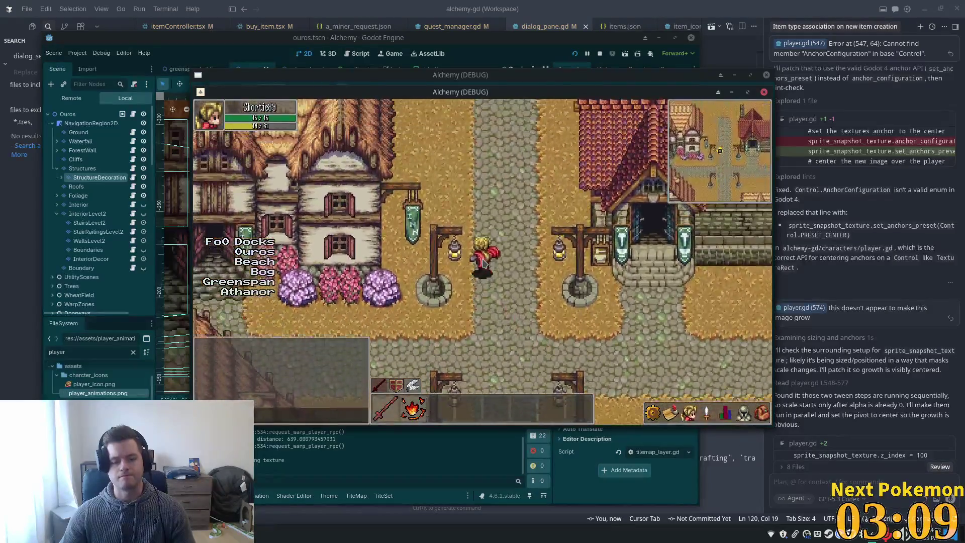
pyautogui.moveTo(666, 8)
pyautogui.mouseDown()
pyautogui.moveTo(407, 280)
pyautogui.moveTo(663, 3)
pyautogui.mouseUp()
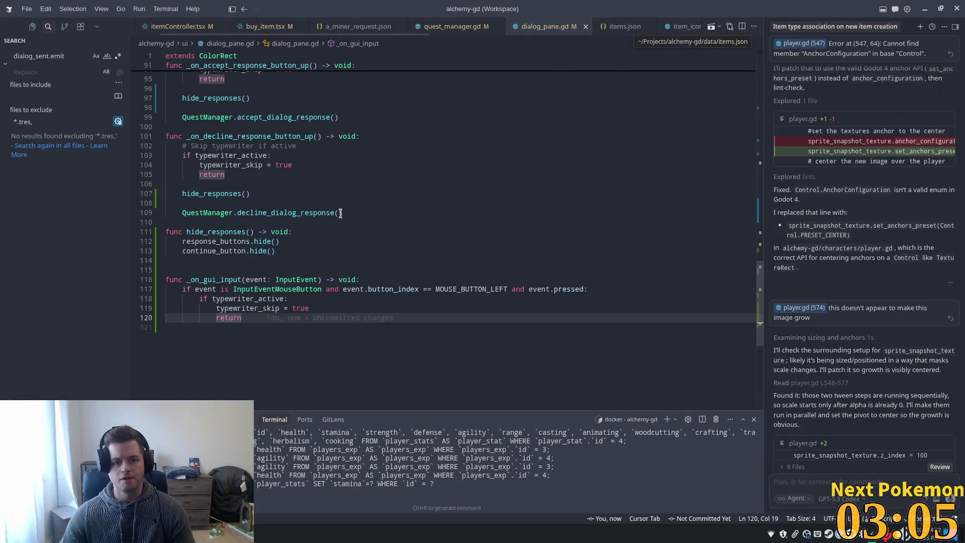
# Select the StructureDecoration layer and paint a banner tile over the hanging INN banner
pyautogui.hotkey('alt', 'Tab')
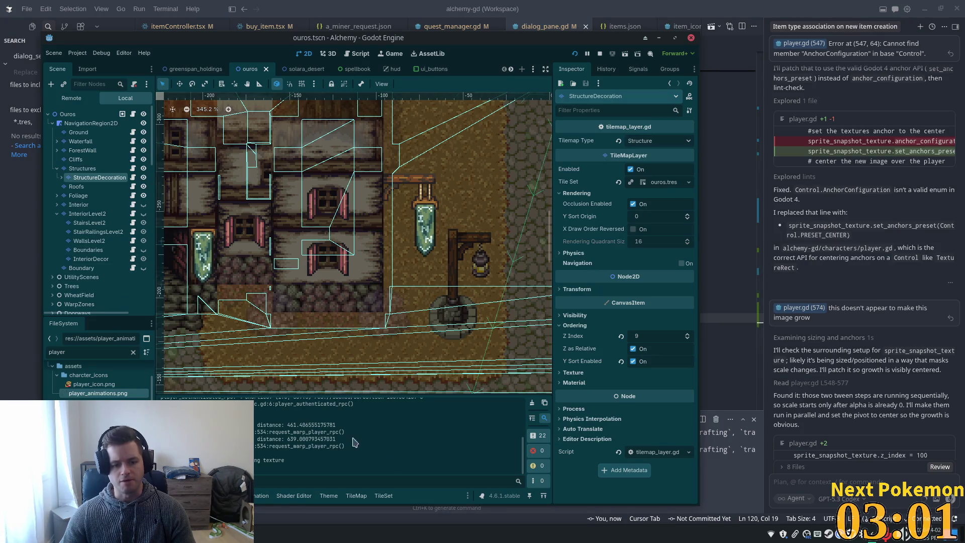
pyautogui.click(83, 169)
pyautogui.click(94, 178)
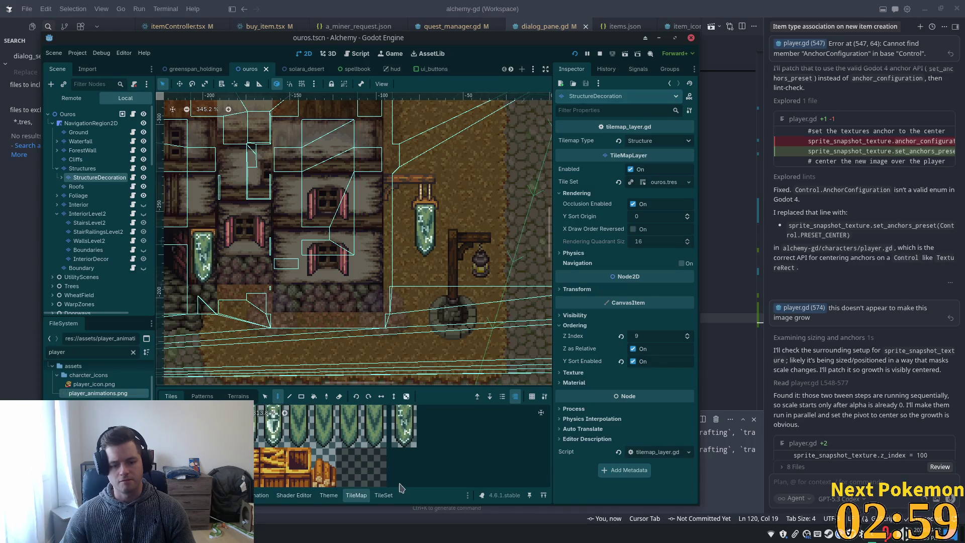
pyautogui.click(384, 495)
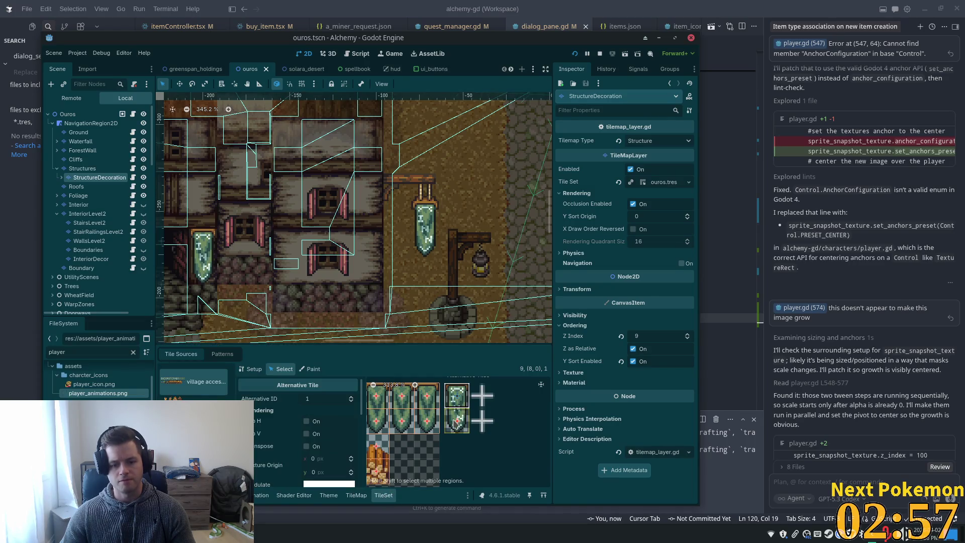
pyautogui.click(356, 495)
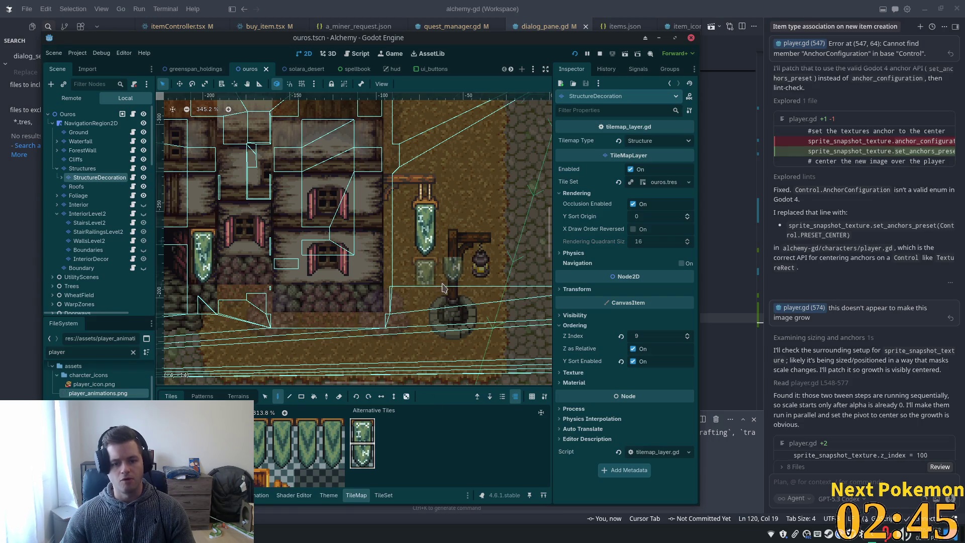
pyautogui.click(425, 242)
# Undo the banner tile painting and bring the running game back to the front
pyautogui.hotkey('ctrl', 'z')
pyautogui.hotkey('alt', 'Tab')
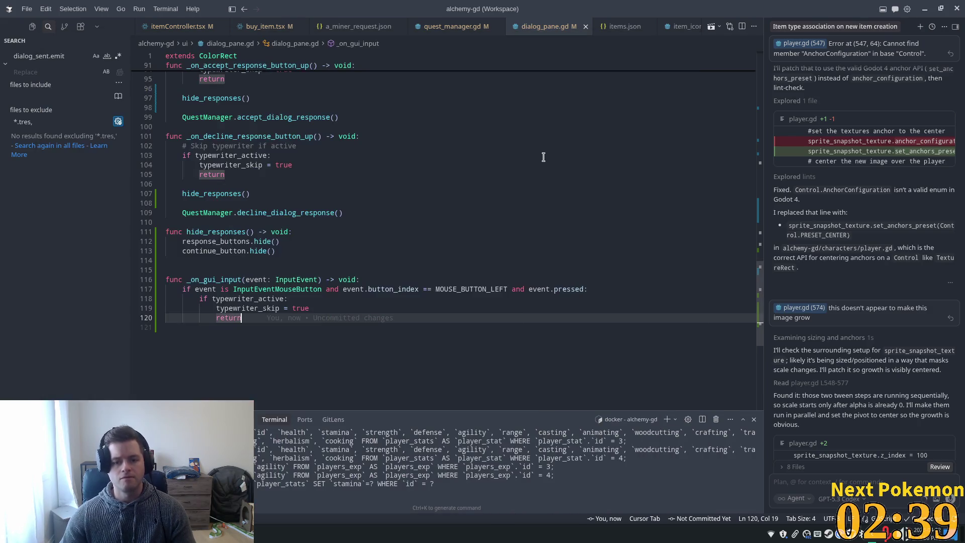
pyautogui.hotkey('alt', 'Tab')
pyautogui.press('F5')
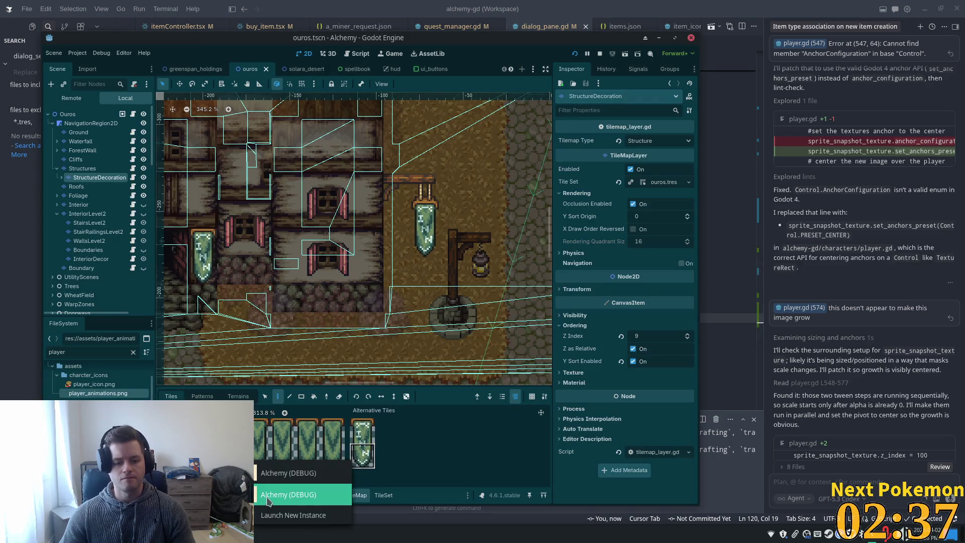
# Walk down past the inn, in and out of it, then to the red-roofed building's door
pyautogui.press('Down')
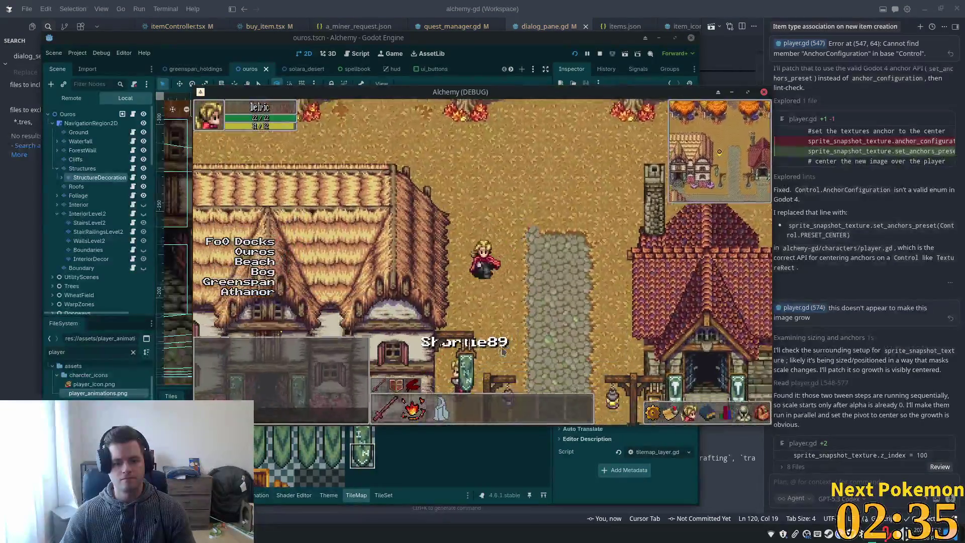
pyautogui.press('Down')
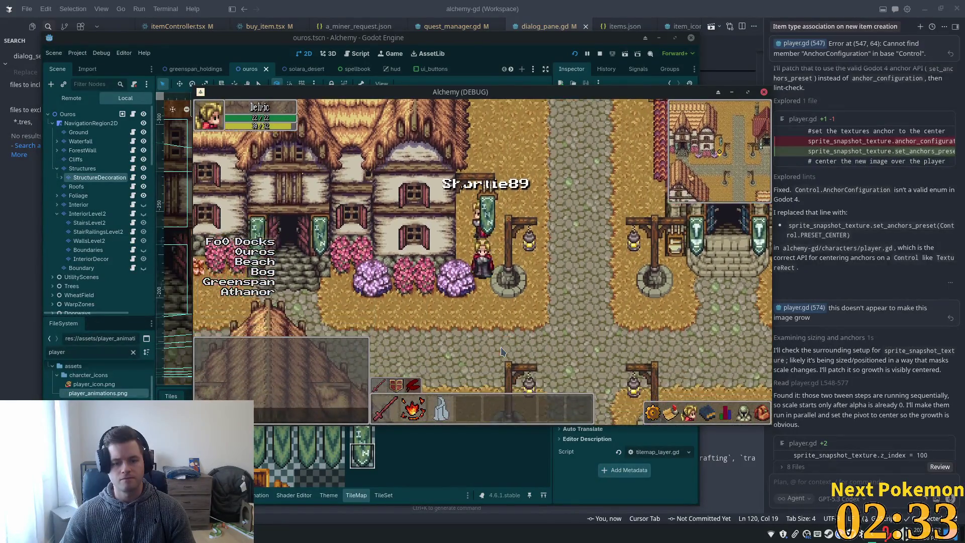
pyautogui.press('Down')
pyautogui.press('Left')
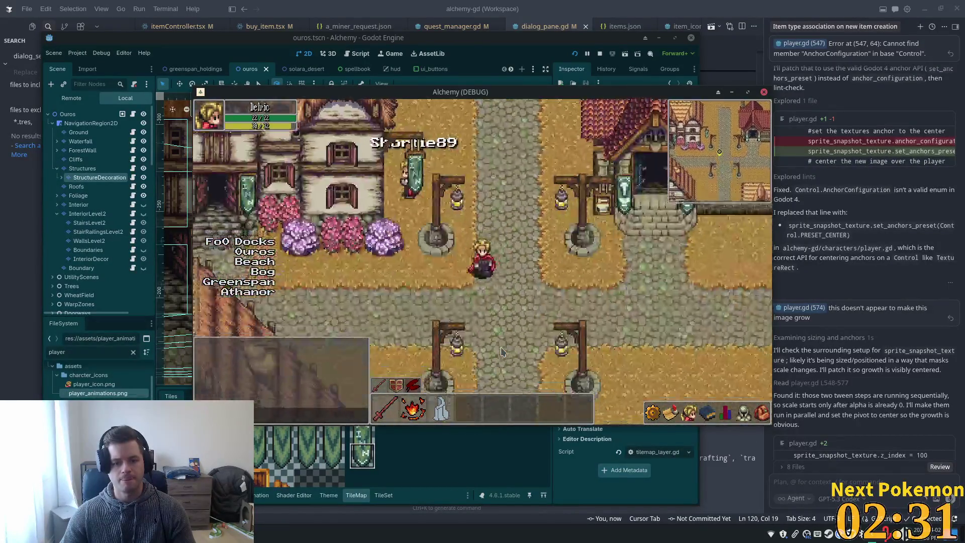
pyautogui.press('Up')
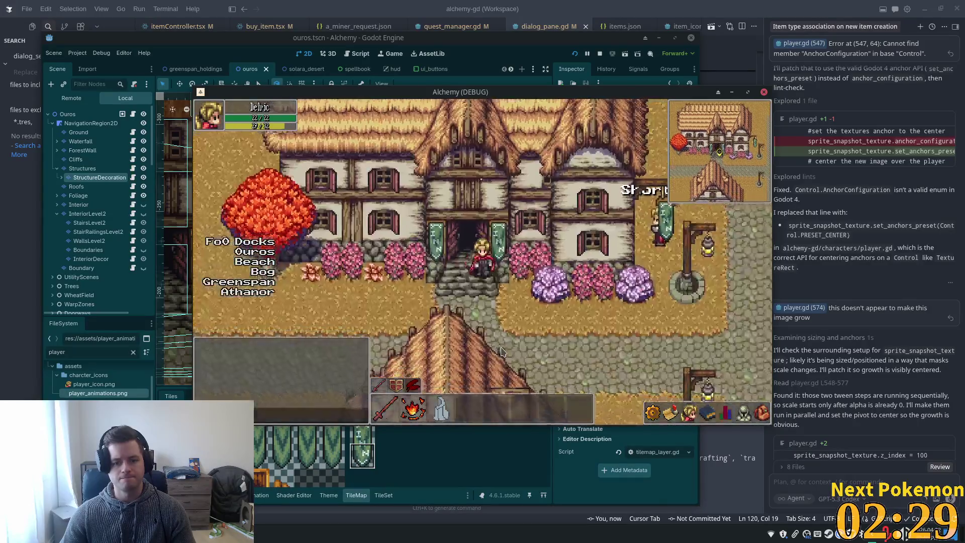
pyautogui.press('Down')
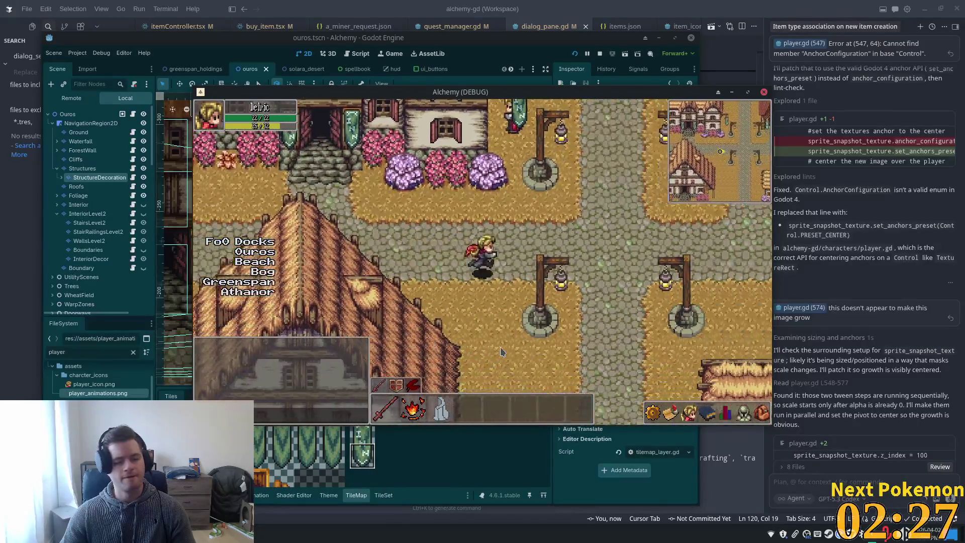
pyautogui.press('Right')
pyautogui.press('Up')
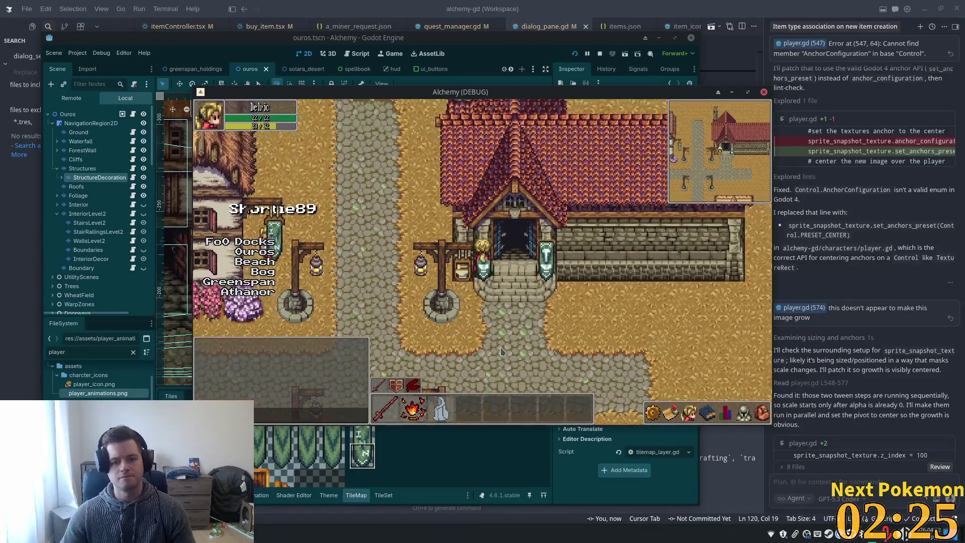
pyautogui.press('Left')
pyautogui.press('Down')
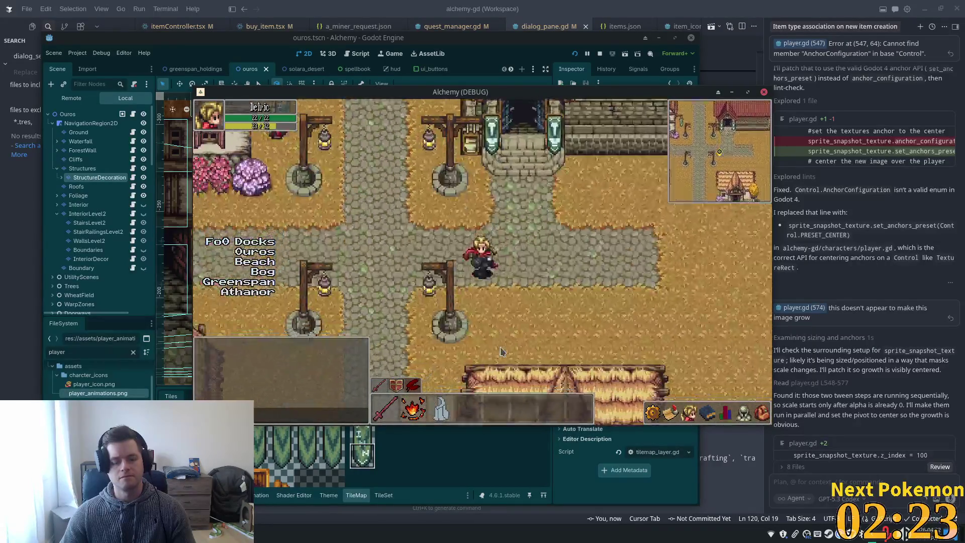
pyautogui.press('Up')
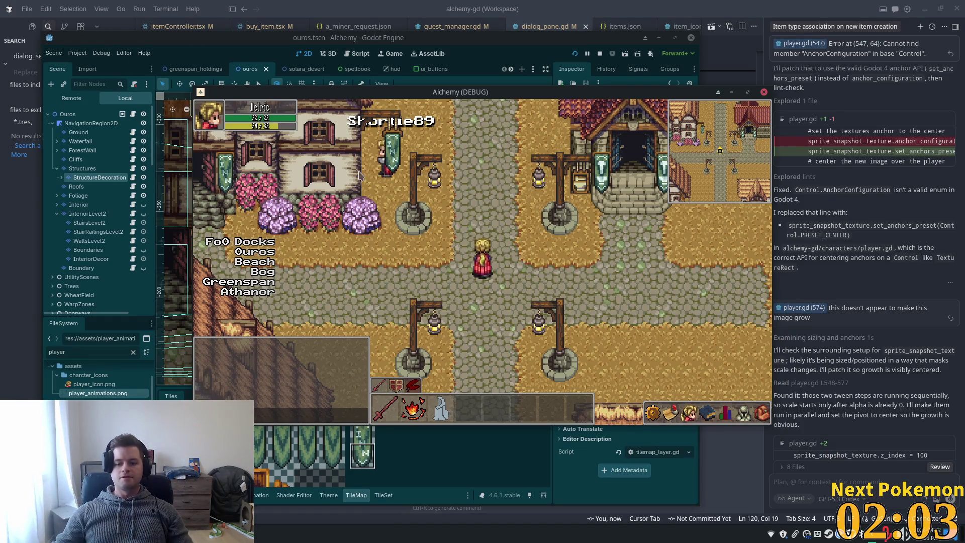
# Walk the character away from the INN door into a new area
pyautogui.click(261, 317)
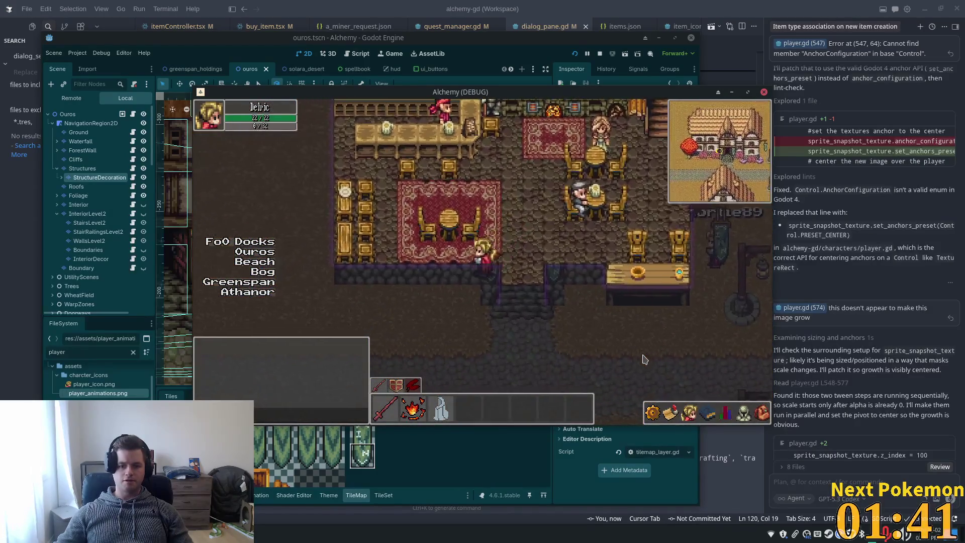
pyautogui.press('Down')
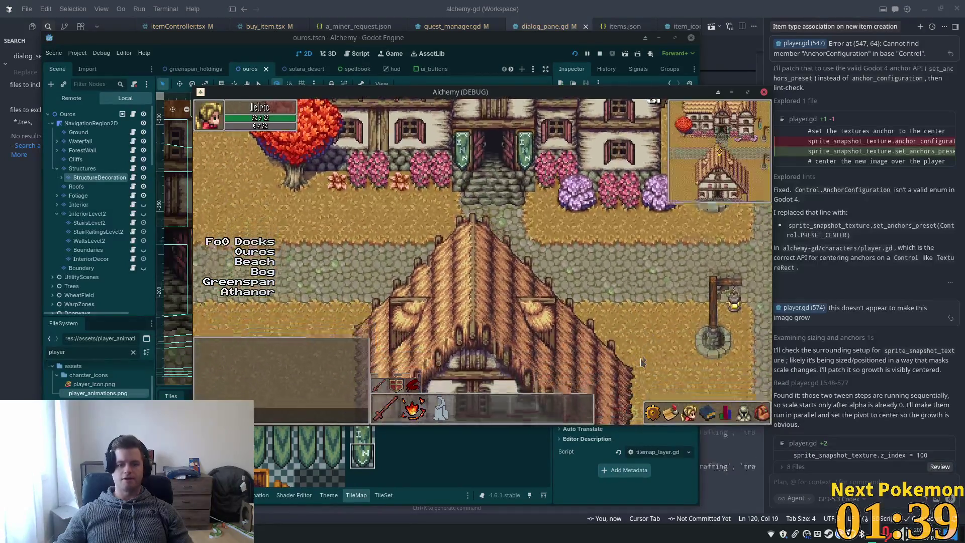
pyautogui.press('Right')
pyautogui.press('Up')
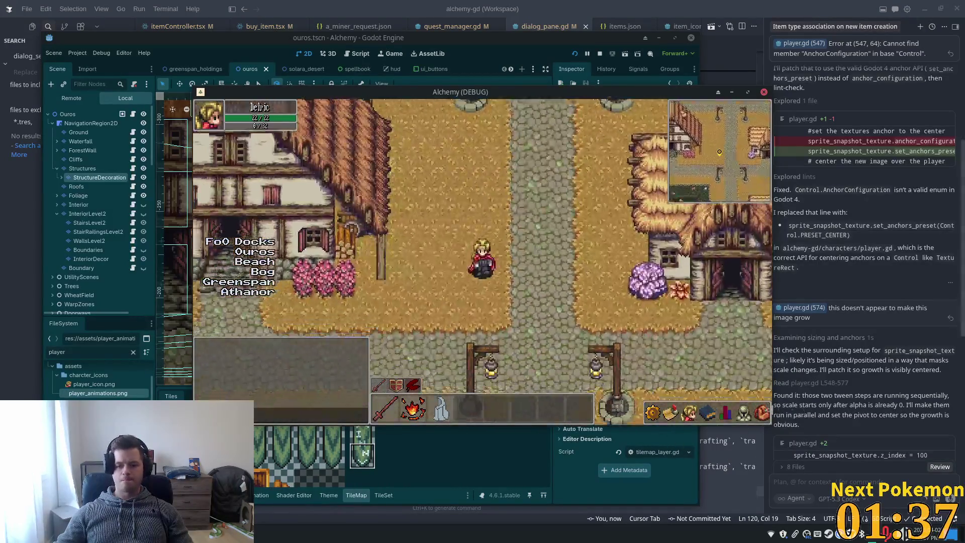
# Move the fishing rod out of its inventory slot, then cast the line for Sardines at the pond
pyautogui.click(742, 413)
pyautogui.click(762, 413)
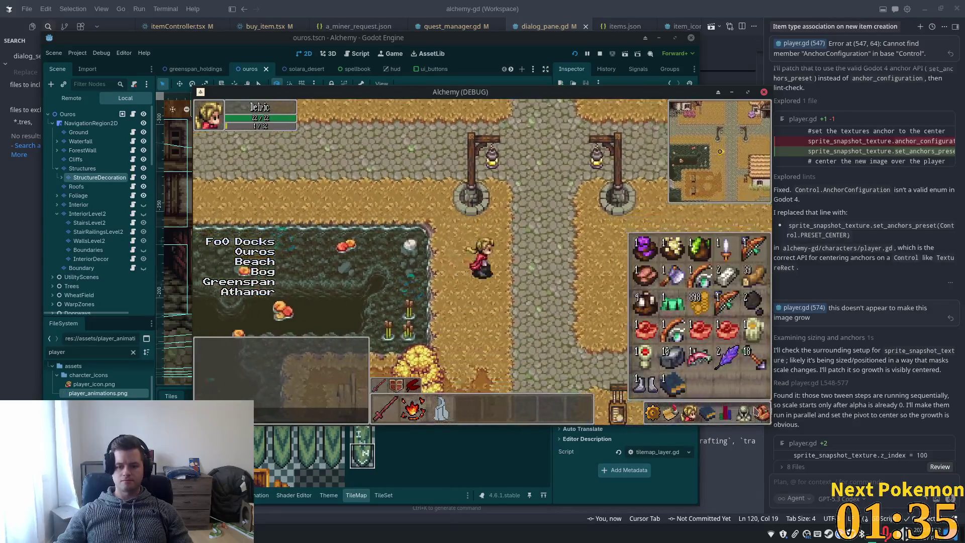
pyautogui.press('Down')
pyautogui.click(676, 328)
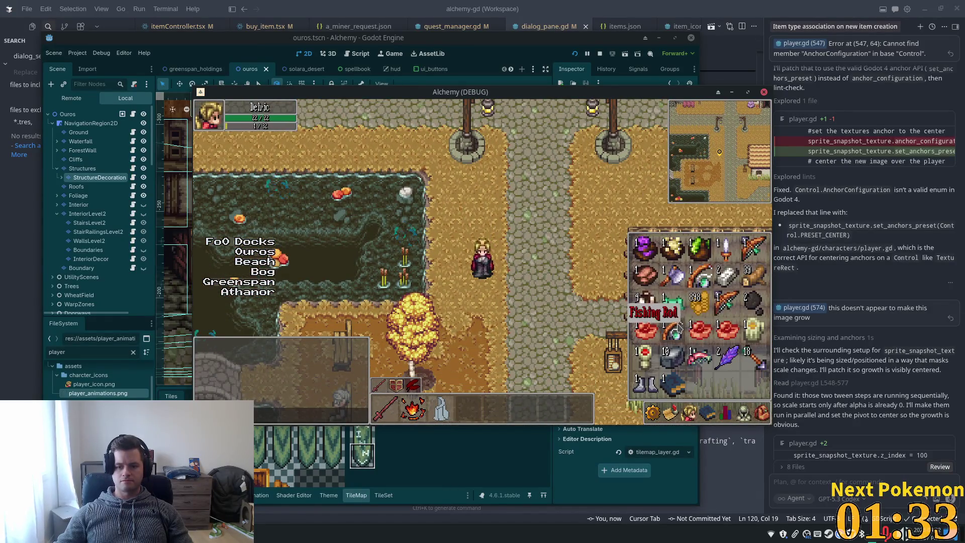
pyautogui.press('Escape')
pyautogui.press('Up')
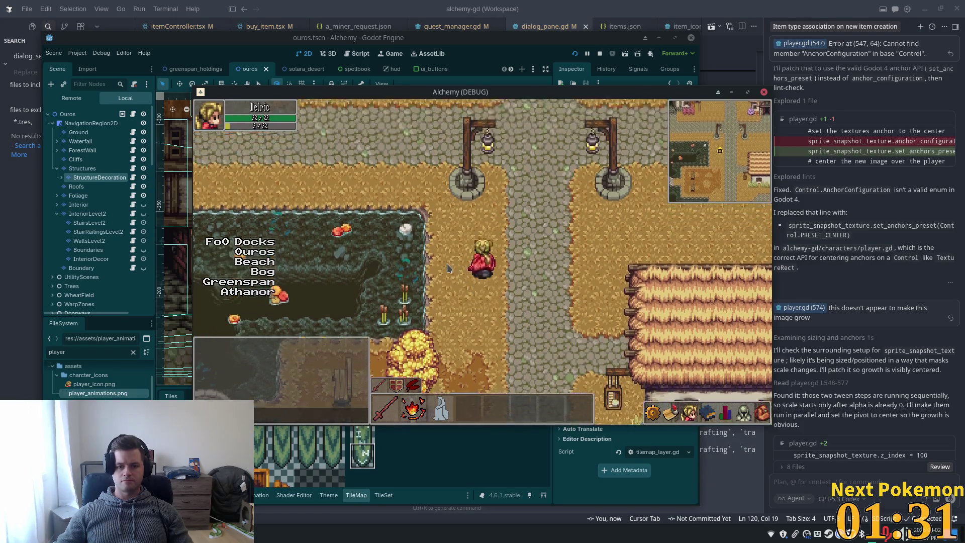
pyautogui.click(419, 285)
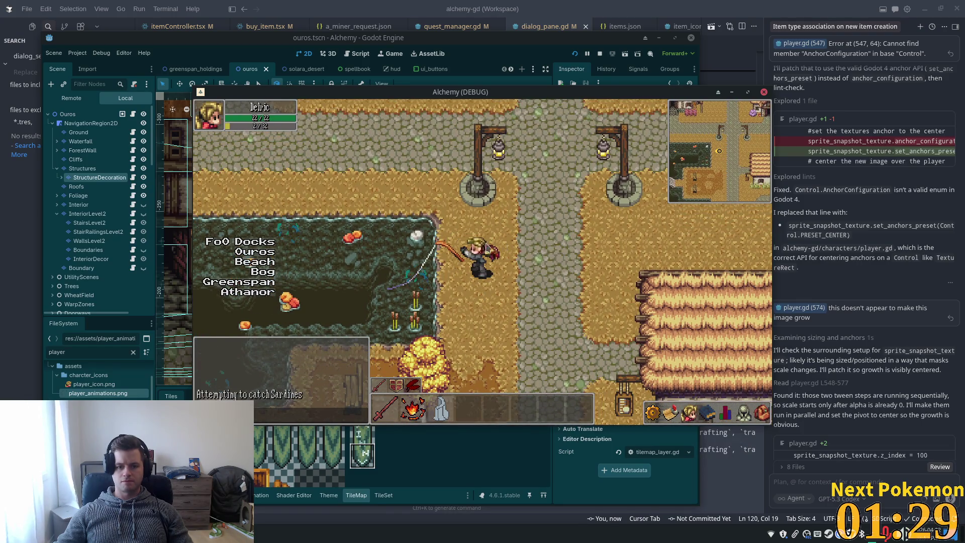
pyautogui.hotkey('alt', 'Tab')
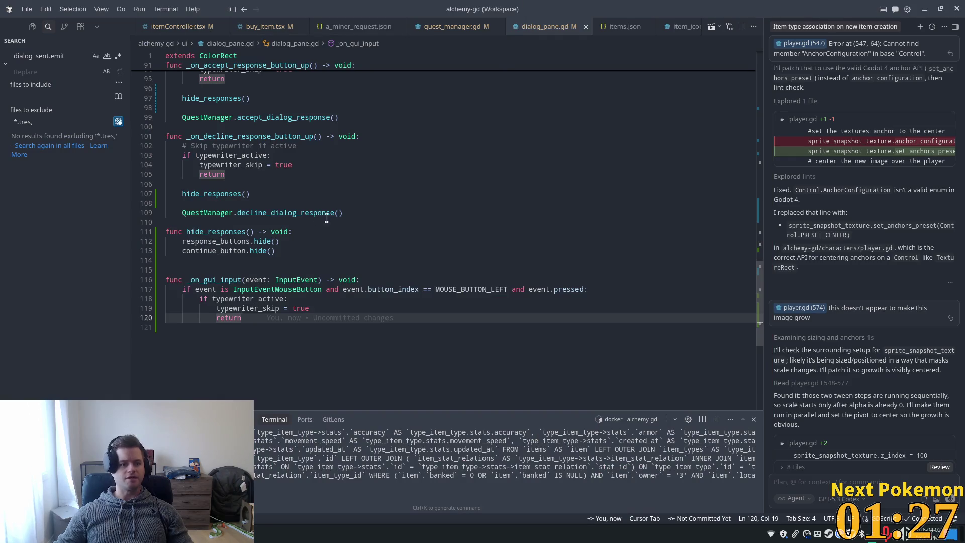
# Maximize the Godot editor and open player.tscn from the file search
pyautogui.hotkey('alt', 'Tab')
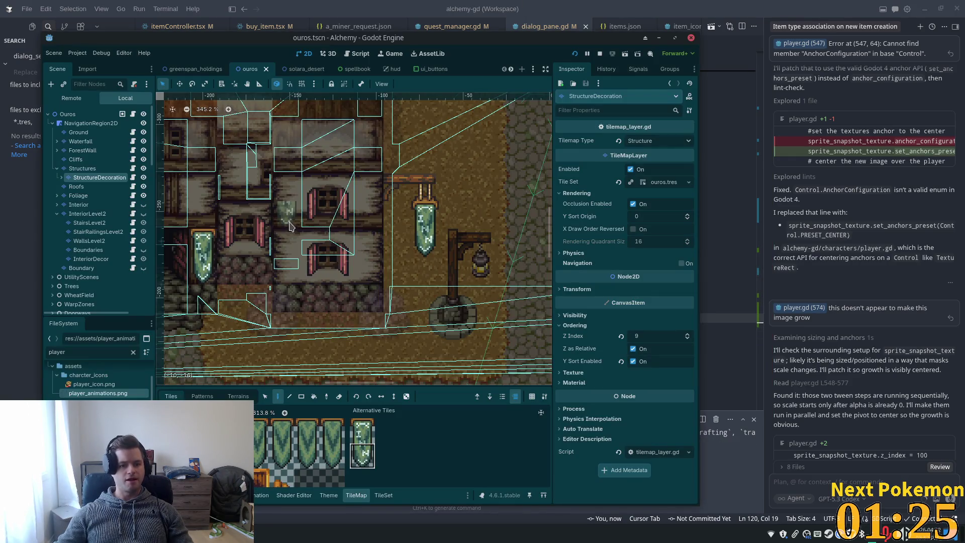
pyautogui.doubleClick(486, 45)
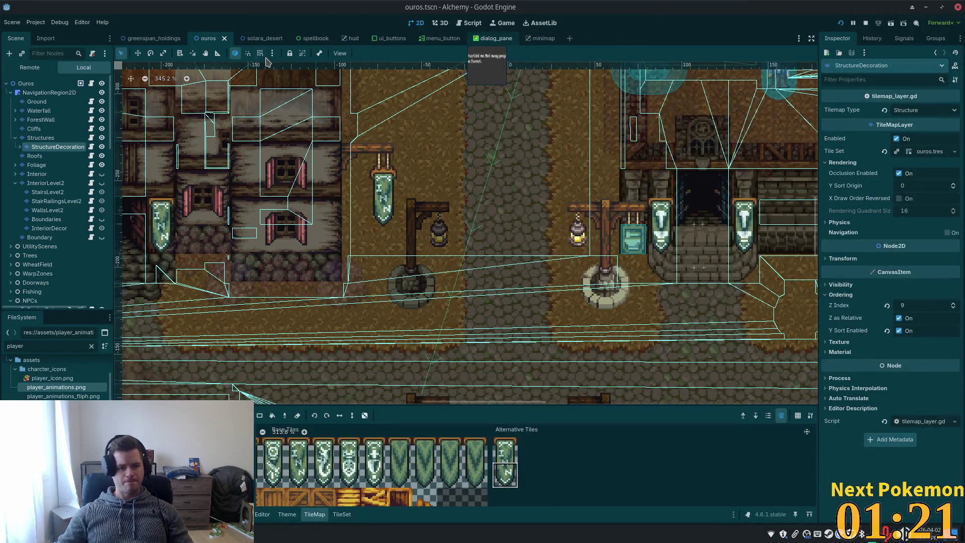
pyautogui.hotkey('alt', 'shift', 'o')
pyautogui.write('player')
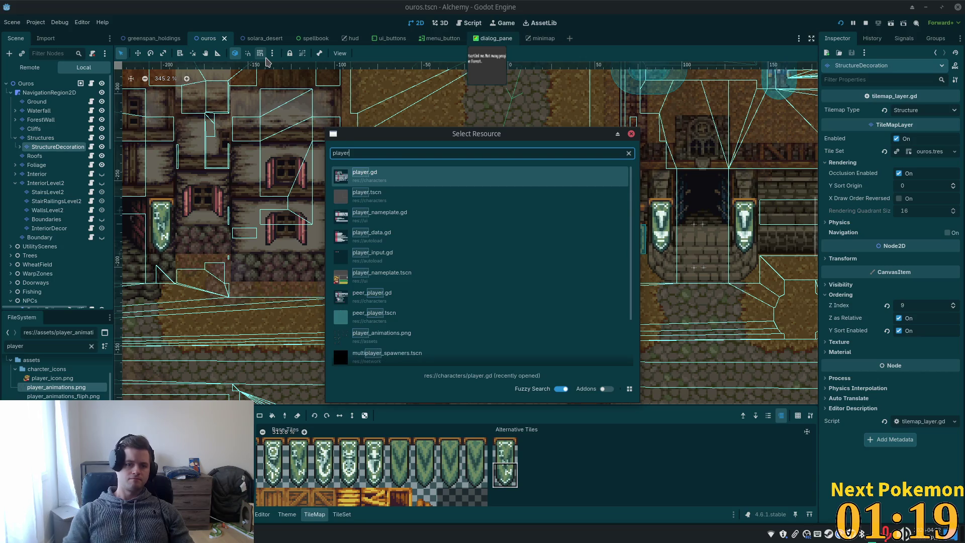
pyautogui.press('Down')
pyautogui.press('Return')
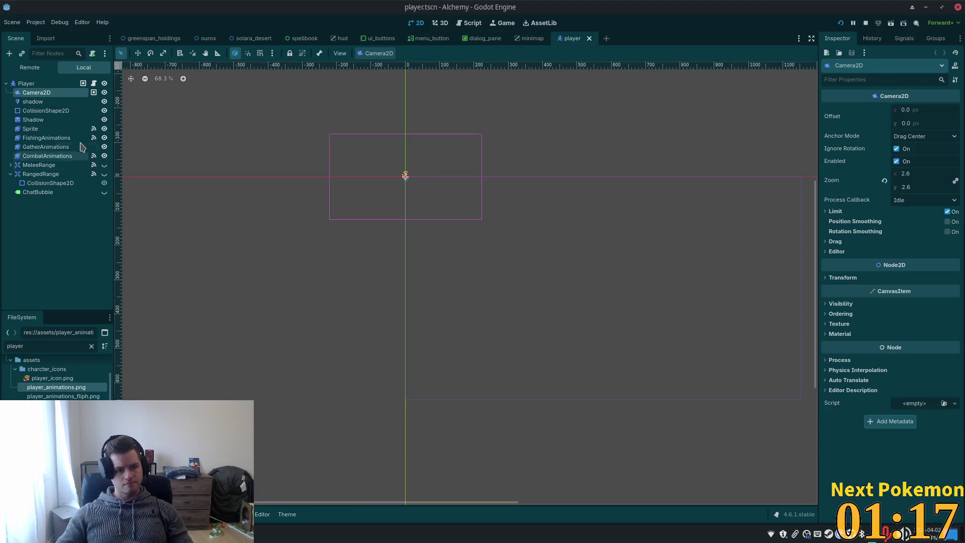
# Zoom in on the player and select its Sprite node in the Scene tree
pyautogui.scroll(1, 338, 163)
pyautogui.scroll(2, 338, 164)
pyautogui.scroll(8, 429, 179)
pyautogui.scroll(1, 429, 179)
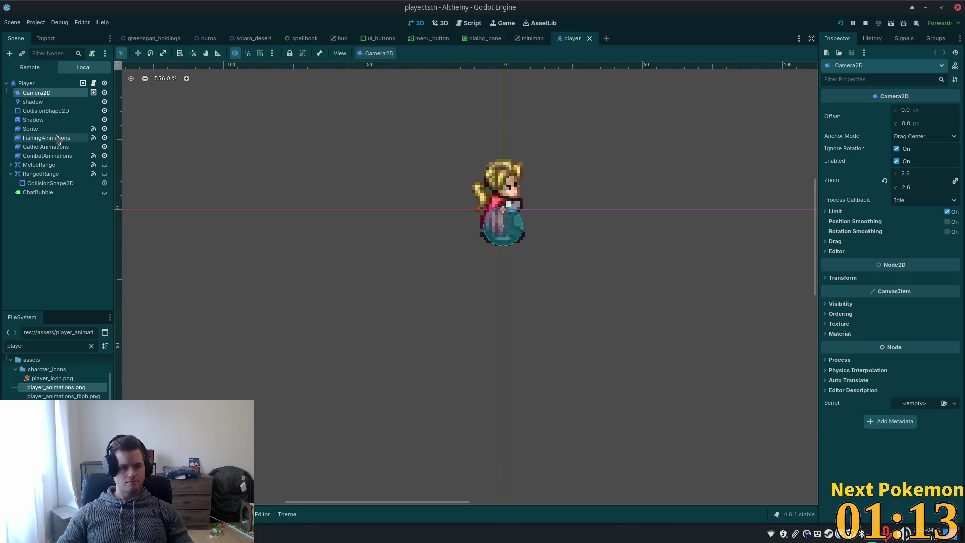
pyautogui.click(30, 128)
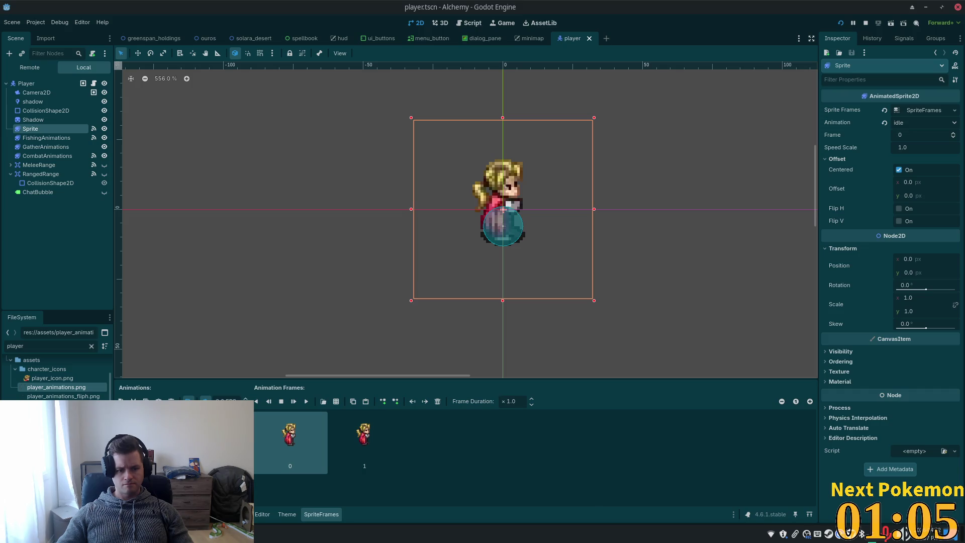
# Switch the player Sprite's animation to cast_line
pyautogui.click(166, 422)
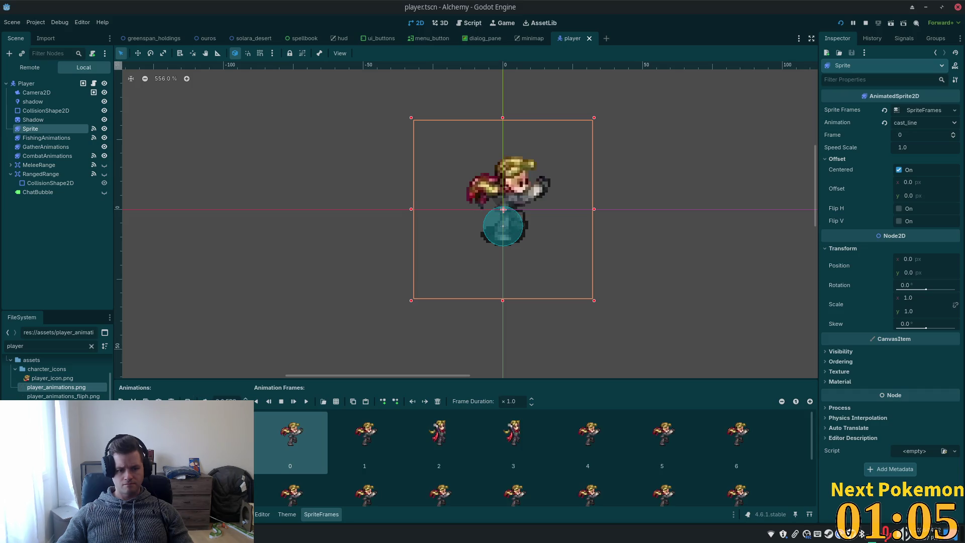
pyautogui.scroll(-2, 639, 492)
pyautogui.click(513, 481)
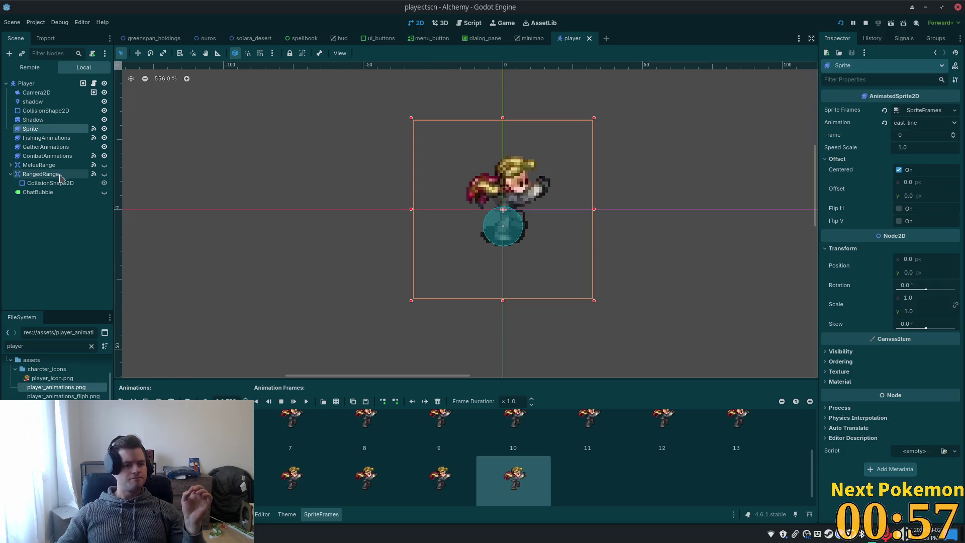
# Set FishingAnimations to frame 17 and open its Modulate colour editor
pyautogui.click(46, 138)
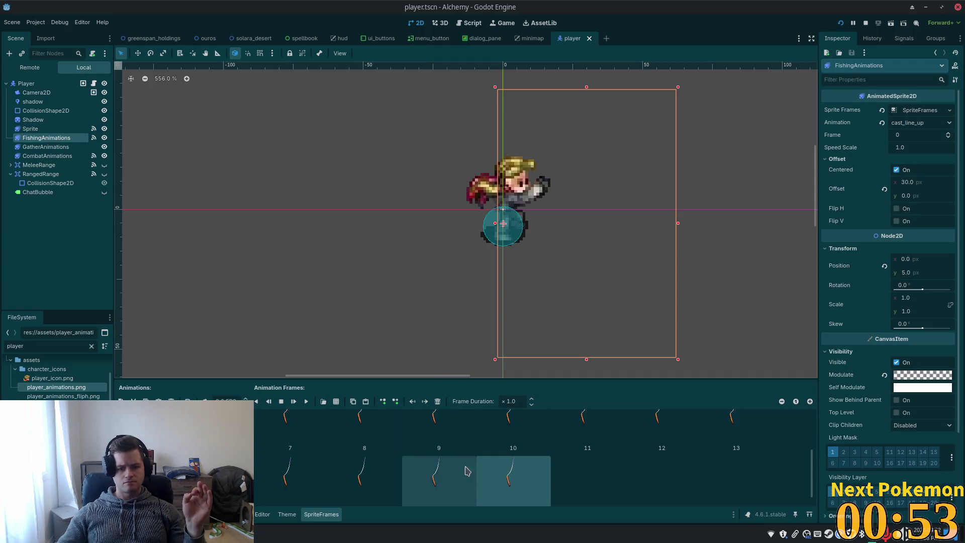
pyautogui.scroll(-1, 639, 468)
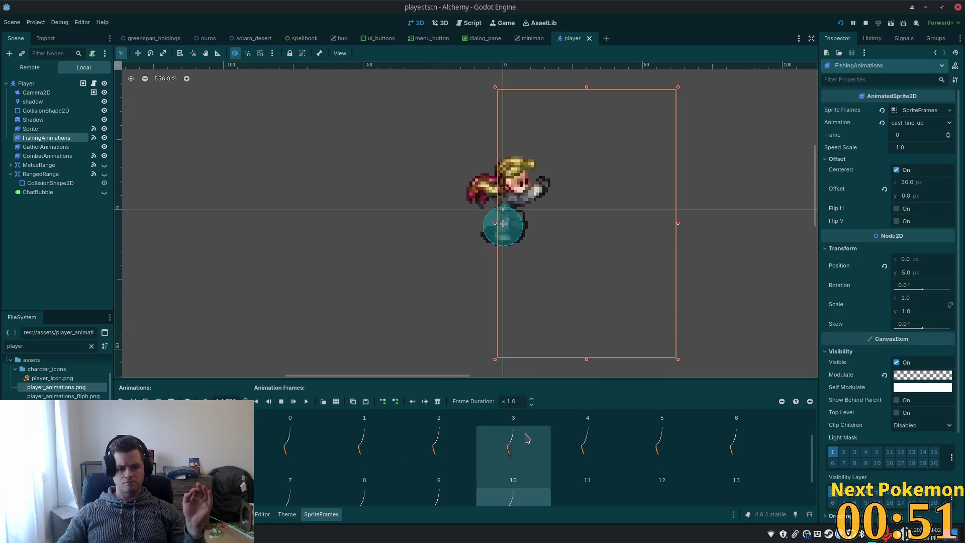
pyautogui.scroll(1, 553, 465)
pyautogui.scroll(-1, 525, 456)
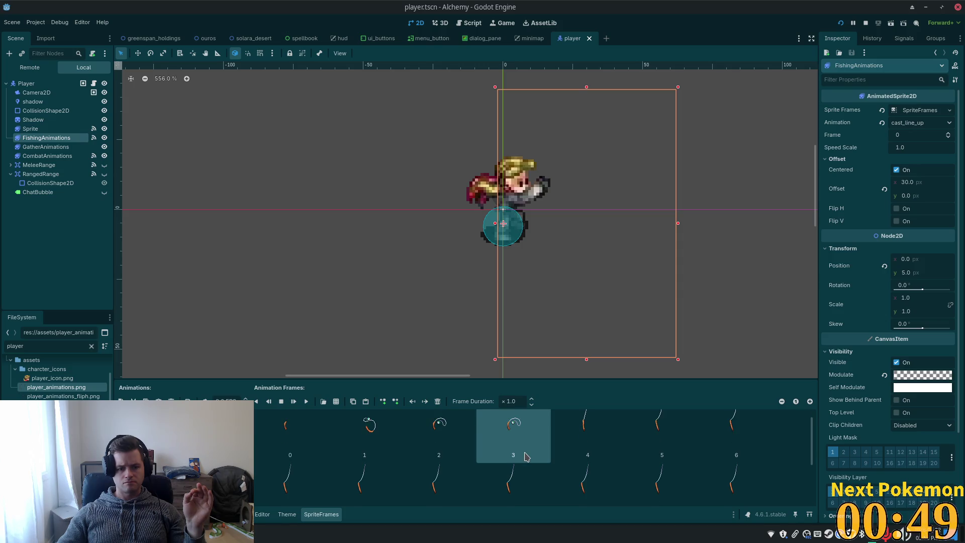
pyautogui.scroll(-4, 522, 457)
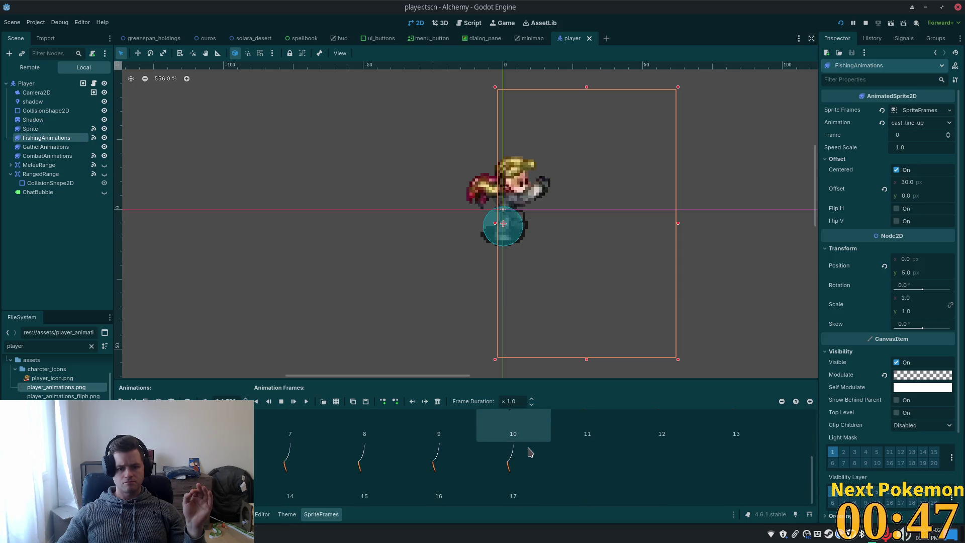
pyautogui.click(513, 479)
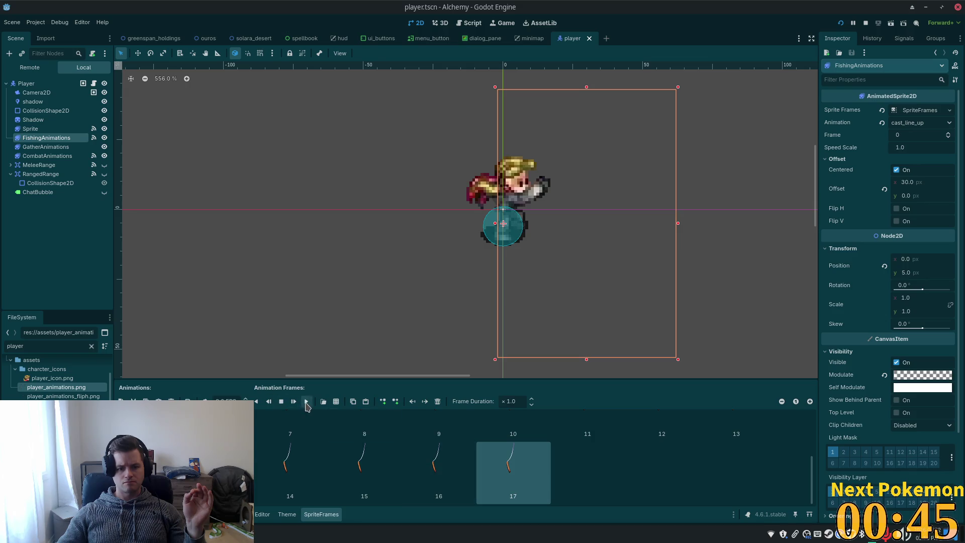
pyautogui.scroll(-5, 435, 266)
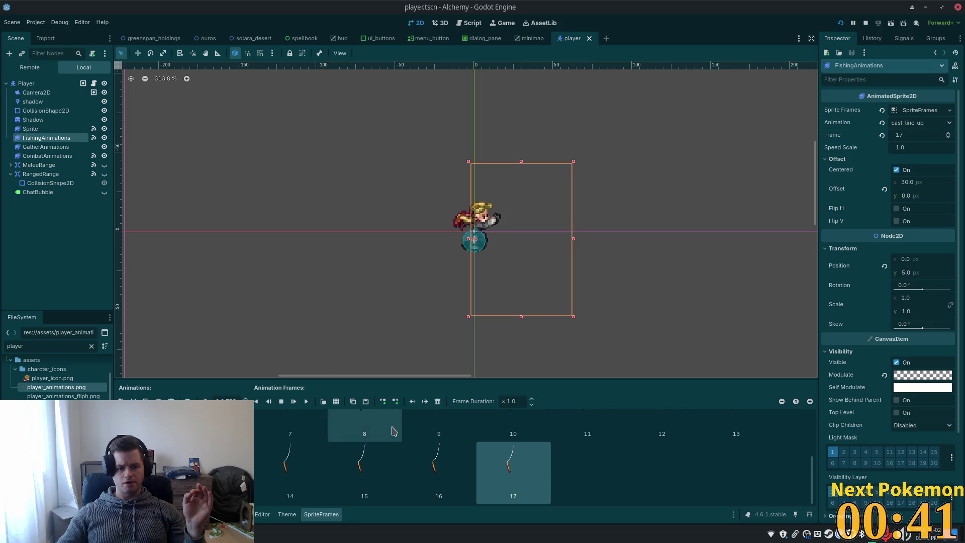
pyautogui.click(921, 376)
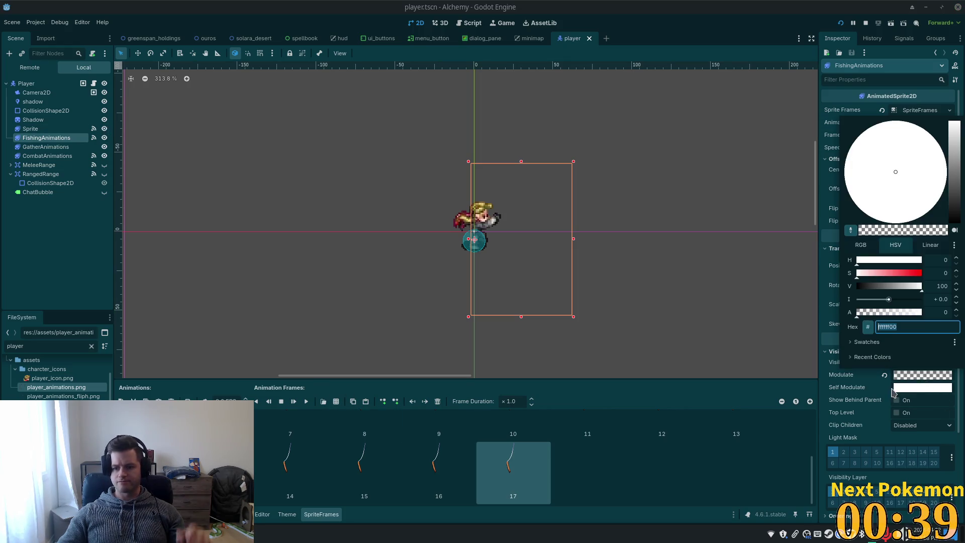
# Preview the rod at alpha 255, return Modulate alpha to 0, and close the picker
pyautogui.moveTo(877, 314)
pyautogui.mouseDown()
pyautogui.moveTo(894, 312)
pyautogui.moveTo(858, 312)
pyautogui.moveTo(936, 312)
pyautogui.mouseUp()
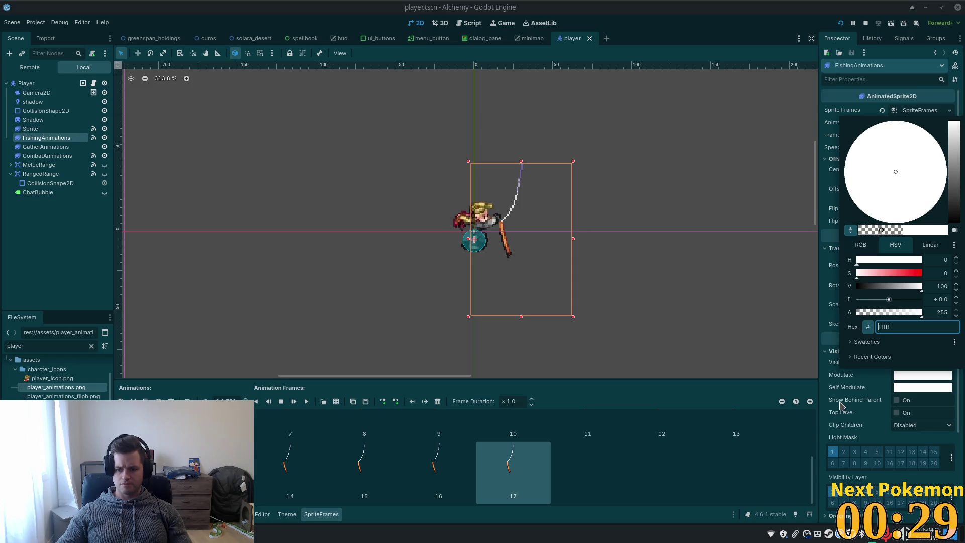
pyautogui.moveTo(922, 314); pyautogui.dragTo(794, 316)
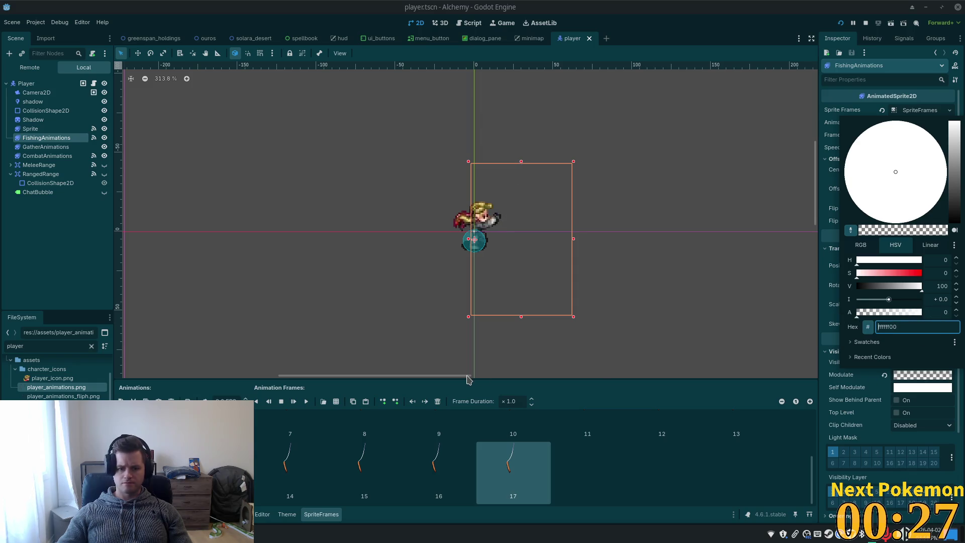
pyautogui.click(571, 466)
pyautogui.scroll(3, 571, 467)
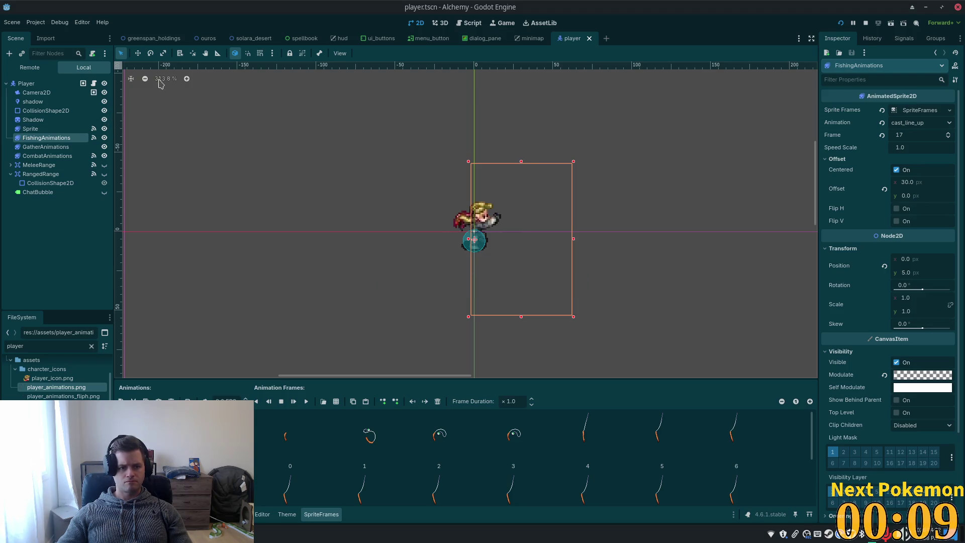
pyautogui.click(141, 53)
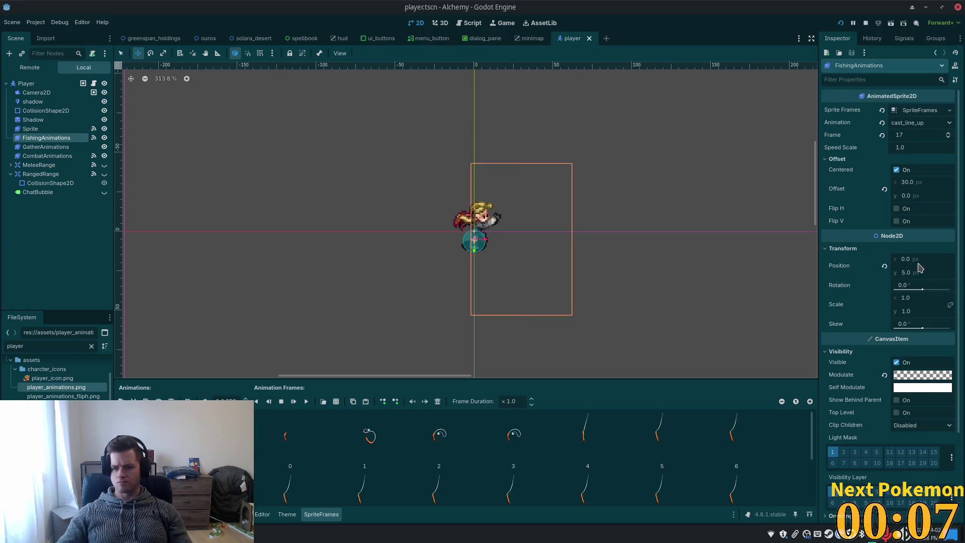
# Set the FishingAnimations node's Transform Position y to 0
pyautogui.click(30, 128)
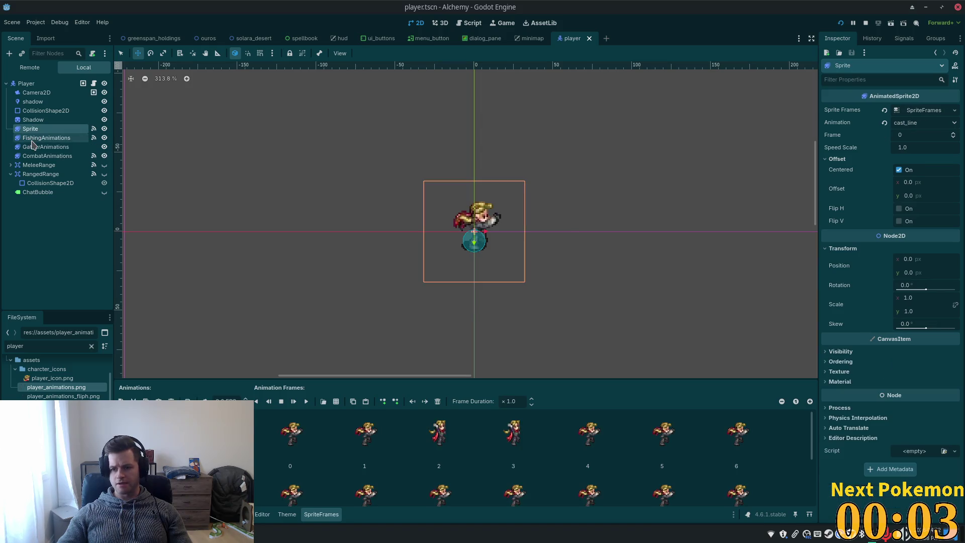
pyautogui.click(31, 141)
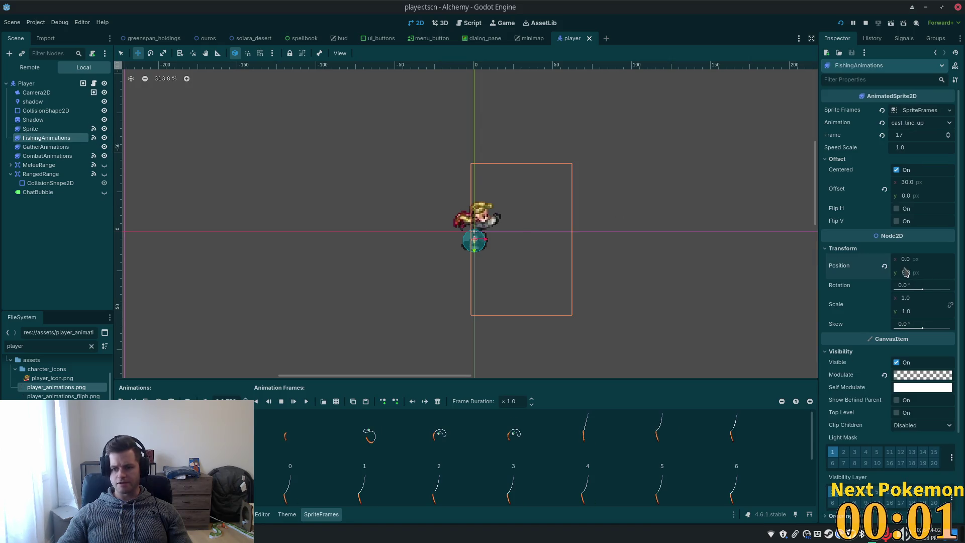
pyautogui.write('0')
pyautogui.press('Tab')
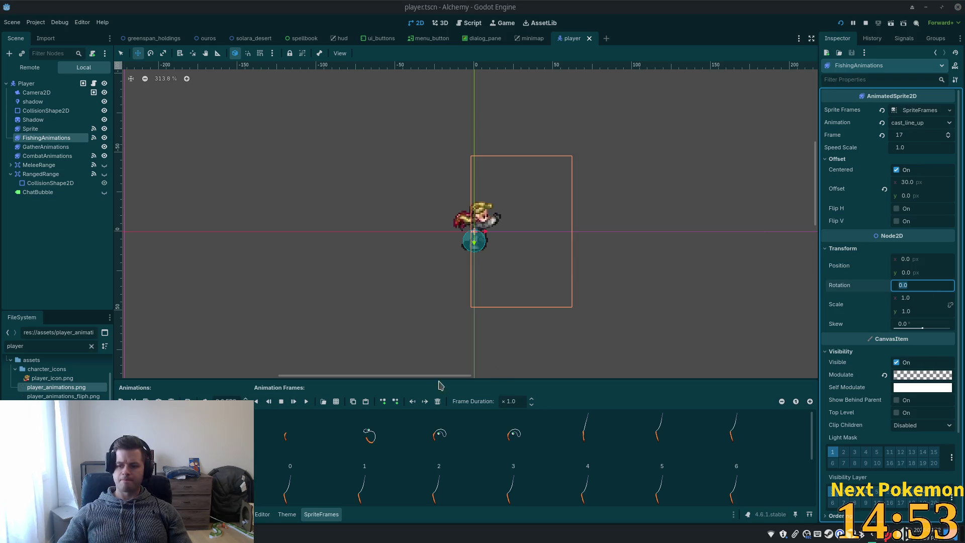
pyautogui.click(289, 482)
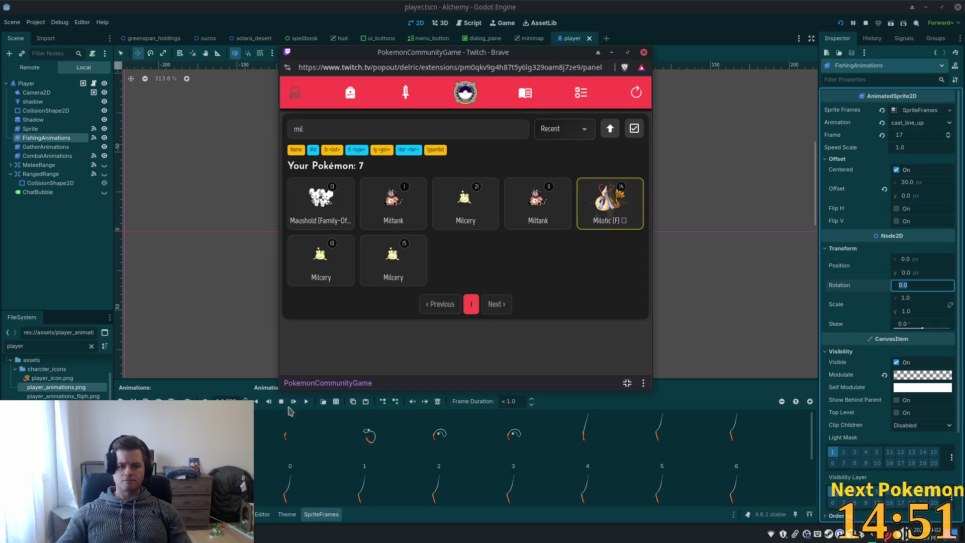
pyautogui.doubleClick(364, 127)
pyautogui.write('wa')
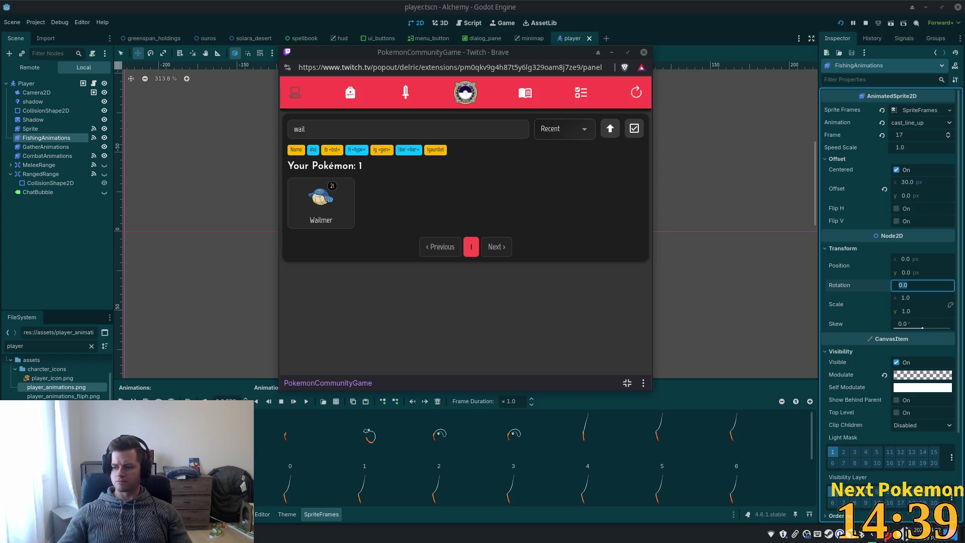
pyautogui.click(779, 32)
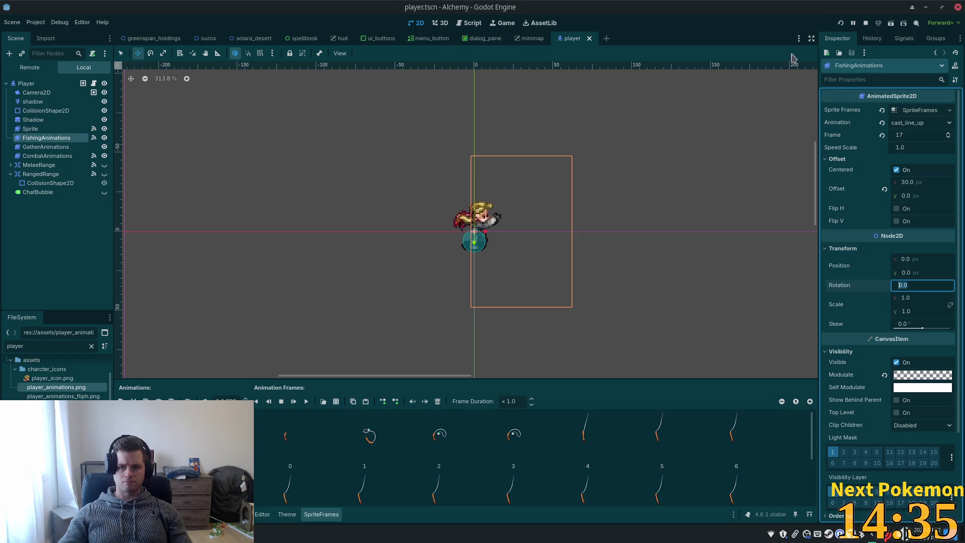
# Run the game, arrange its windows, walk toward the pond, then stop the game
pyautogui.press('F5')
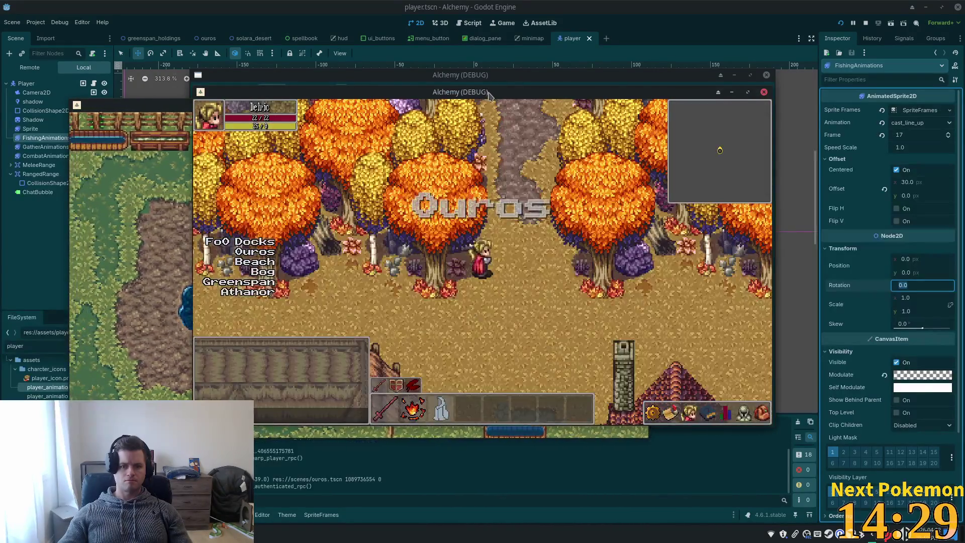
pyautogui.moveTo(488, 95); pyautogui.dragTo(600, 122)
pyautogui.click(433, 251)
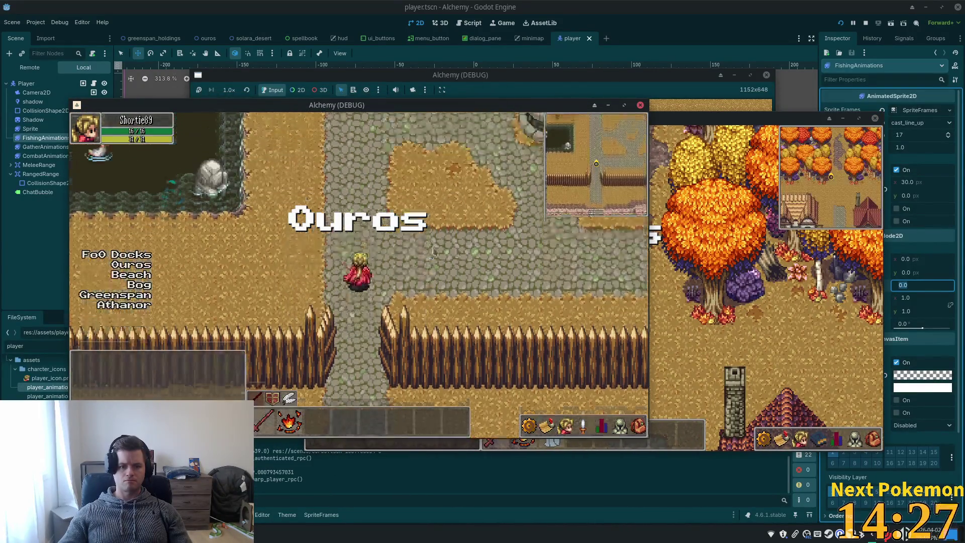
pyautogui.press('i')
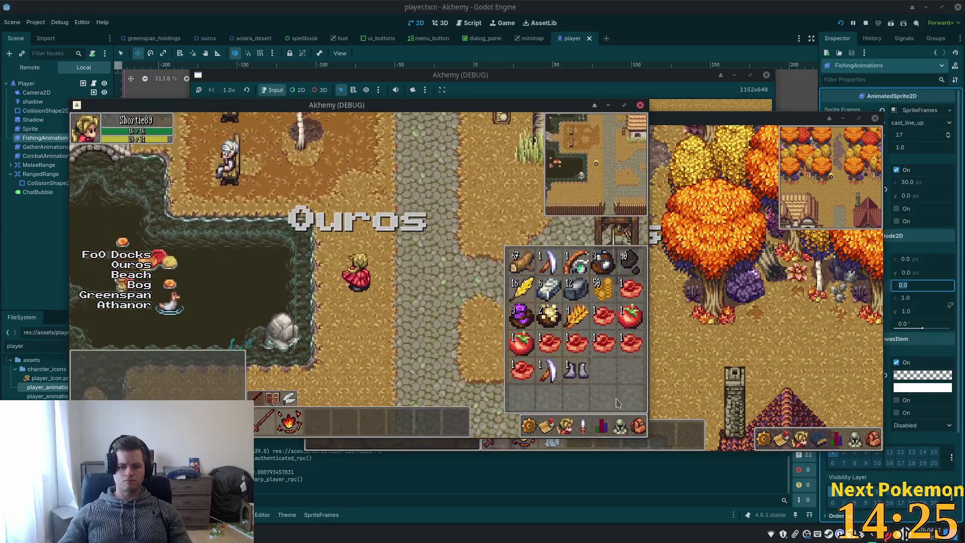
pyautogui.press('w')
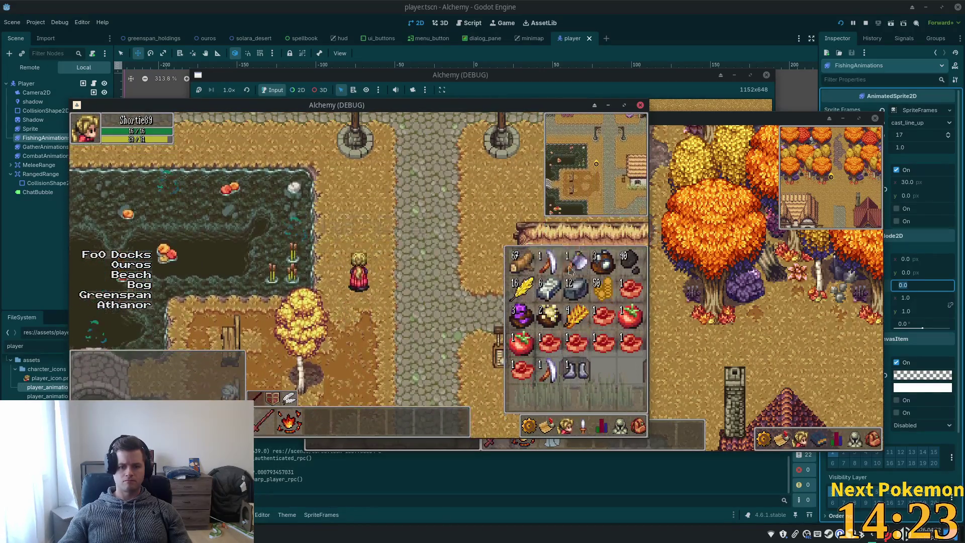
pyautogui.press('i')
pyautogui.press('w')
pyautogui.press('w')
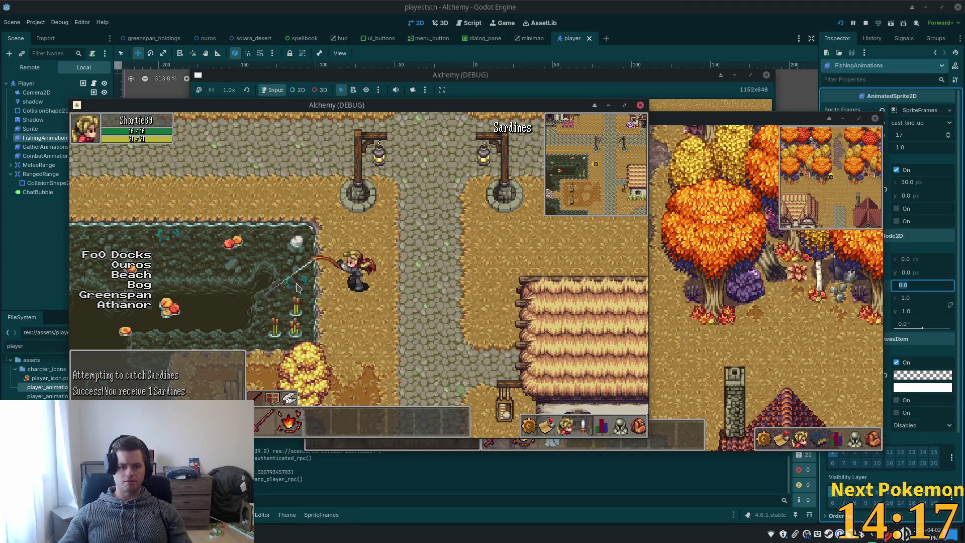
pyautogui.press('F8')
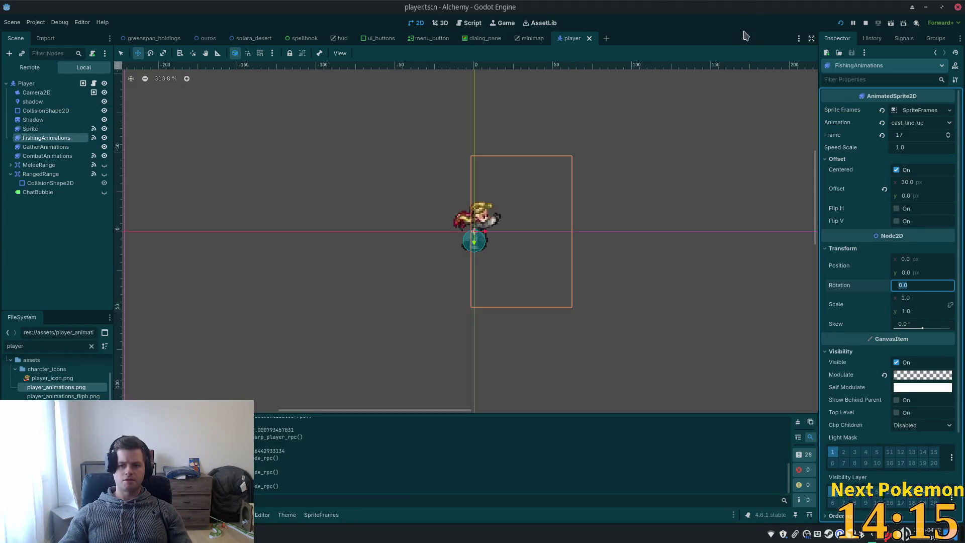
# Change FishingAnimations' vertical position to -5 and relaunch the game
pyautogui.click(915, 272)
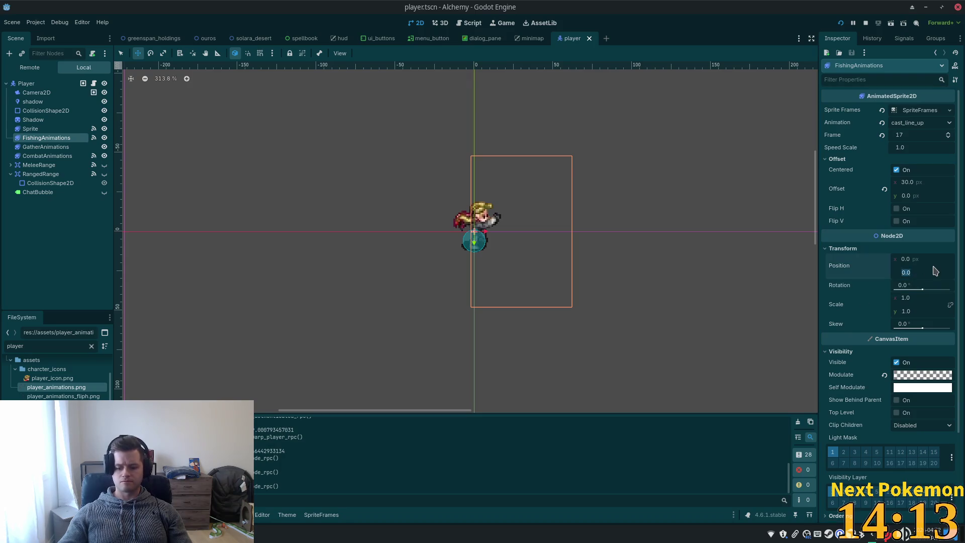
pyautogui.write('-5')
pyautogui.press('Tab')
pyautogui.press('F5')
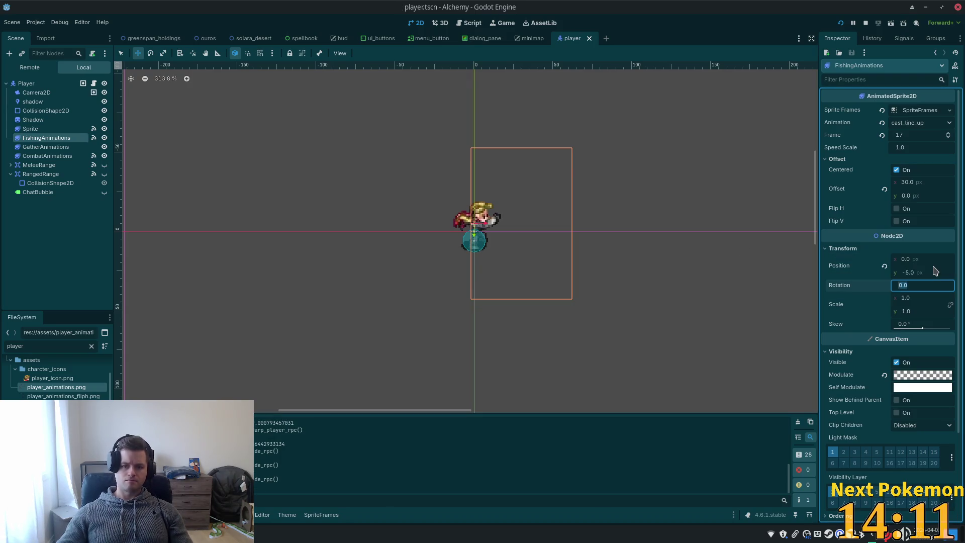
# Cast the fishing line into the pond repeatedly to try catching Sardines
pyautogui.click(289, 289)
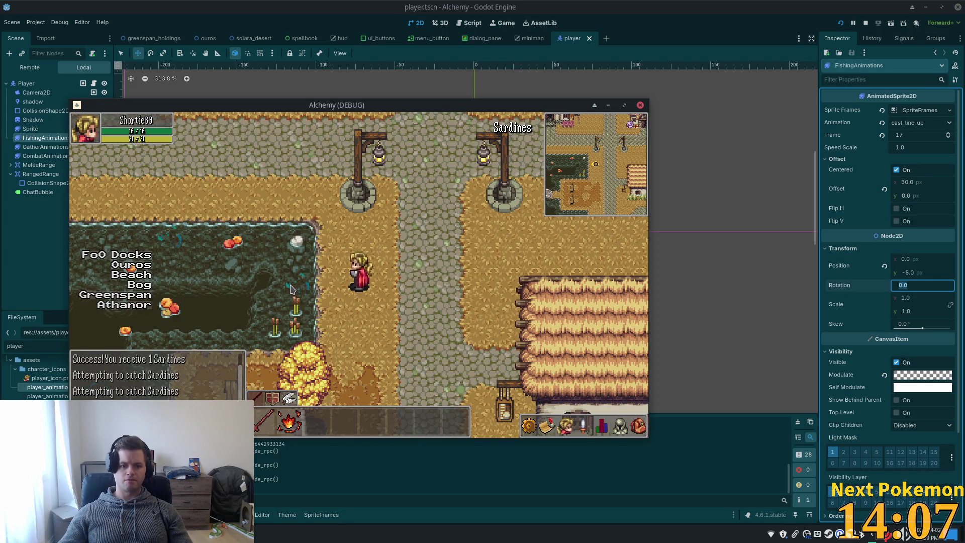
pyautogui.click(292, 289)
pyautogui.click(291, 290)
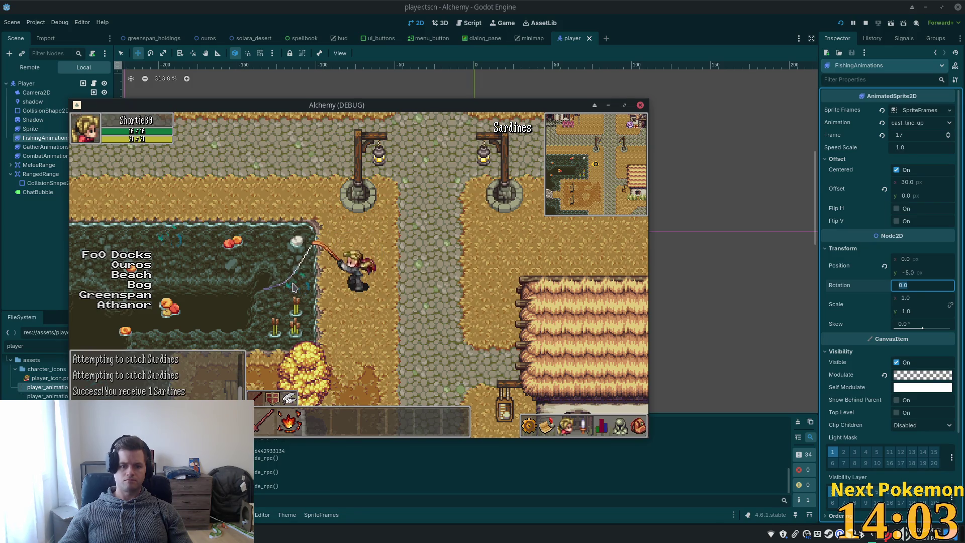
pyautogui.click(293, 286)
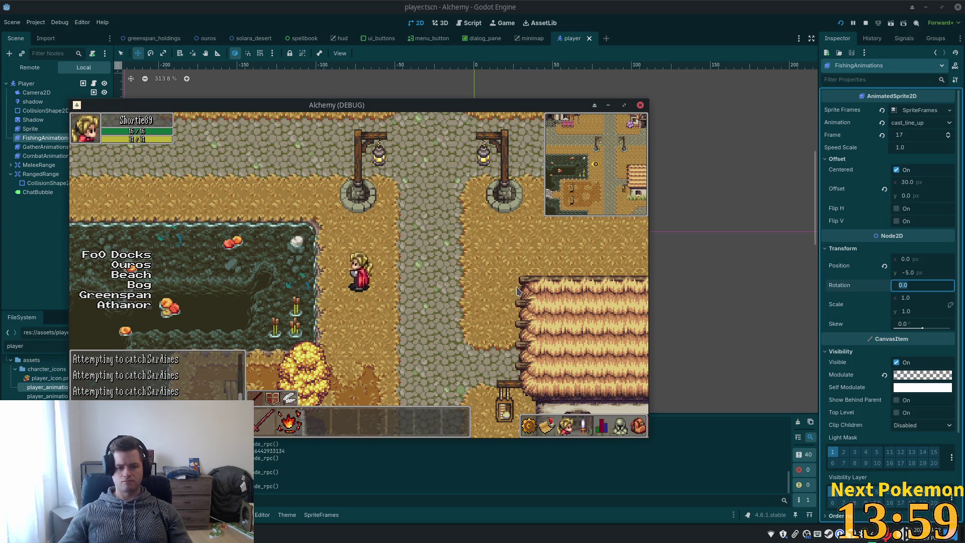
# Walk from the pond across the stone bridge and into the inn
pyautogui.press('w')
pyautogui.press('s')
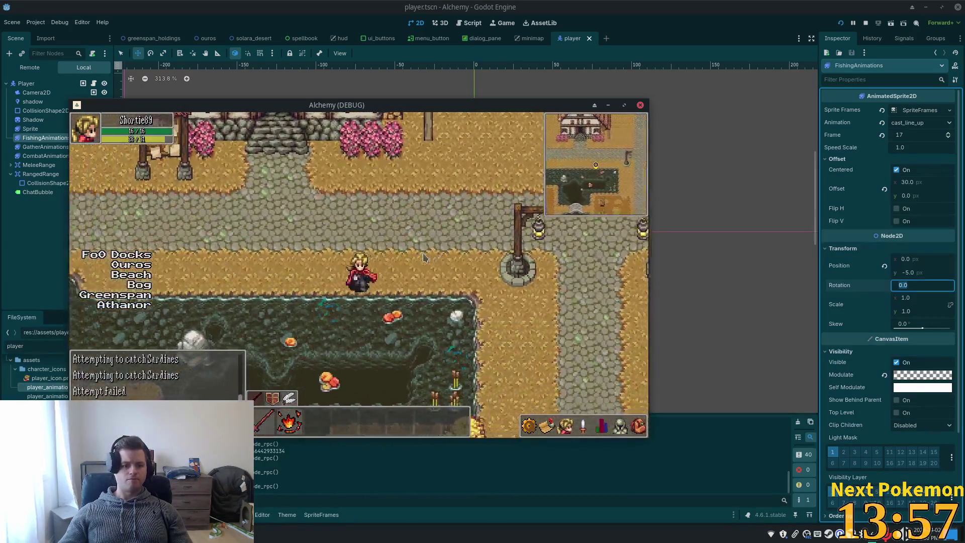
pyautogui.press('a')
pyautogui.press('a')
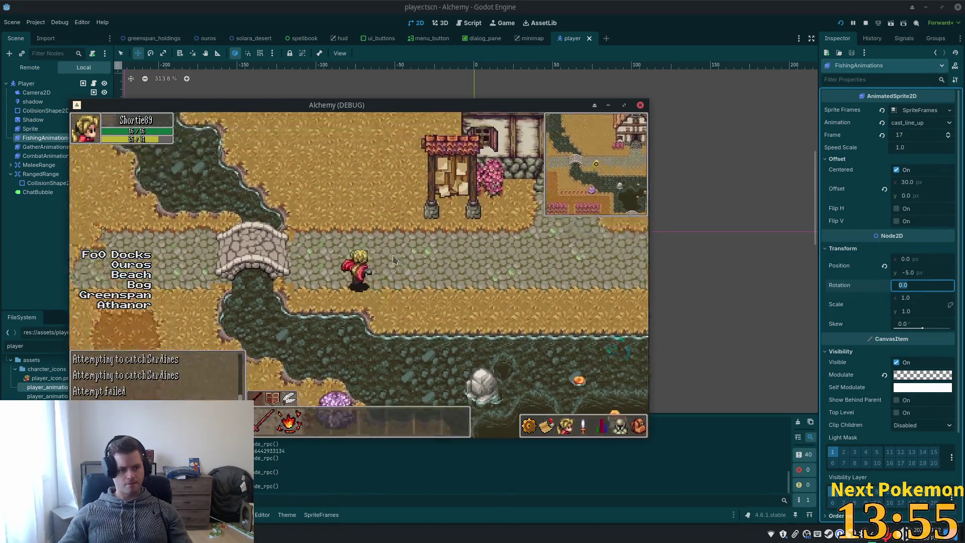
pyautogui.press('w')
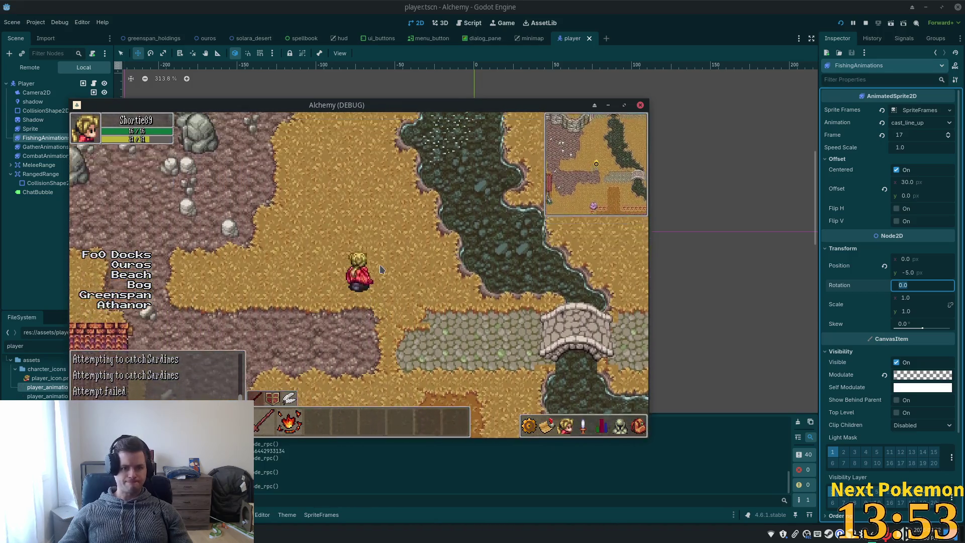
pyautogui.press('d')
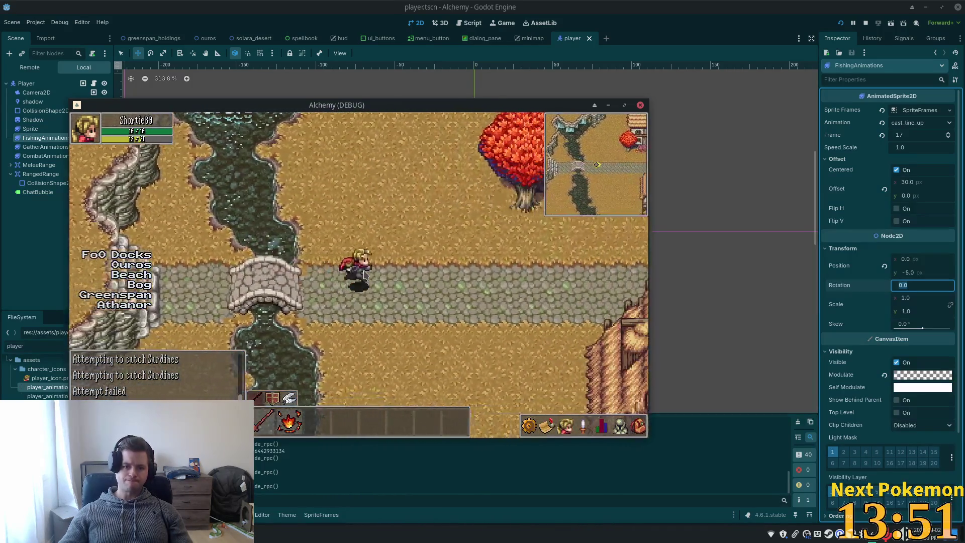
pyautogui.press('w')
pyautogui.press('d')
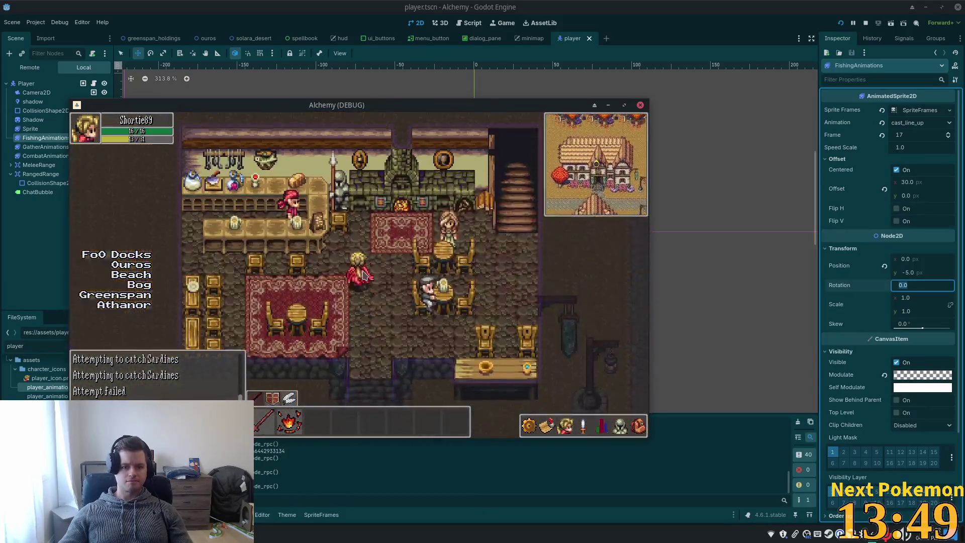
# Go to the inn's bedroom and lie down in the middle bed
pyautogui.press('w')
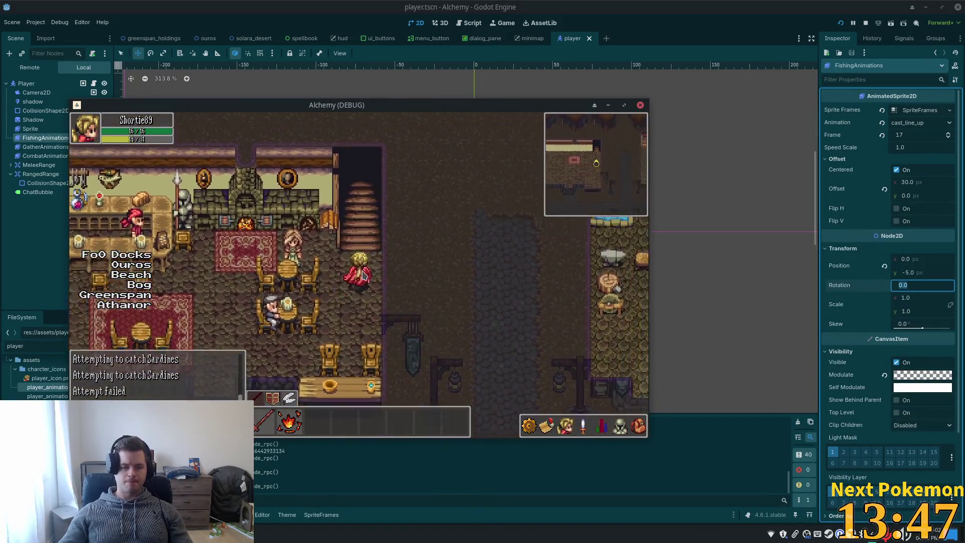
pyautogui.press('s')
pyautogui.press('a')
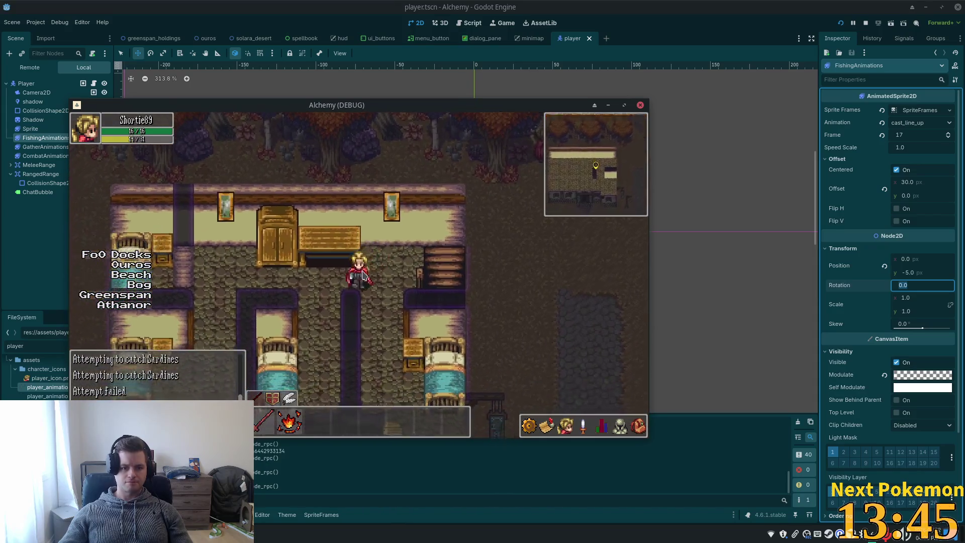
pyautogui.press('a')
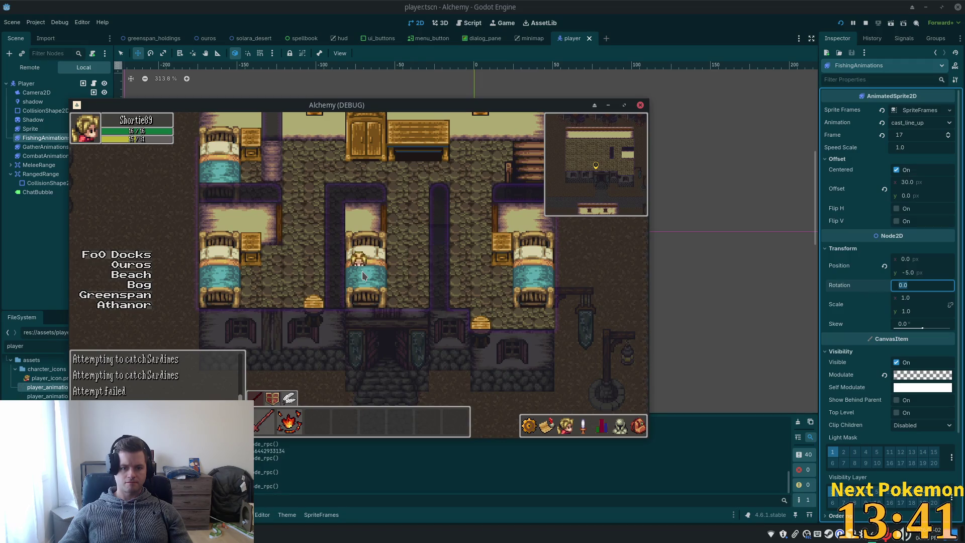
pyautogui.press('w')
pyautogui.press('d')
pyautogui.press('a')
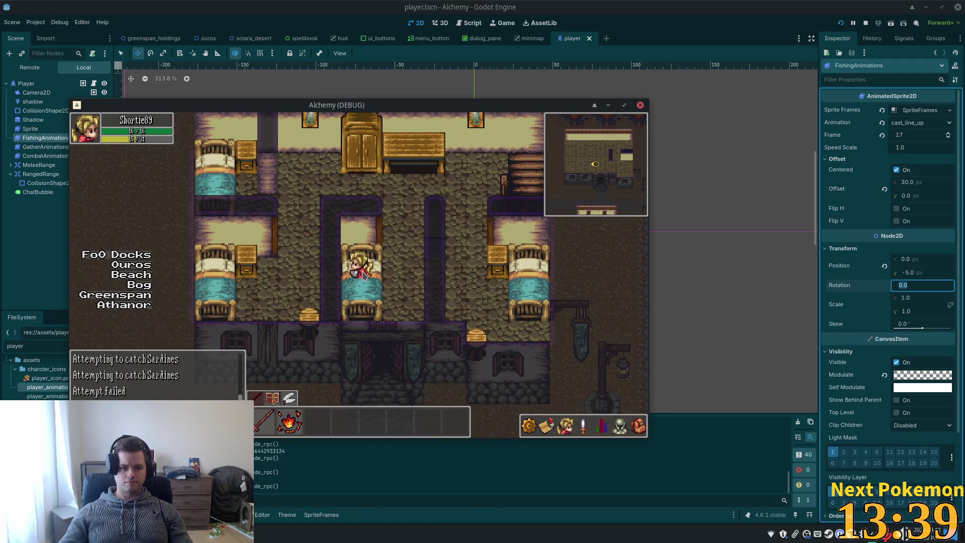
pyautogui.press('s')
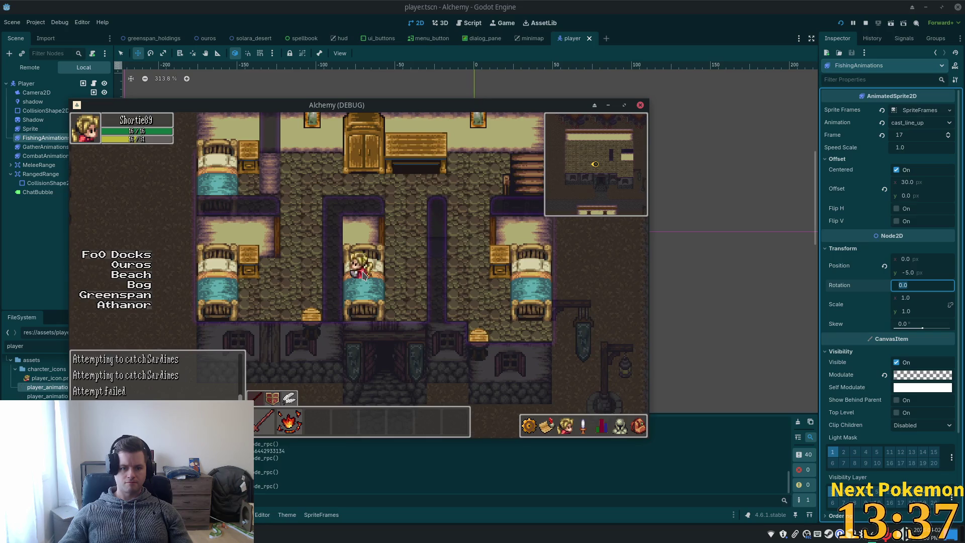
# Get up, head to the stairs, and exit through the inn's front door
pyautogui.press('w')
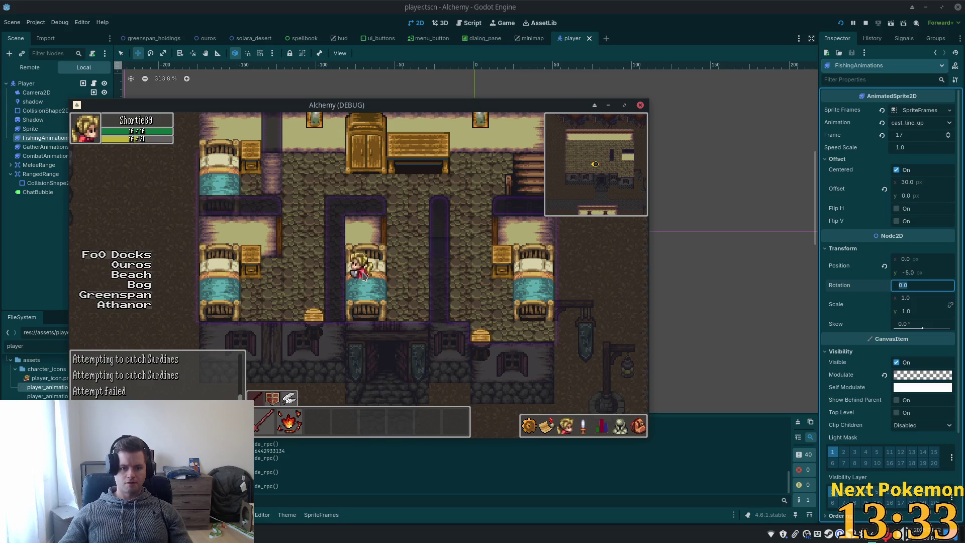
pyautogui.press('w')
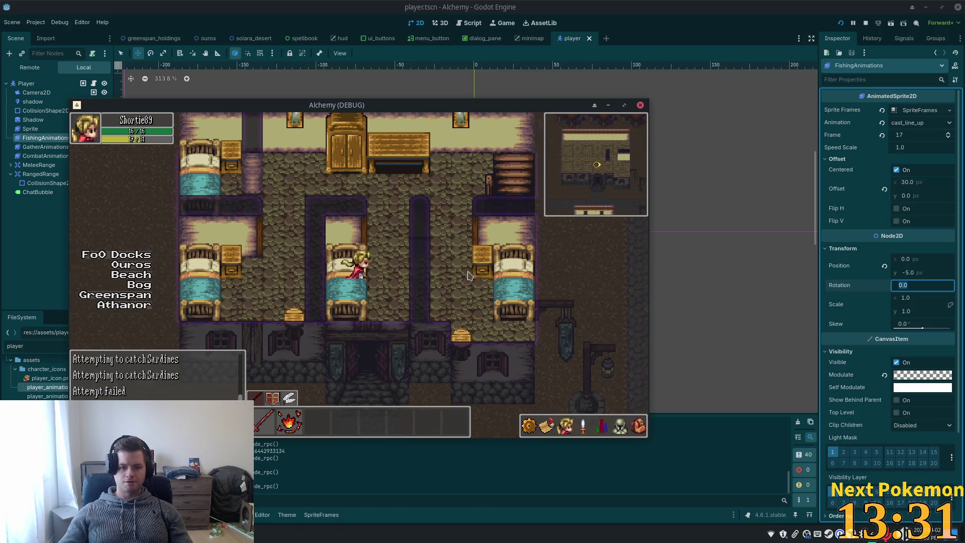
pyautogui.press('d')
pyautogui.press('s')
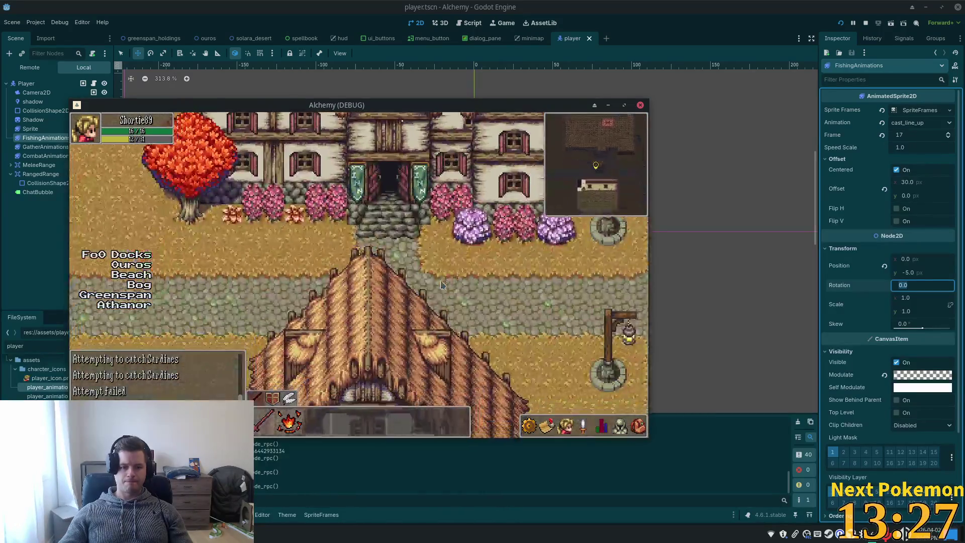
# Walk west past the bridge and waterfall cliffs, then back east across the stone bridge
pyautogui.press('a')
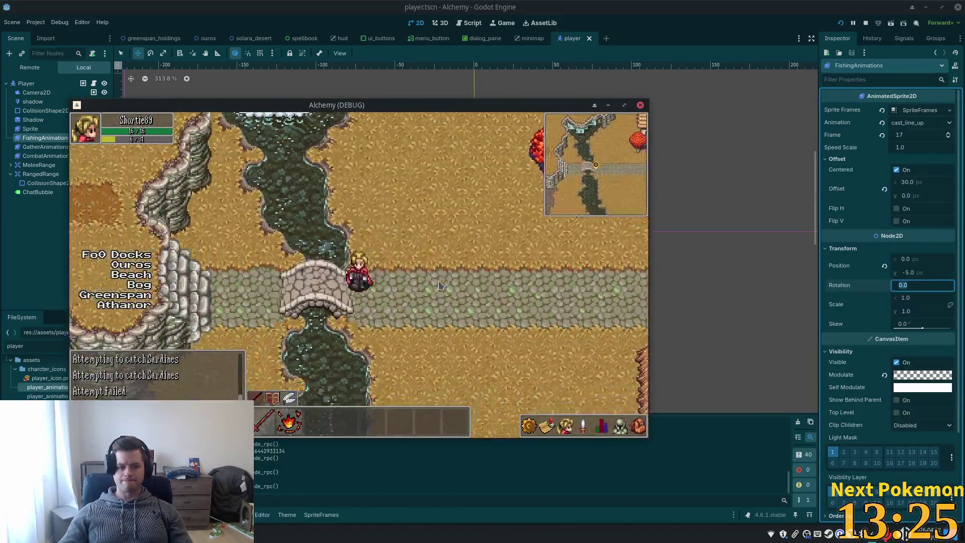
pyautogui.press('w')
pyautogui.press('d')
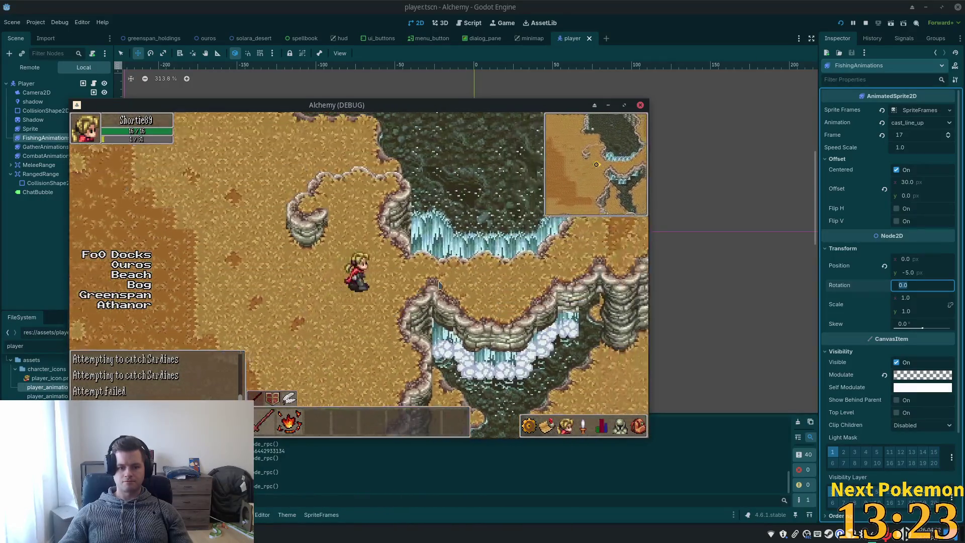
pyautogui.press('w')
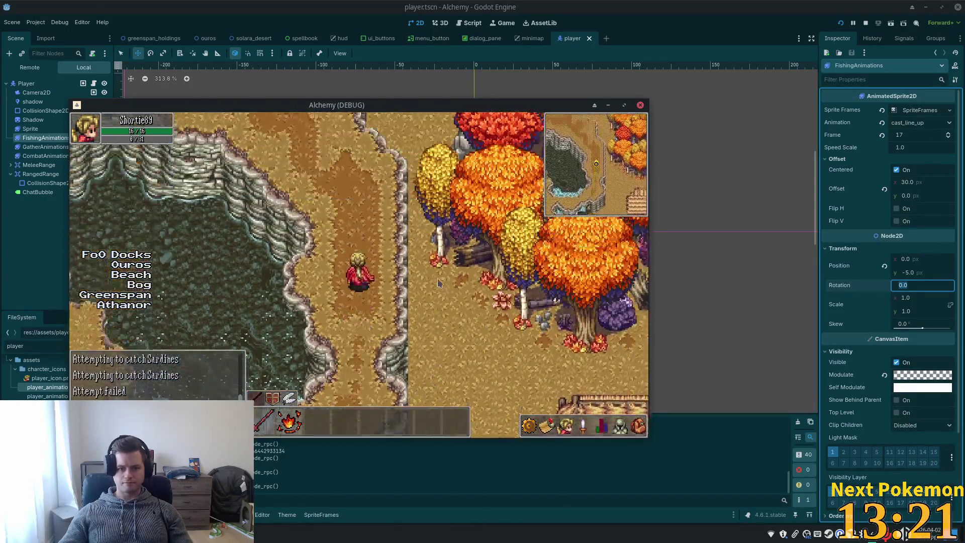
pyautogui.press('a')
pyautogui.press('w')
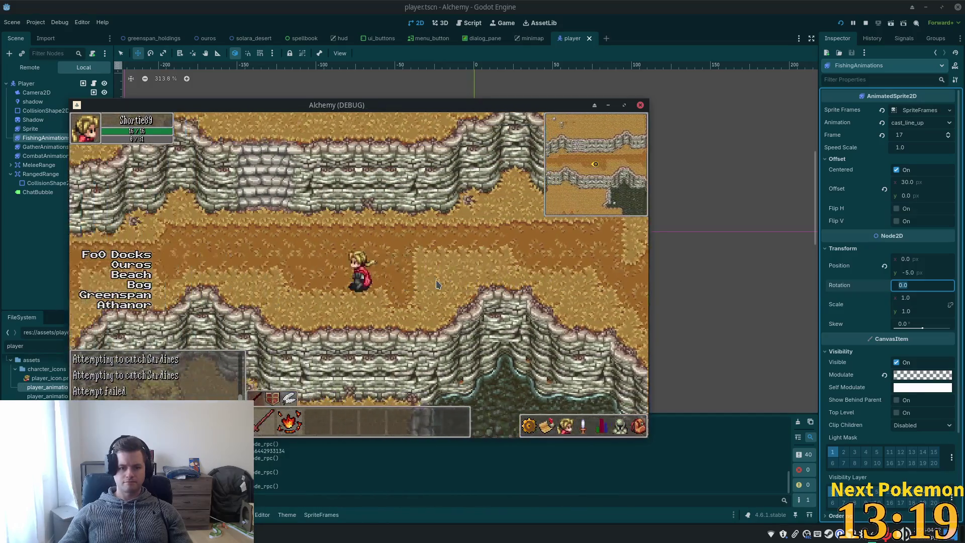
pyautogui.press('s')
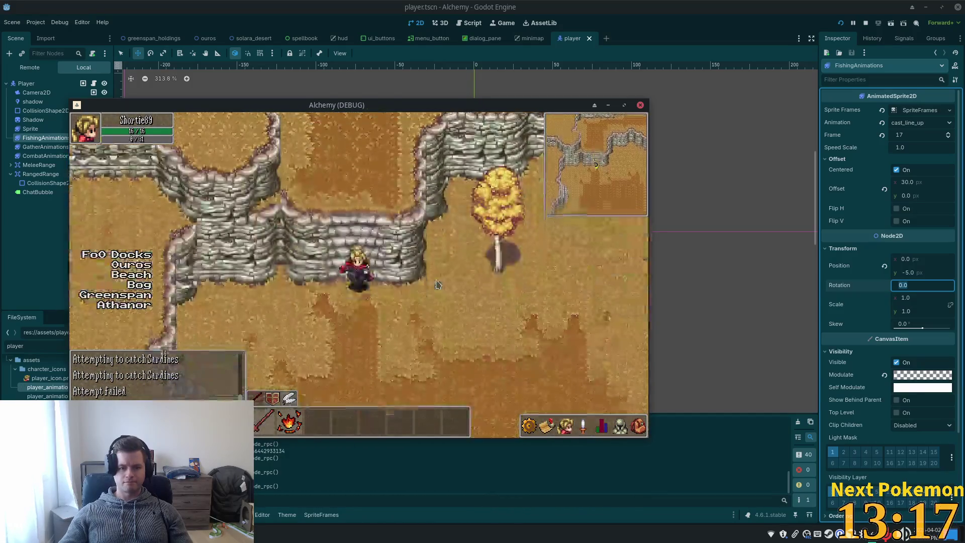
pyautogui.press('d')
pyautogui.press('d')
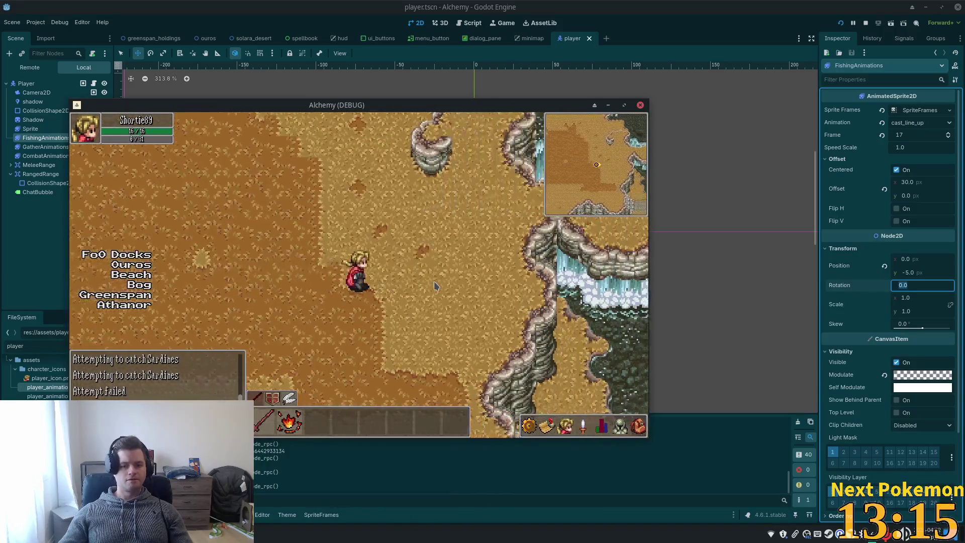
pyautogui.press('d')
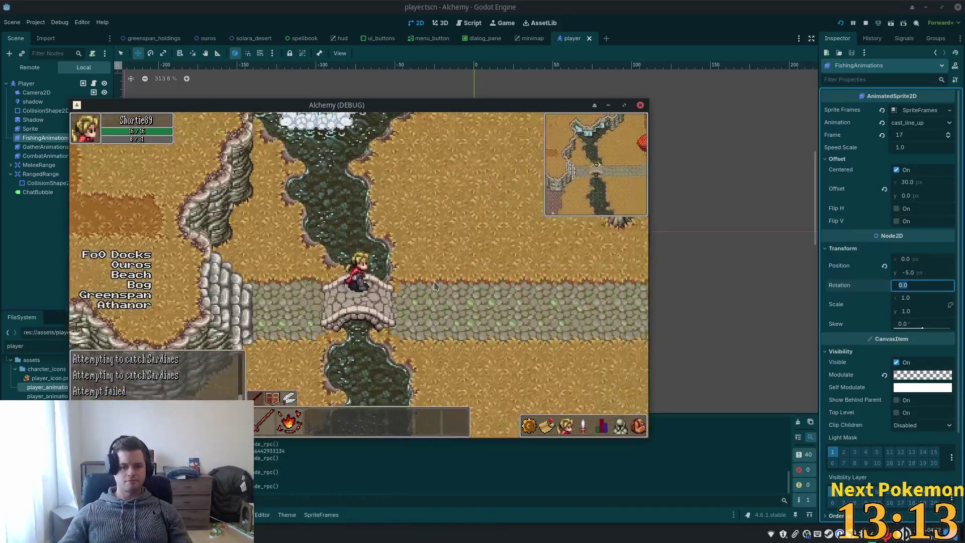
pyautogui.press('d')
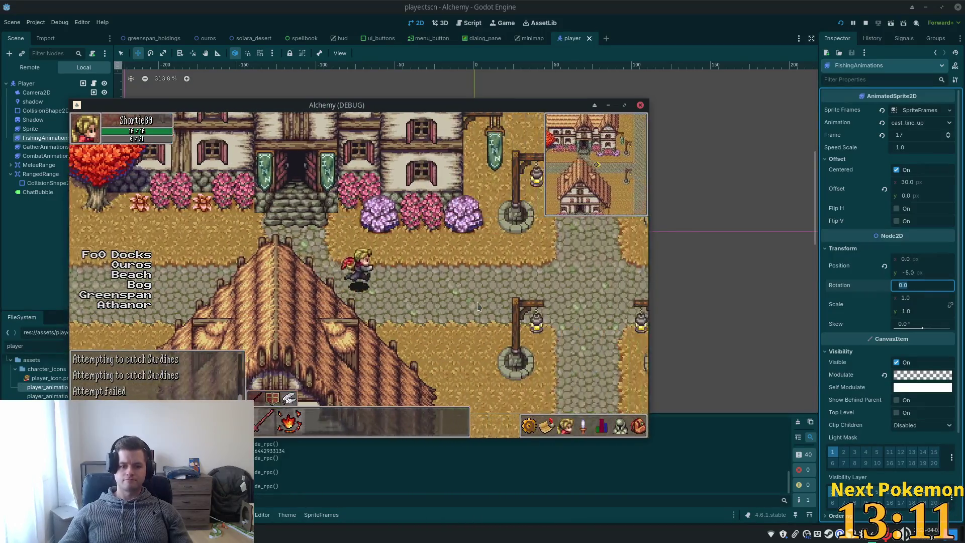
# Walk through the farmland pens and along the Fields of Ouros dock toward the desert
pyautogui.press('s')
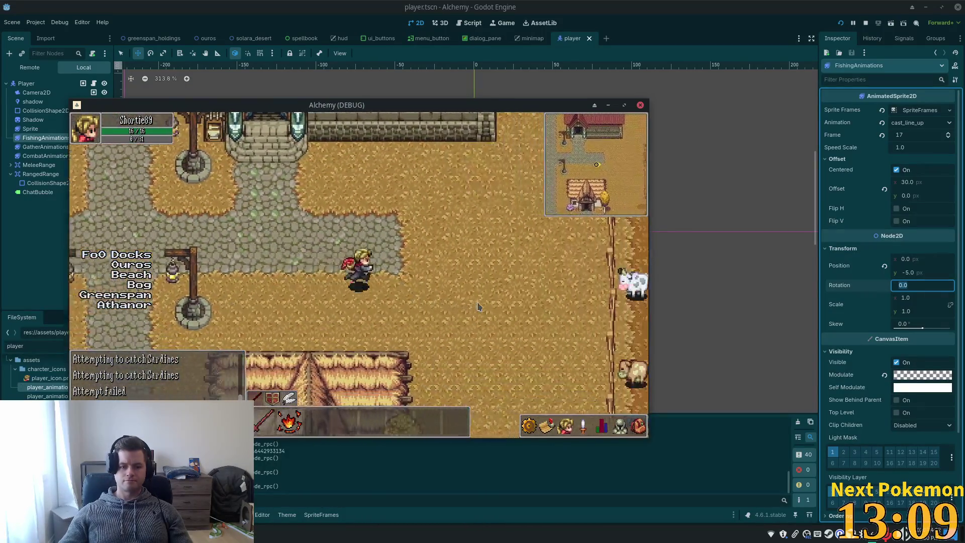
pyautogui.press('d')
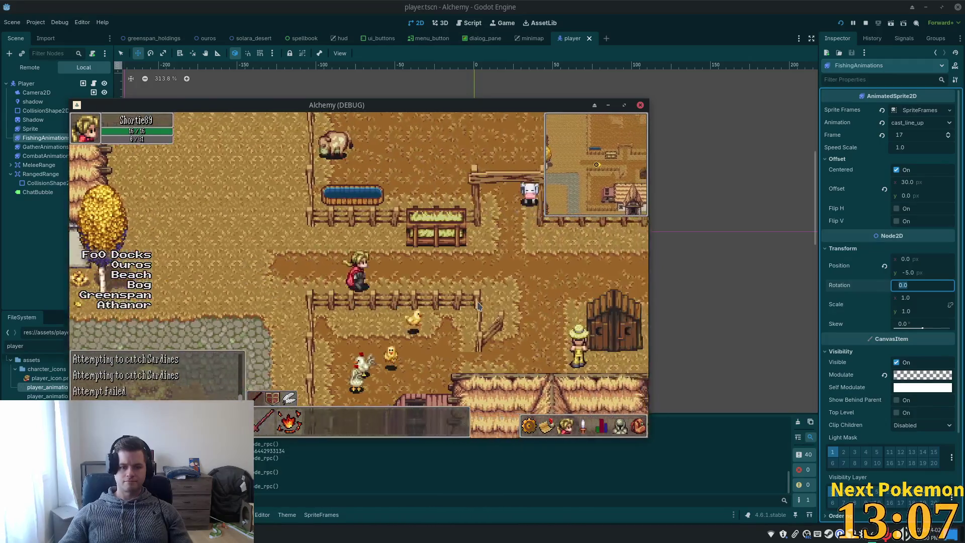
pyautogui.press('d')
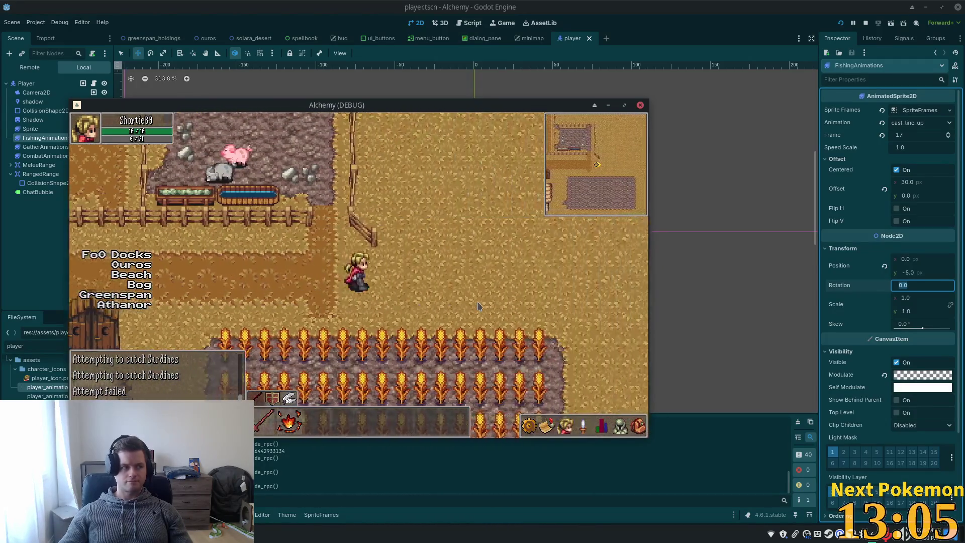
pyautogui.press('s')
pyautogui.press('d')
pyautogui.press('s')
pyautogui.press('s')
pyautogui.press('d')
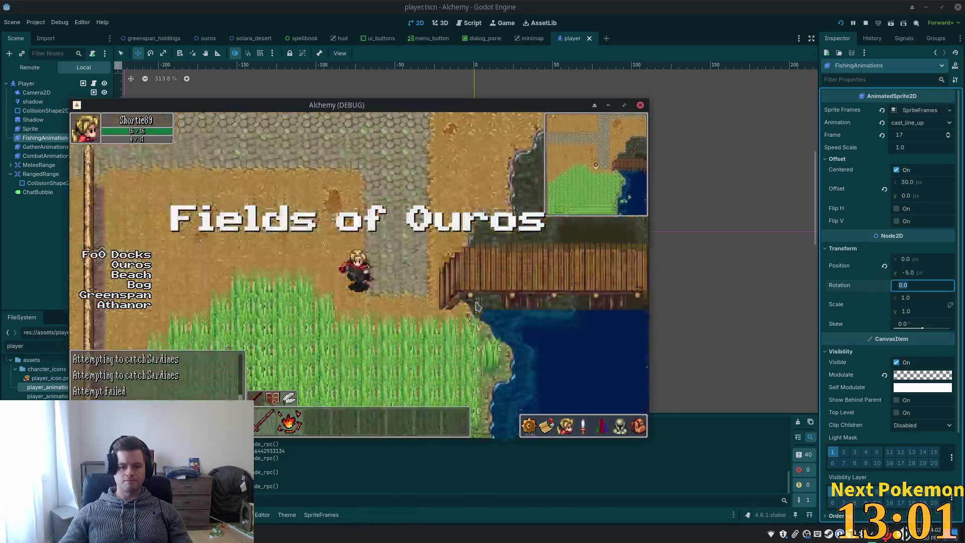
pyautogui.press('d')
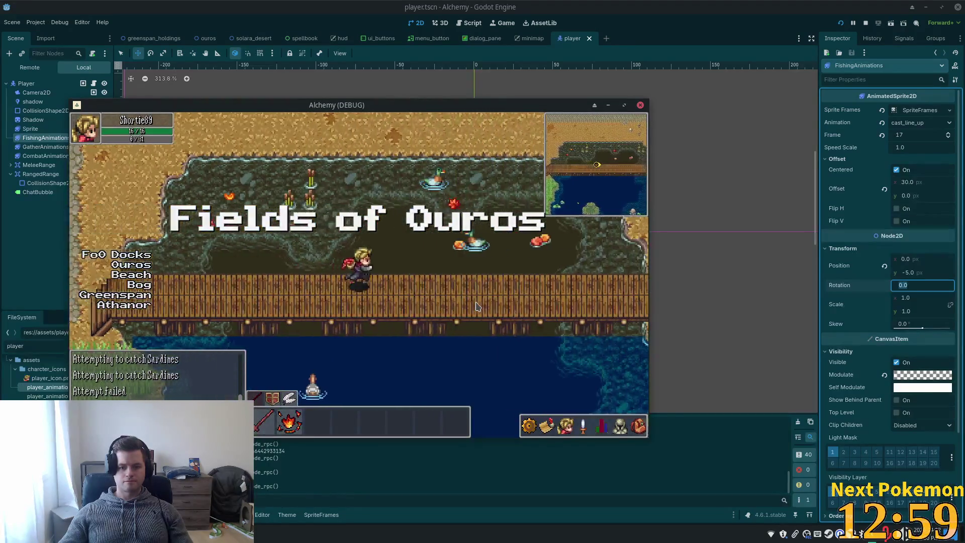
pyautogui.press('d')
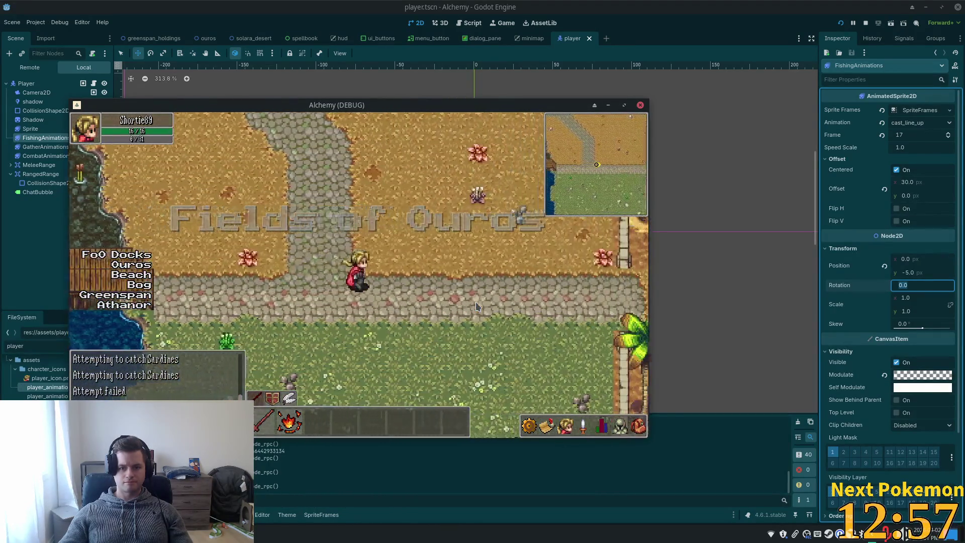
pyautogui.press('d')
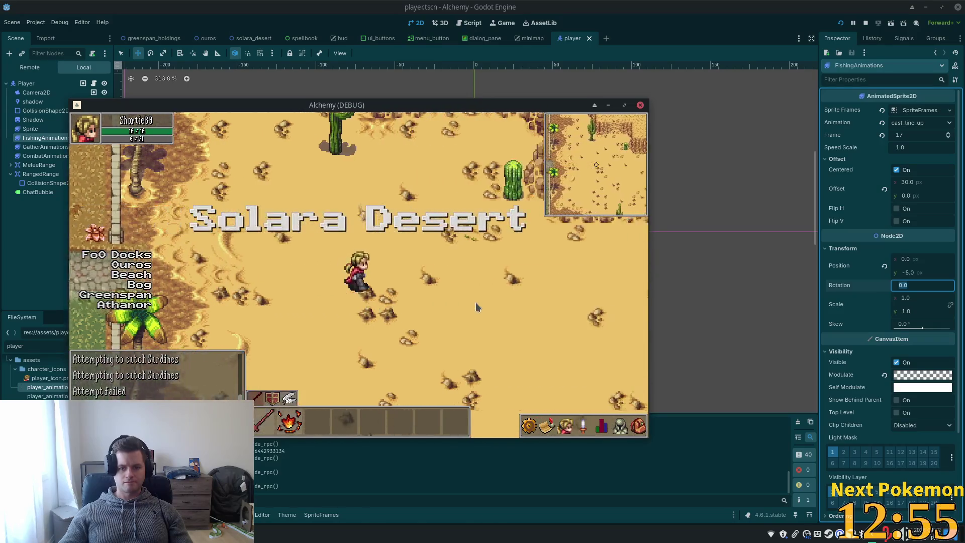
# Roam the Solara Desert near the cliffs, ending out on the open sand
pyautogui.press('w')
pyautogui.press('d')
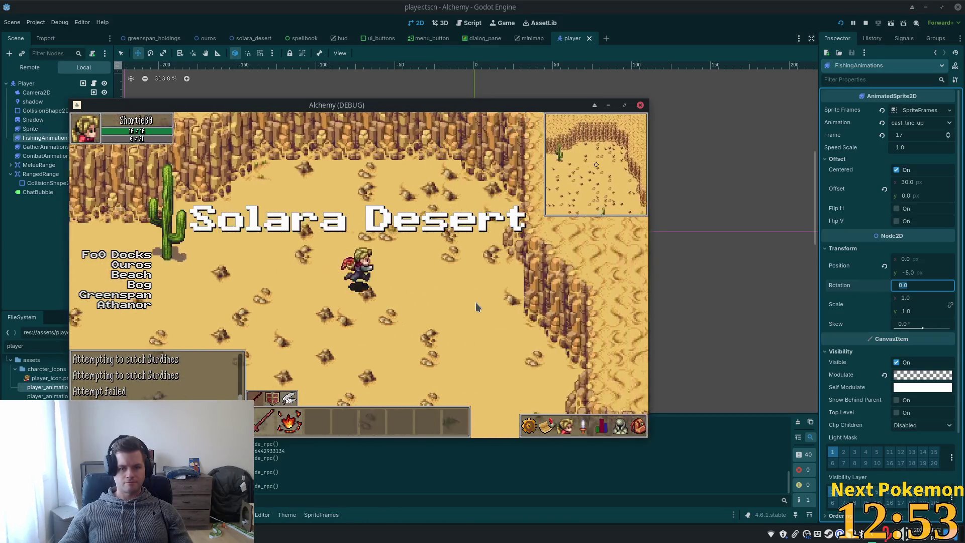
pyautogui.press('s')
pyautogui.press('d')
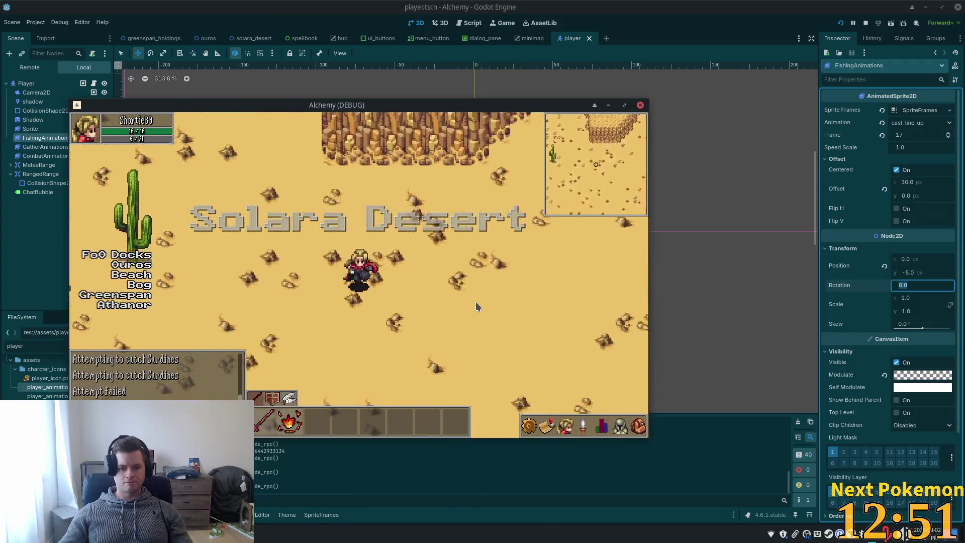
pyautogui.press('d')
pyautogui.press('w')
pyautogui.press('s')
pyautogui.press('d')
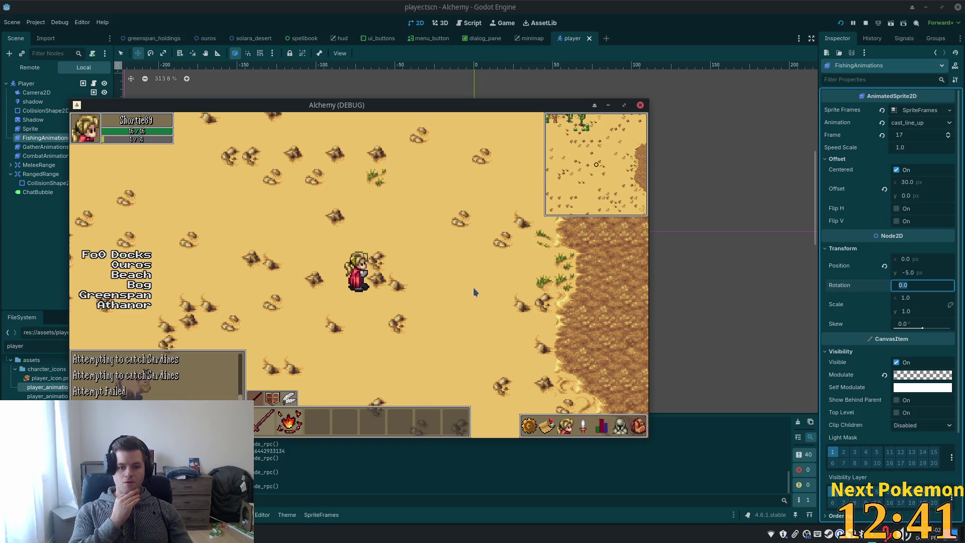
pyautogui.press('a')
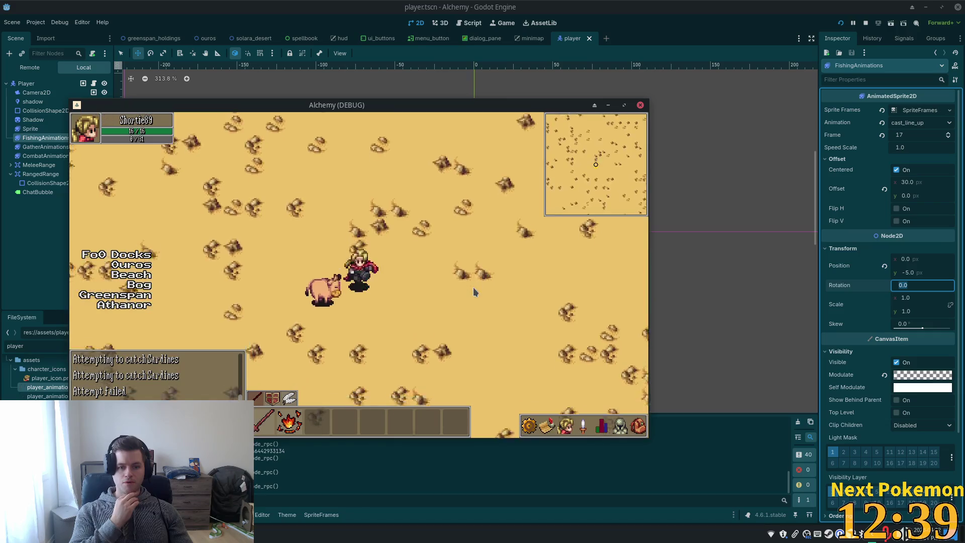
pyautogui.press('s')
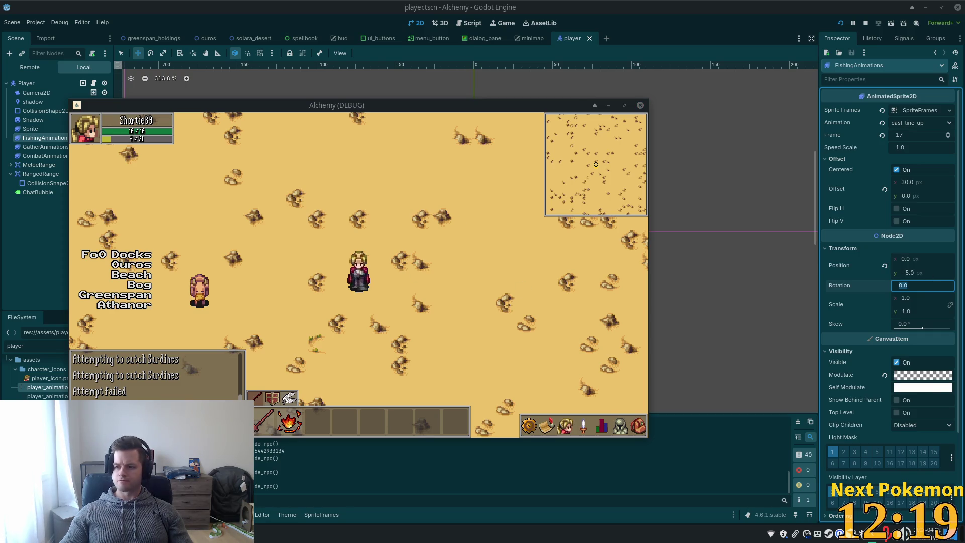
pyautogui.click(277, 280)
# Walk south to the Activator Obelisk stones, briefly checking the inventory
pyautogui.press('s')
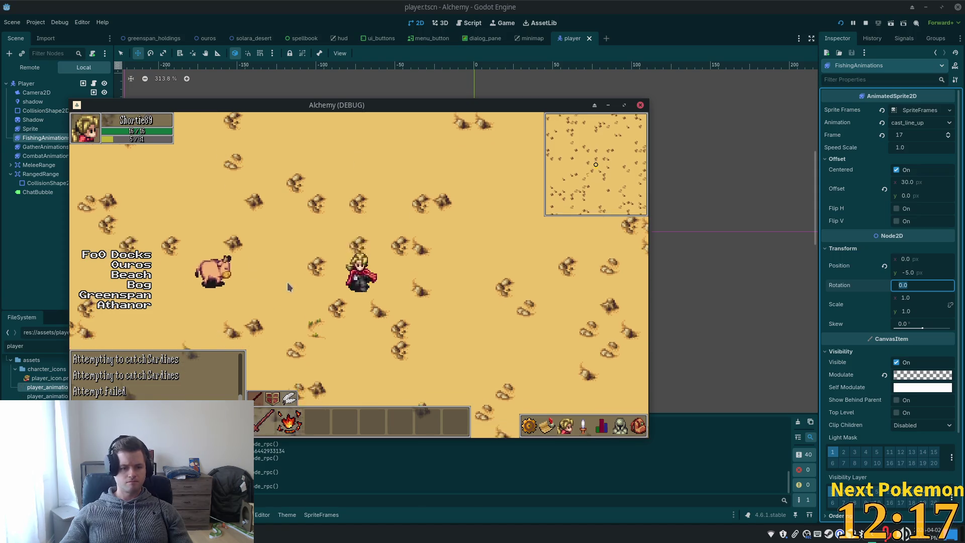
pyautogui.press('s')
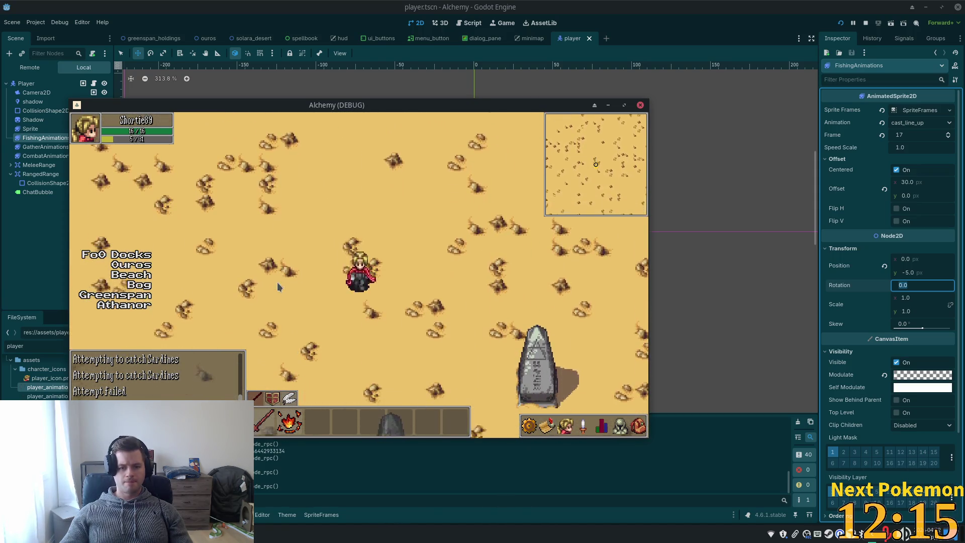
pyautogui.press('d')
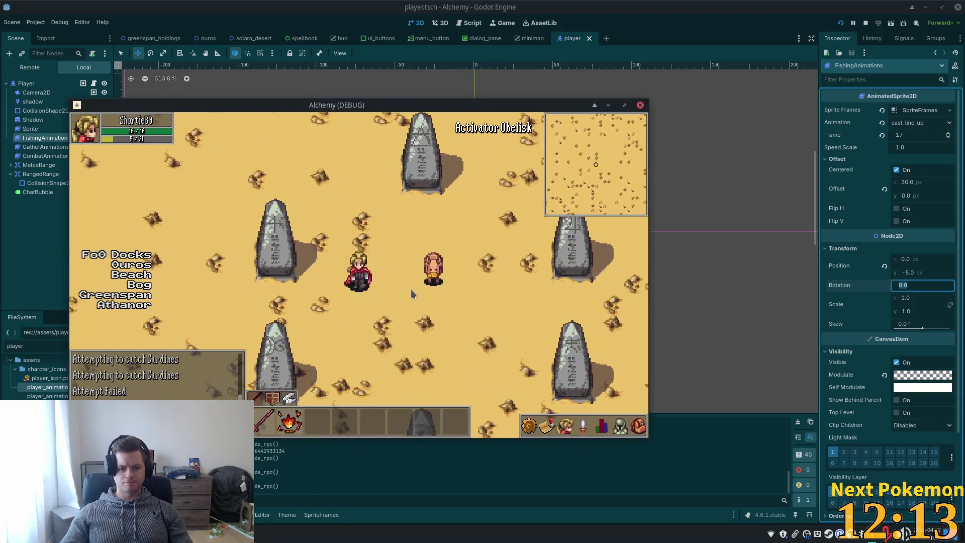
pyautogui.click(638, 426)
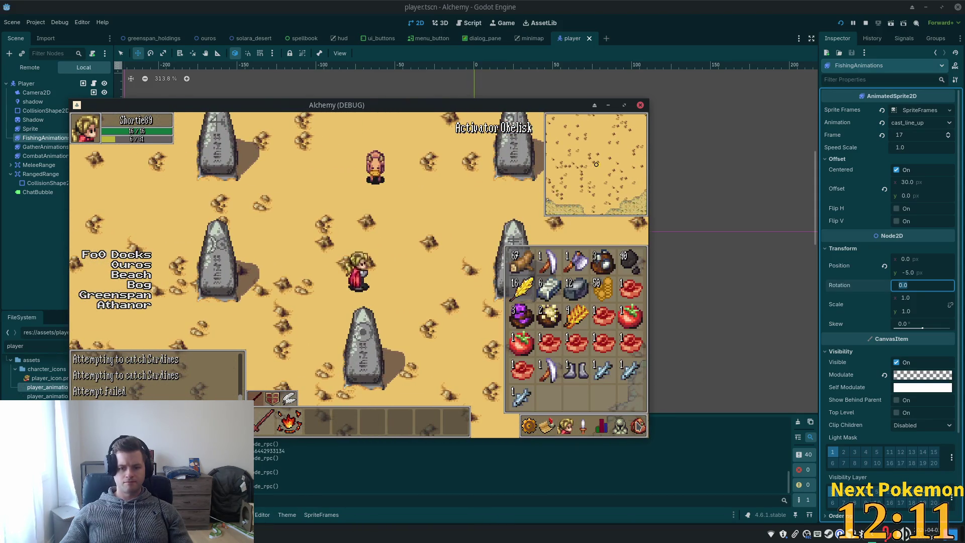
pyautogui.press('i')
pyautogui.press('w')
pyautogui.press('d')
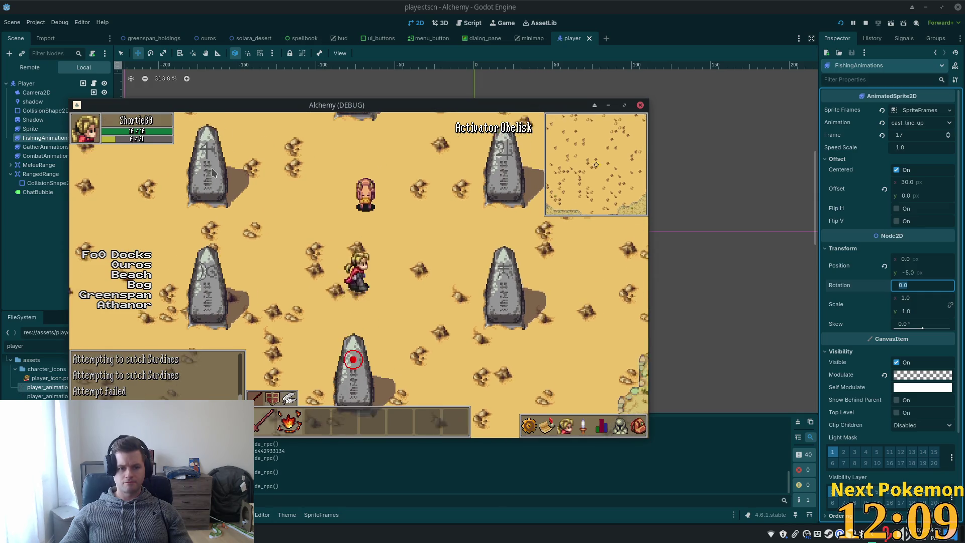
pyautogui.press('w')
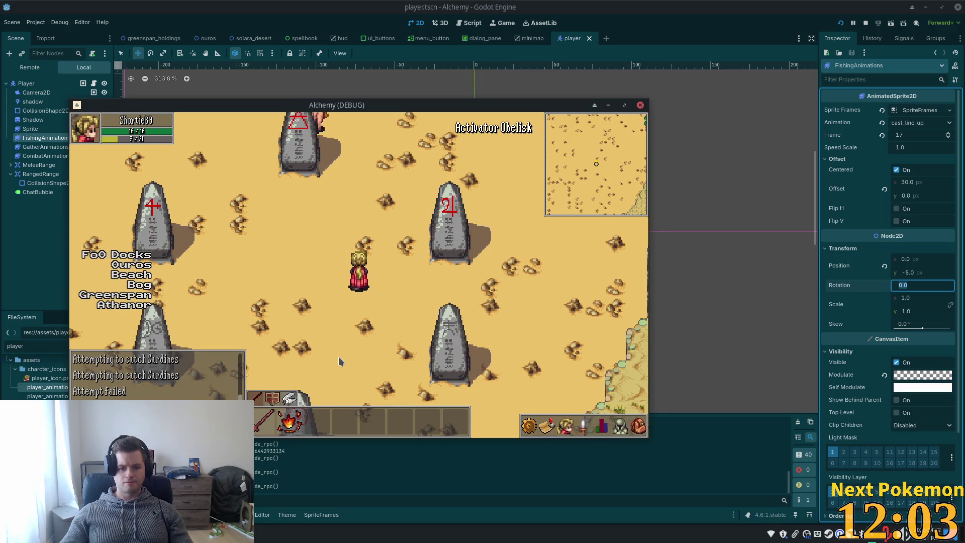
pyautogui.press('s')
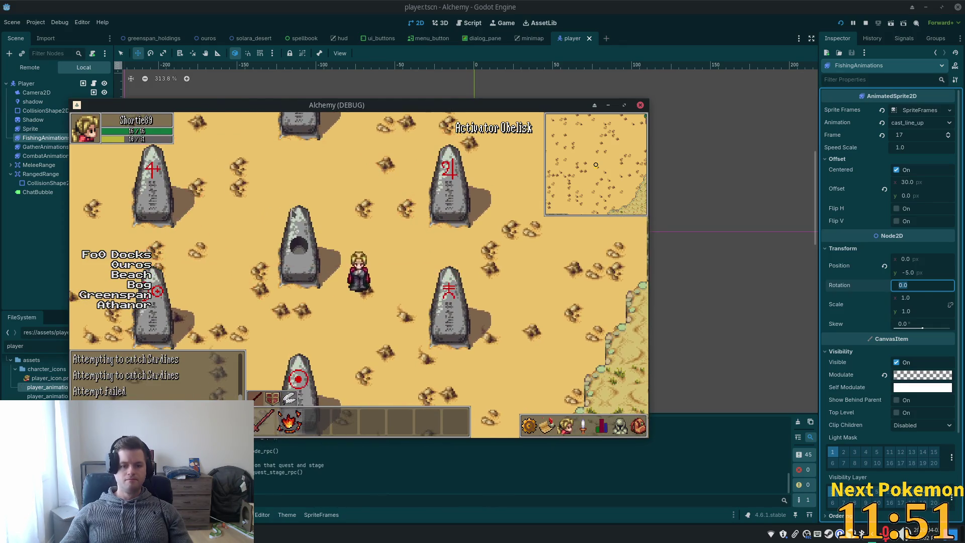
pyautogui.press('a')
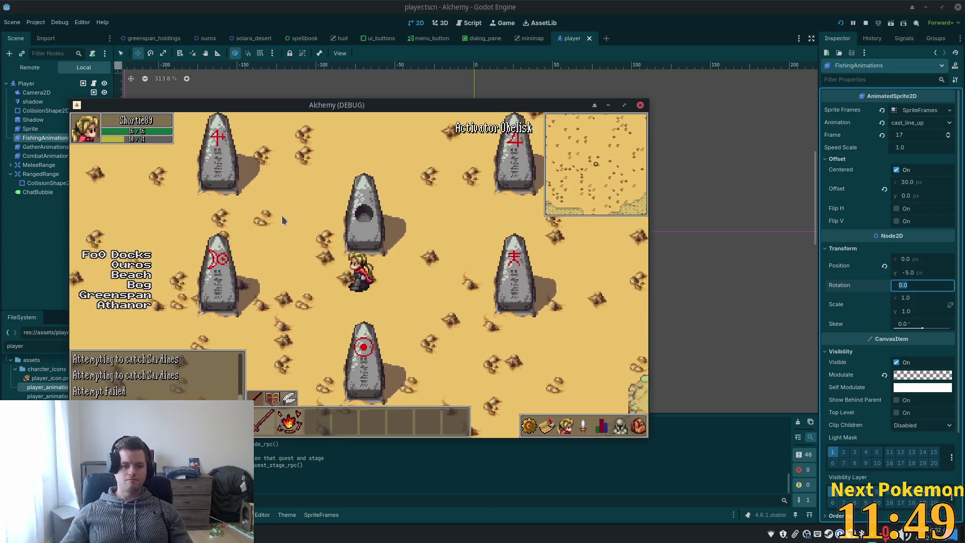
# Move around the obelisks while toggling between the equipment and item inventory panels
pyautogui.click(638, 427)
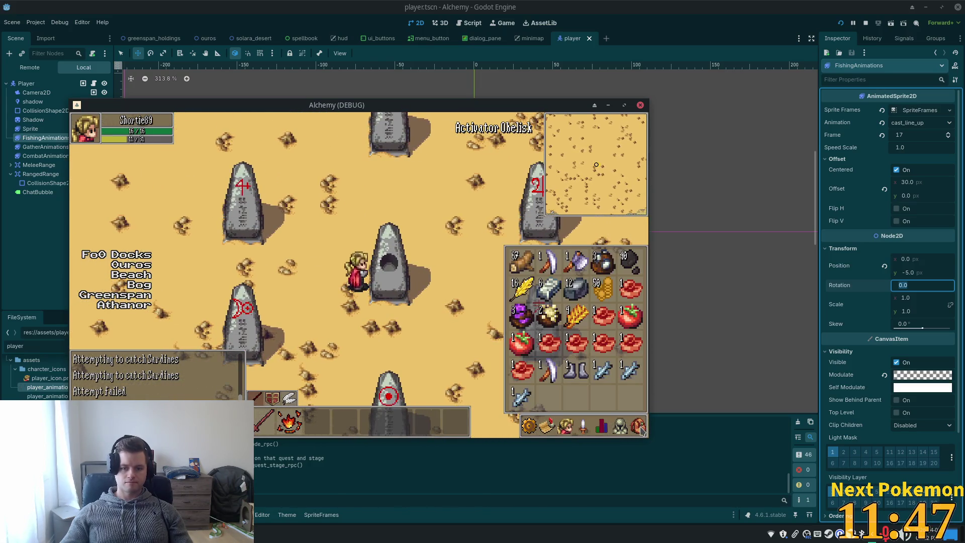
pyautogui.press('w')
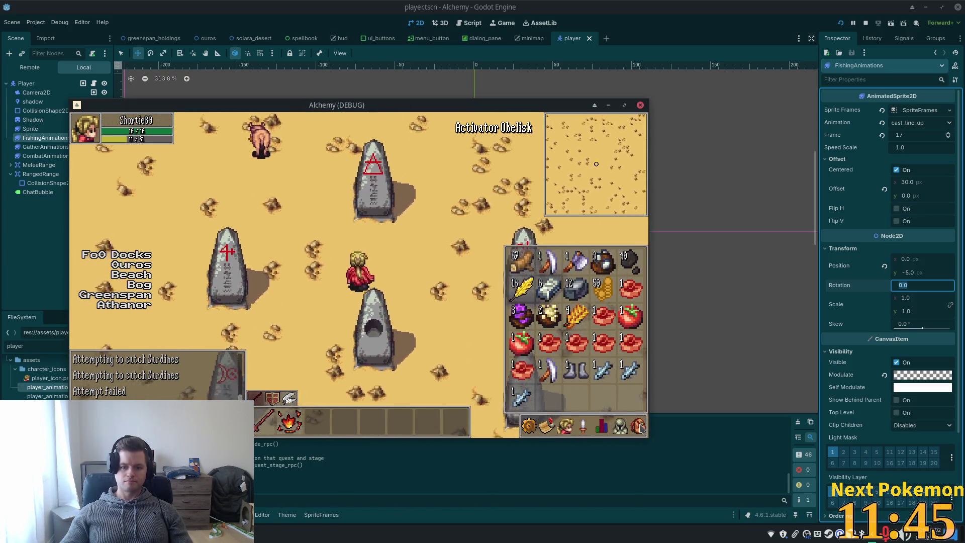
pyautogui.press('d')
pyautogui.press('a')
pyautogui.press('s')
pyautogui.press('a')
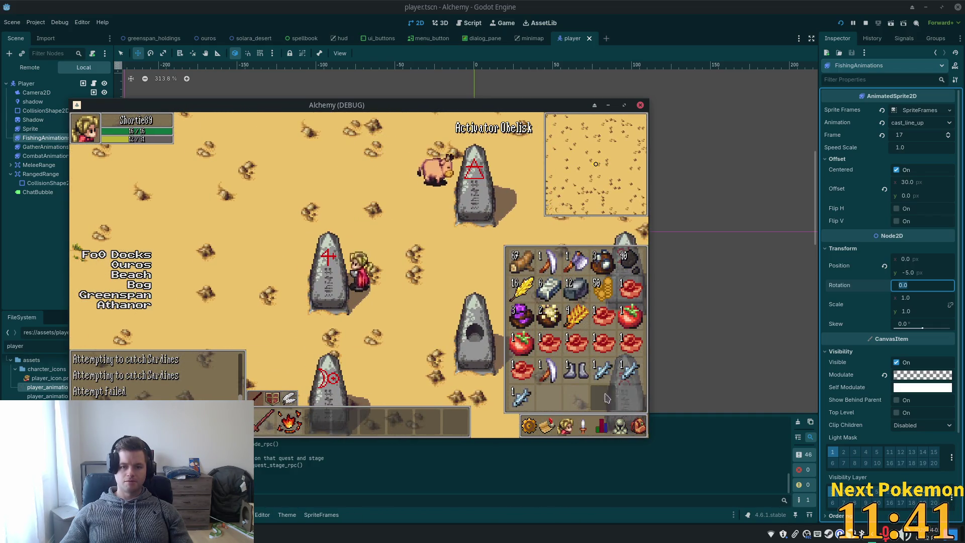
pyautogui.press('d')
pyautogui.press('s')
pyautogui.click(638, 427)
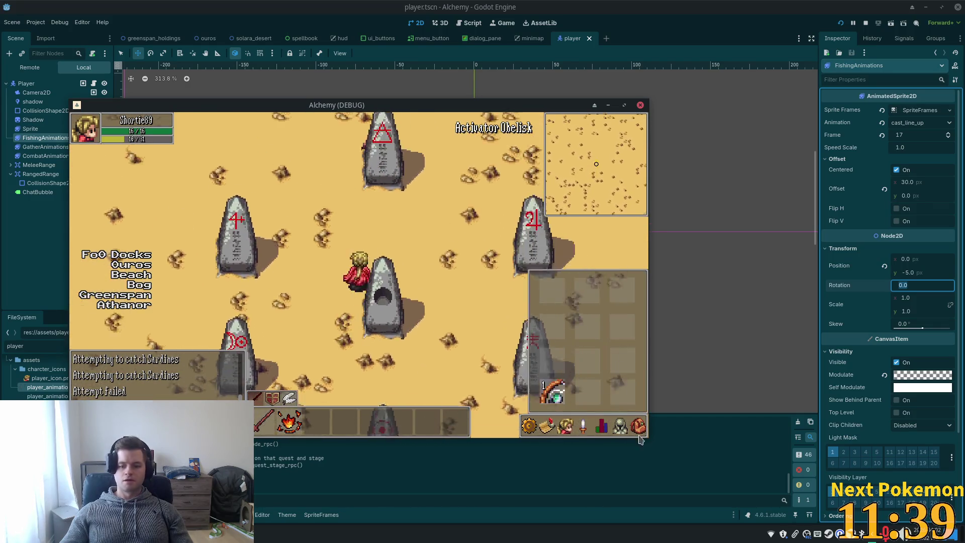
pyautogui.click(638, 427)
pyautogui.press('w')
pyautogui.press('a')
# Drop the Sardines from the inventory onto the sand
pyautogui.click(599, 376)
pyautogui.click(602, 383)
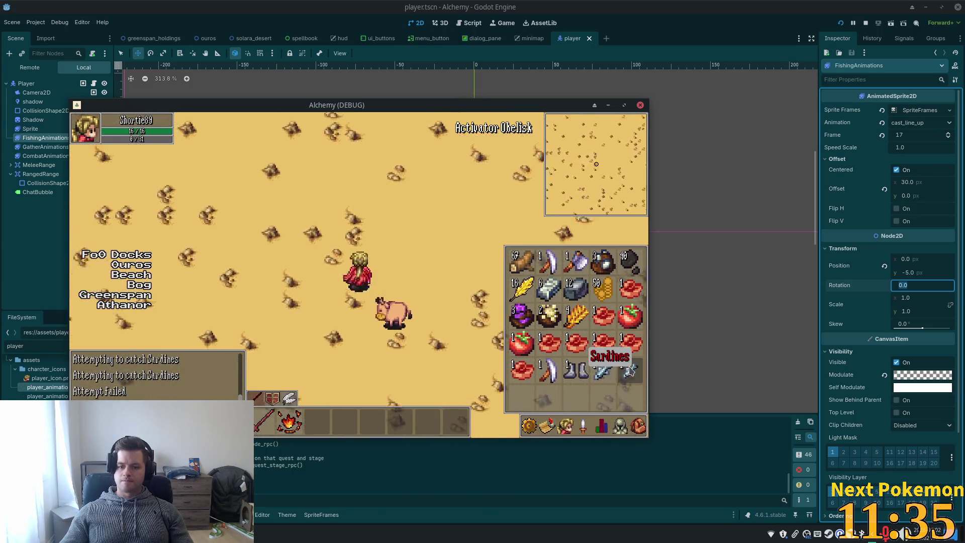
pyautogui.click(630, 371)
pyautogui.click(632, 377)
pyautogui.press('a')
pyautogui.press('w')
pyautogui.press('w')
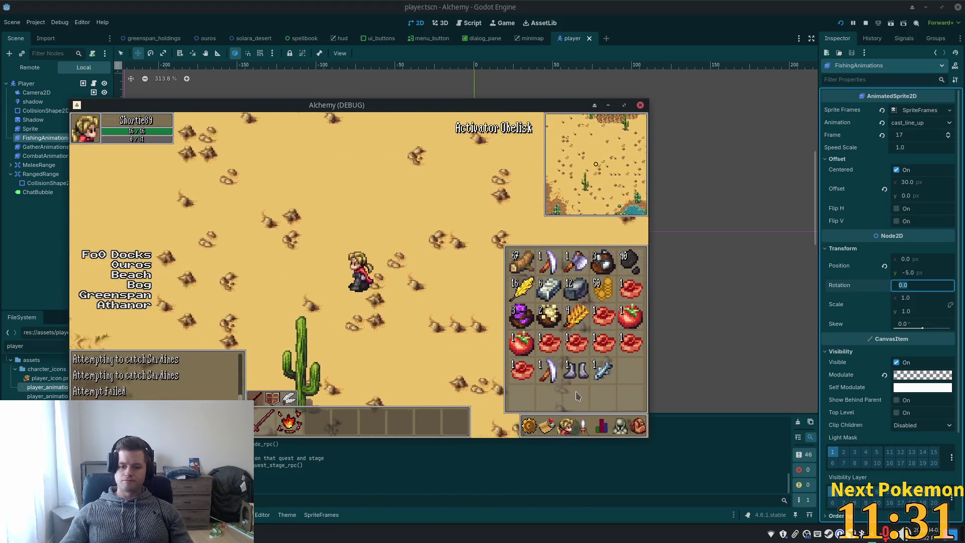
# Drop the boots from the inventory and close it
pyautogui.click(576, 370)
pyautogui.click(577, 378)
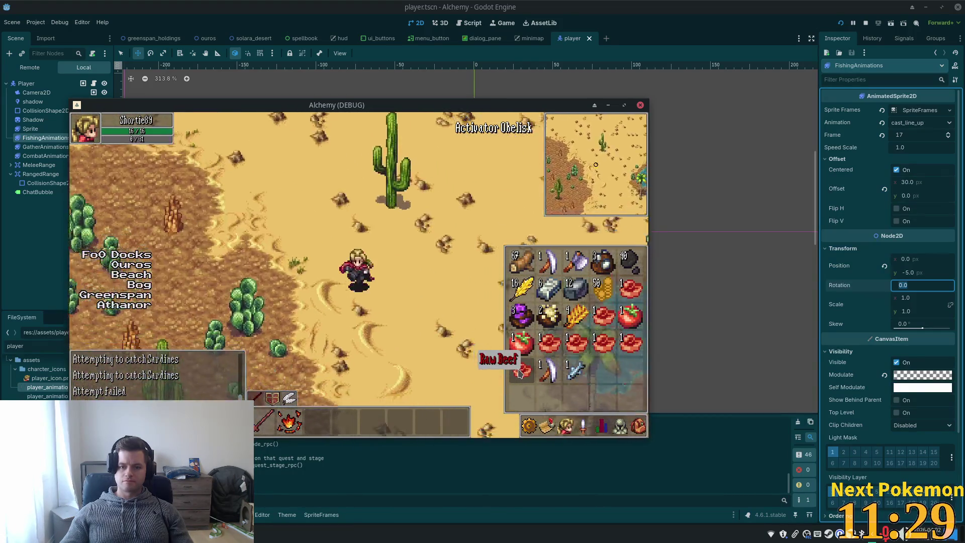
pyautogui.press('i')
# Walk from the desert around the oasis lake and into Solara Beach Cave
pyautogui.press('w')
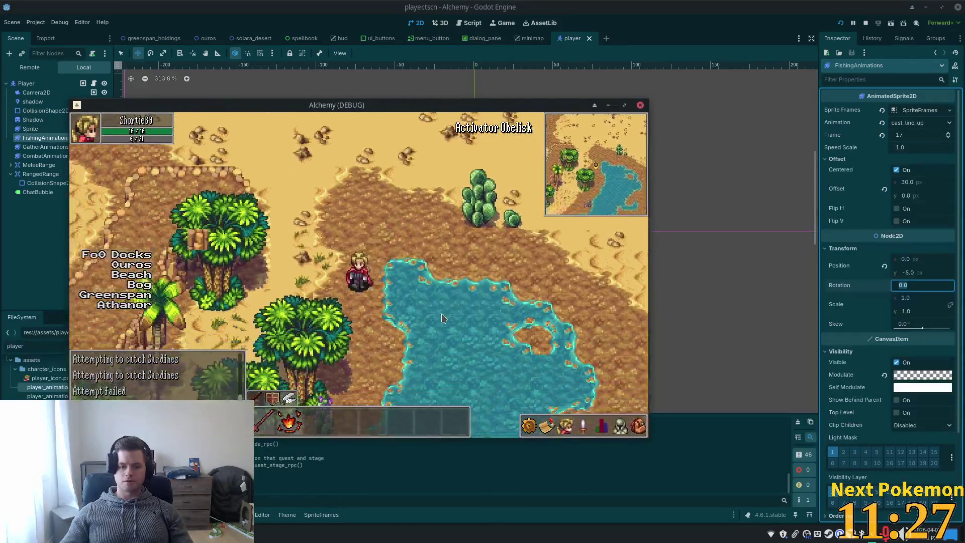
pyautogui.press('s')
pyautogui.press('a')
pyautogui.press('s')
pyautogui.press('a')
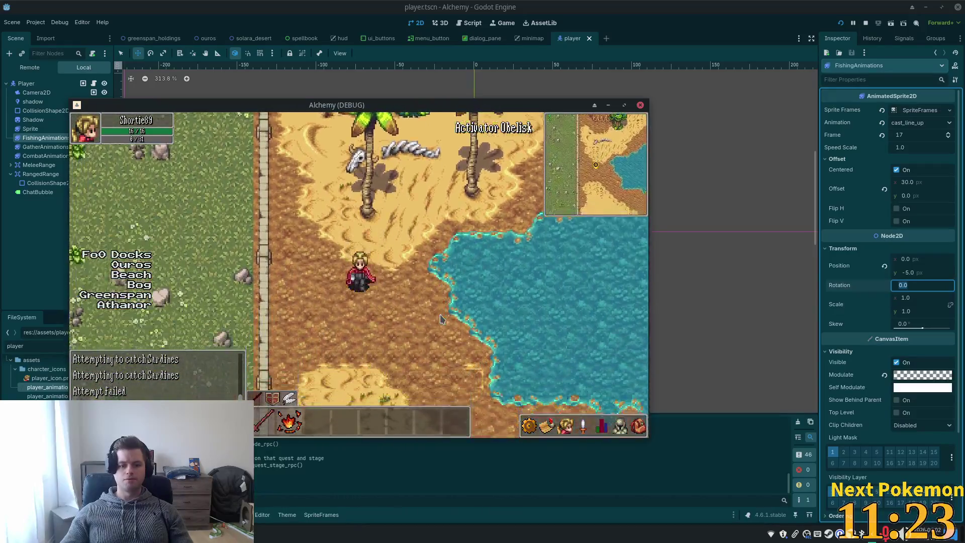
pyautogui.press('s')
pyautogui.press('d')
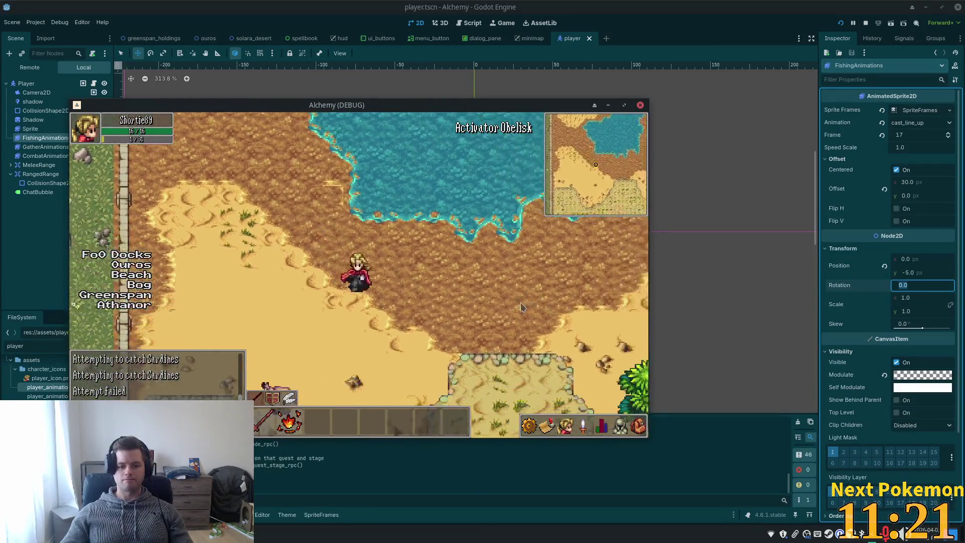
pyautogui.press('s')
pyautogui.press('d')
pyautogui.press('w')
pyautogui.press('d')
# Leave the cave by the beach, walk back into the desert, and bring the editor forward
pyautogui.press('s')
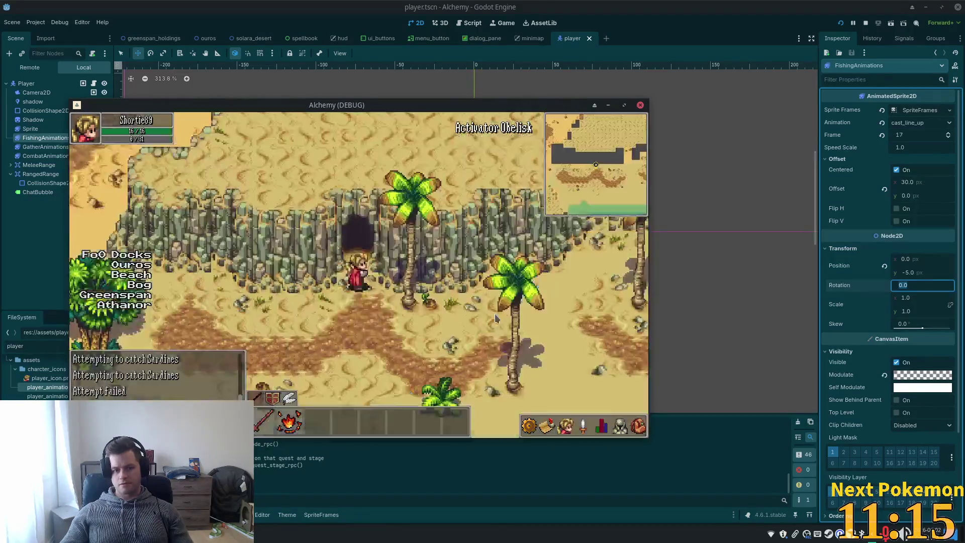
pyautogui.press('s')
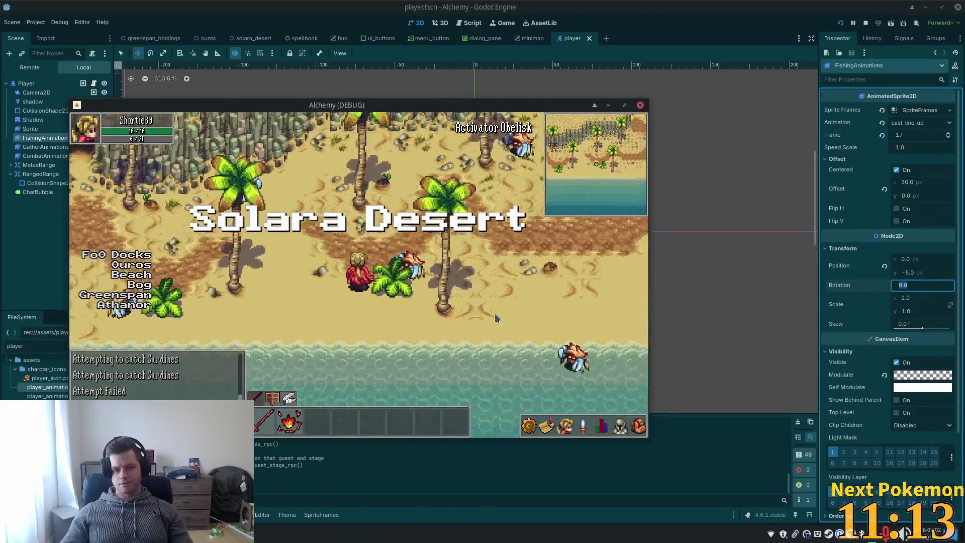
pyautogui.press('w')
pyautogui.press('d')
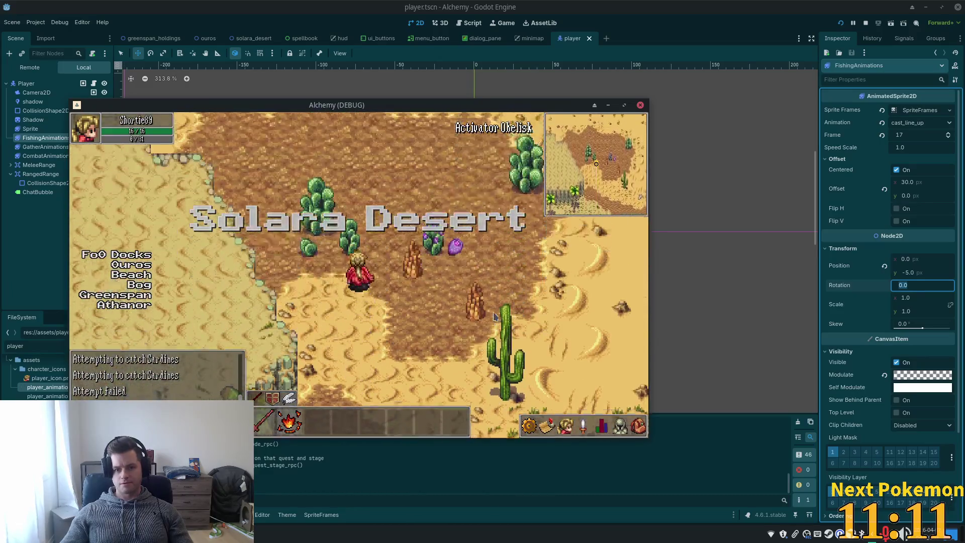
pyautogui.press('w')
pyautogui.press('w')
pyautogui.press('a')
pyautogui.press('a')
pyautogui.click(701, 35)
# Quick-open activator_obelisk.gd by searching 'ac'
pyautogui.hotkey('alt', 'shift', 'o')
pyautogui.write('activate')
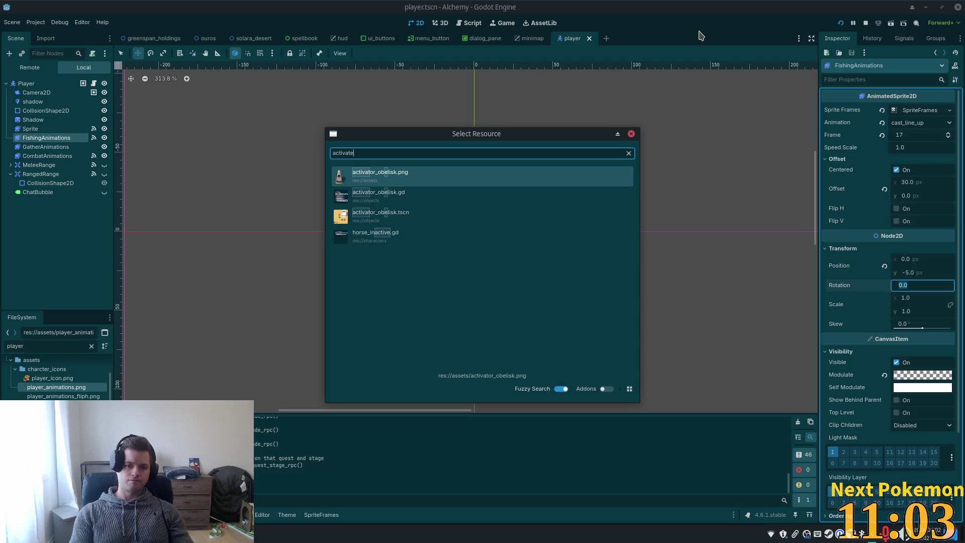
pyautogui.press('Down')
pyautogui.press('Down')
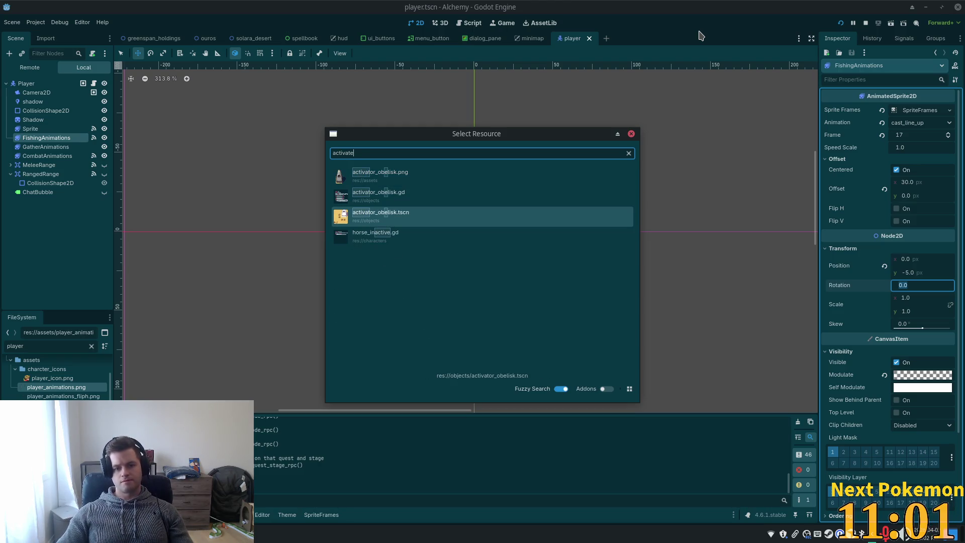
pyautogui.press('Up')
pyautogui.press('Return')
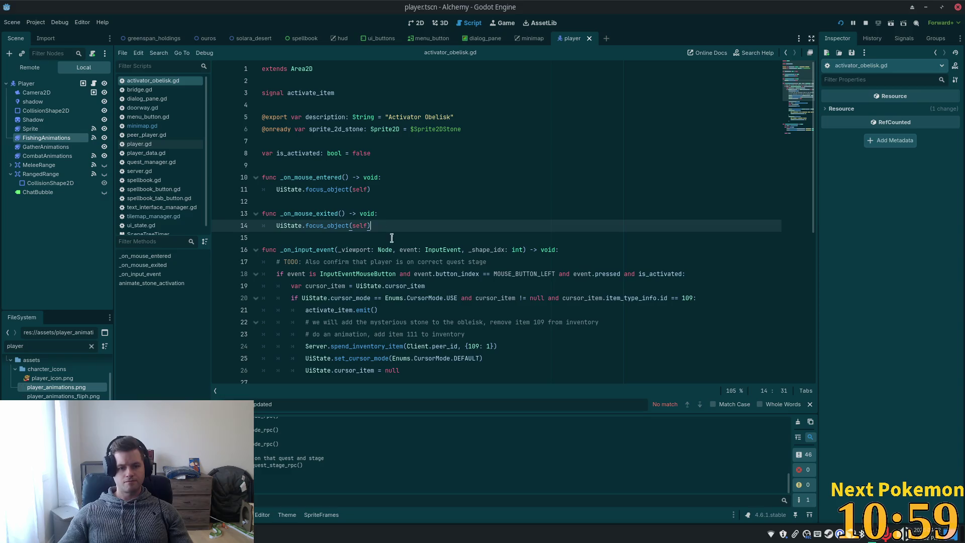
# Change line 14 to call UiState.unfocus_object and check its definition in ui_state.gd
pyautogui.doubleClick(329, 216)
pyautogui.click(326, 228)
pyautogui.write('un')
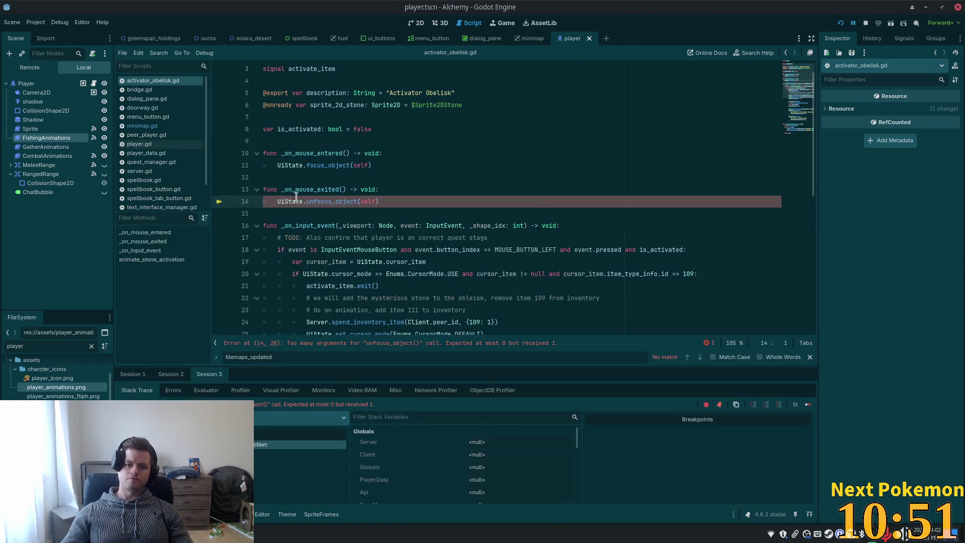
pyautogui.keyDown('ctrl'); pyautogui.click(330, 205); pyautogui.keyUp('ctrl')
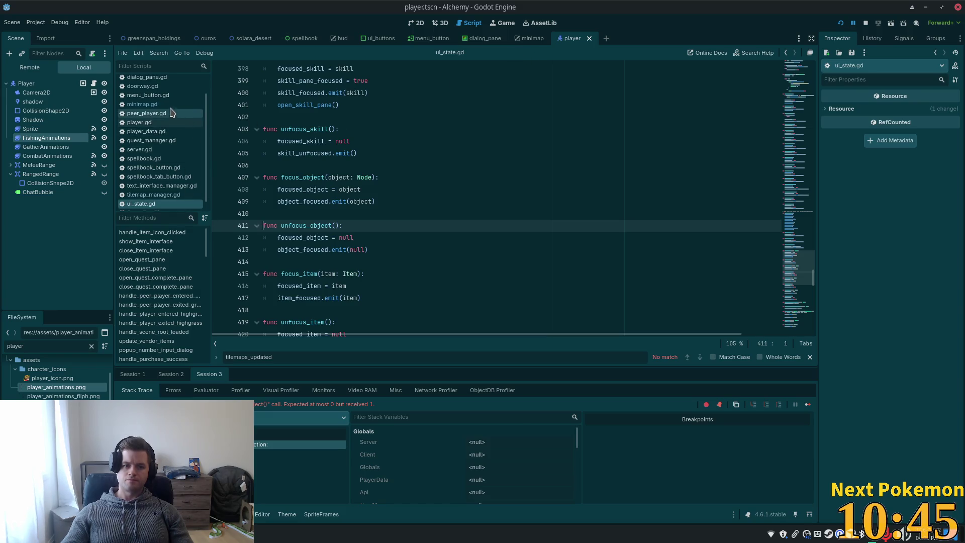
pyautogui.click(786, 54)
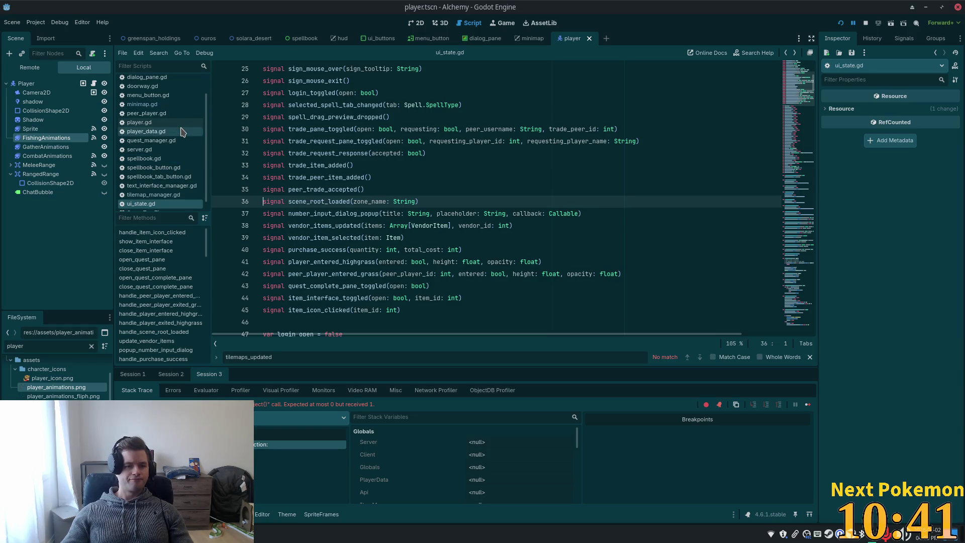
pyautogui.scroll(2, 180, 145)
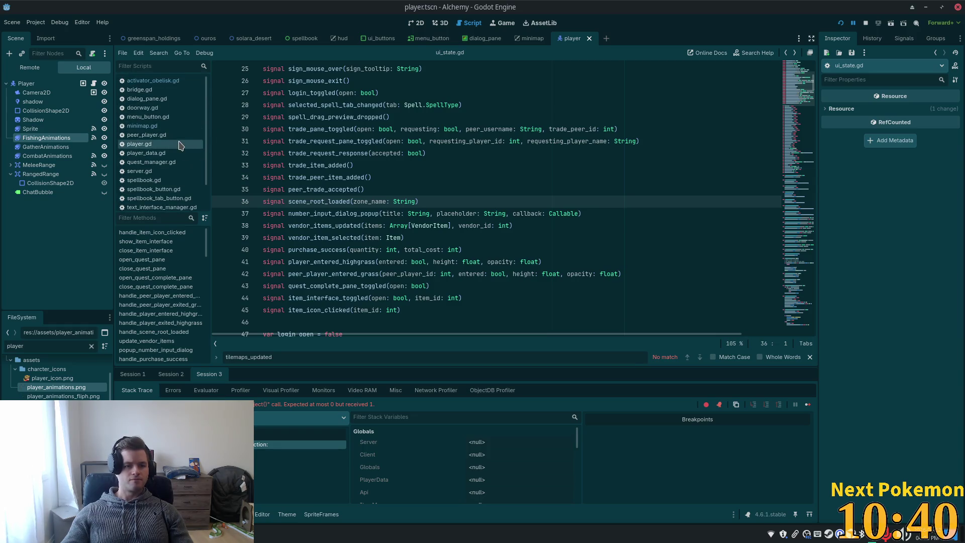
pyautogui.click(157, 82)
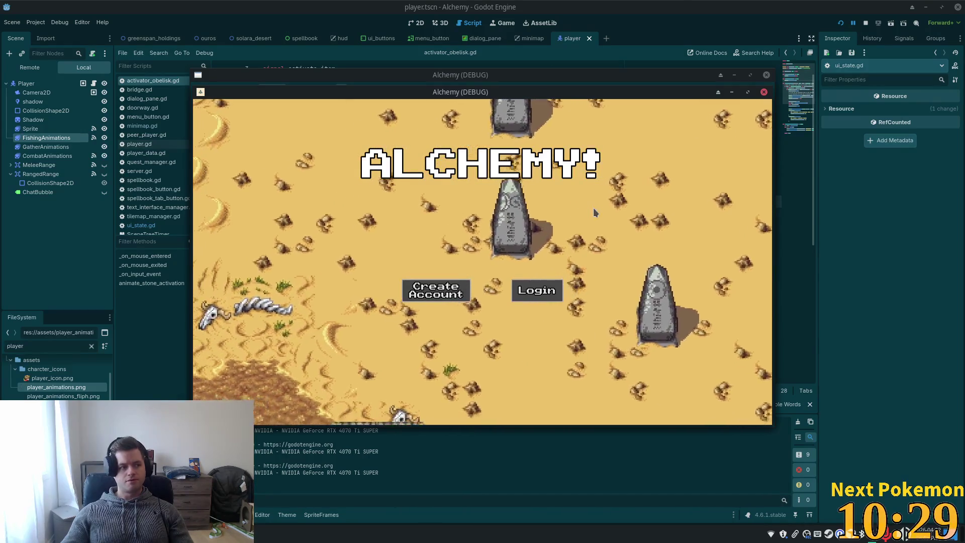
# Log into the Alchemy debug build and walk north through the obelisk ring past the oasis
pyautogui.click(542, 294)
pyautogui.press('Down')
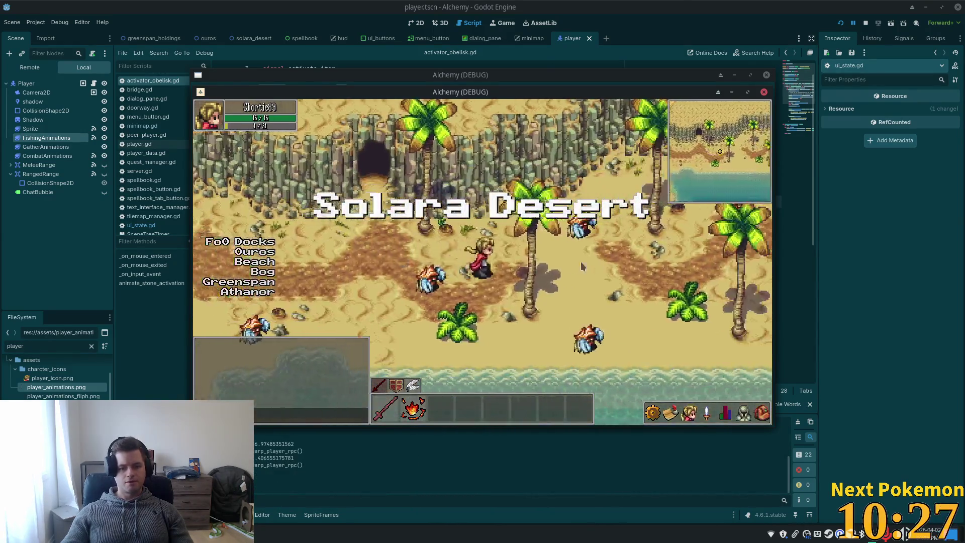
pyautogui.press('Up')
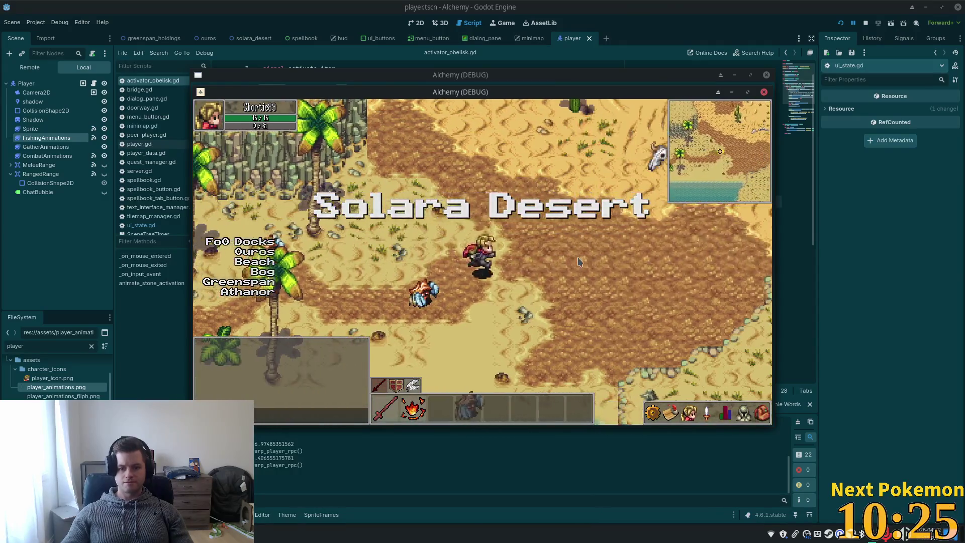
pyautogui.press('Up')
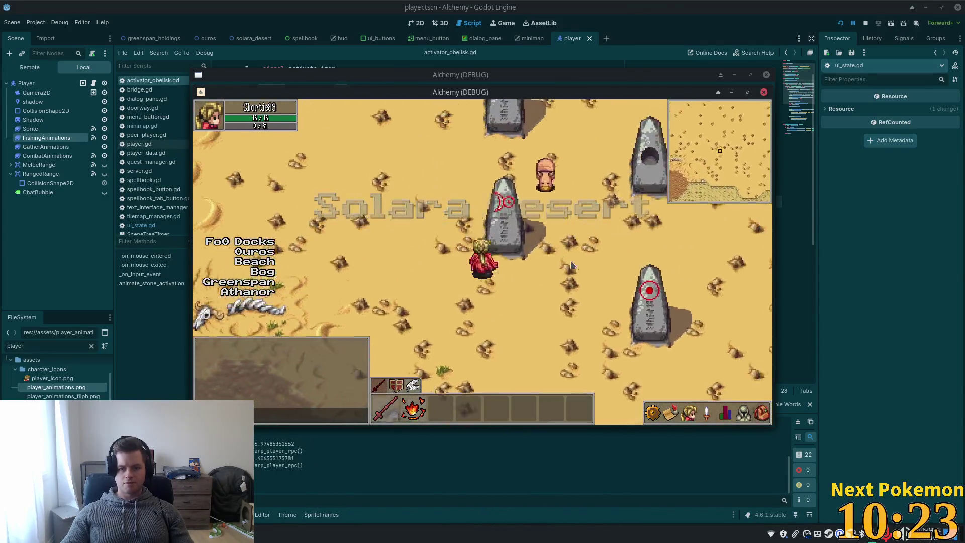
pyautogui.press('Up')
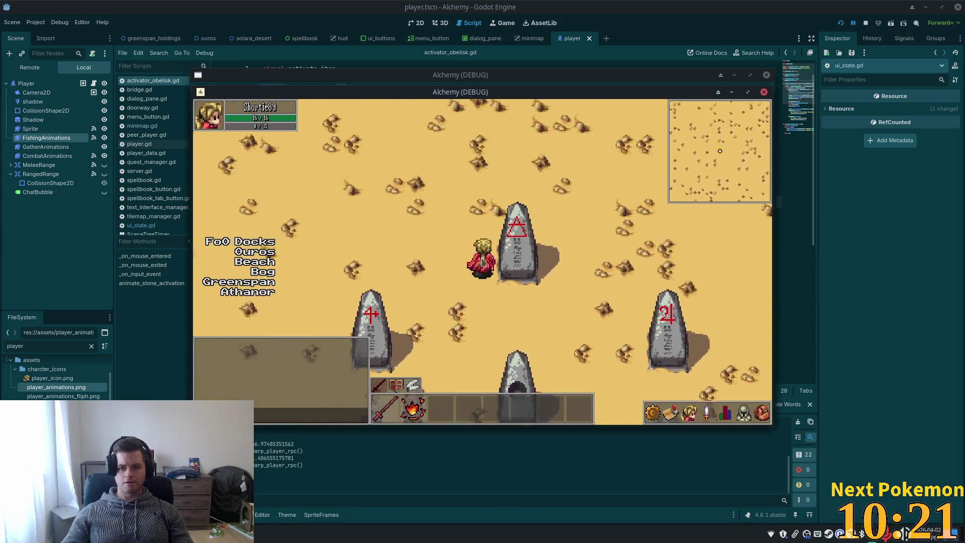
pyautogui.press('Up')
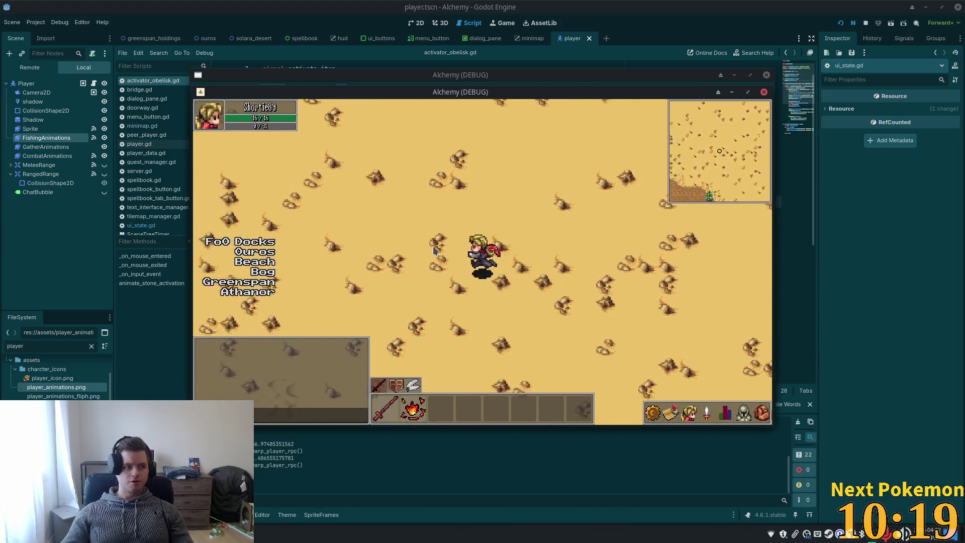
pyautogui.press('Left')
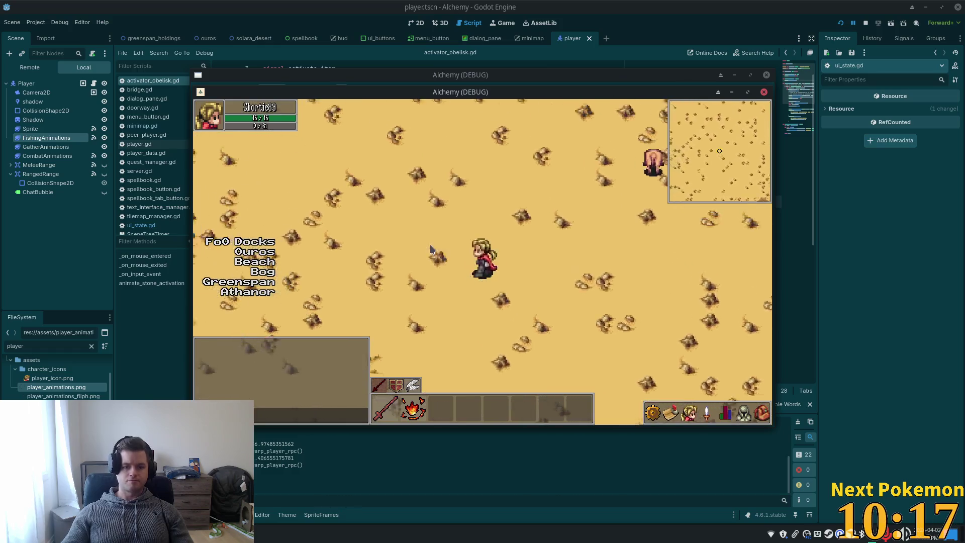
pyautogui.press('Left')
pyautogui.press('Up')
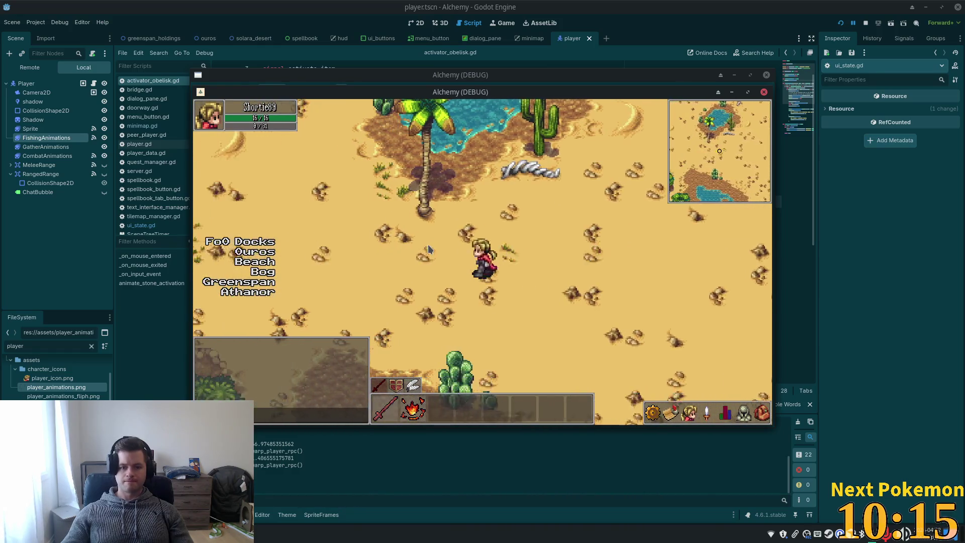
pyautogui.press('Up')
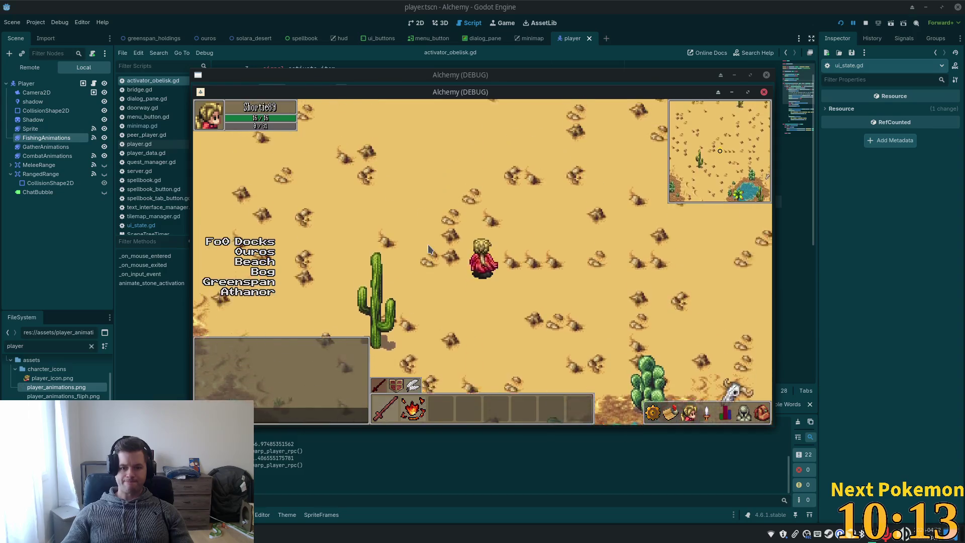
# Walk west over the wooden bridge into the Fields of Ouros along the autumn trees
pyautogui.press('Left')
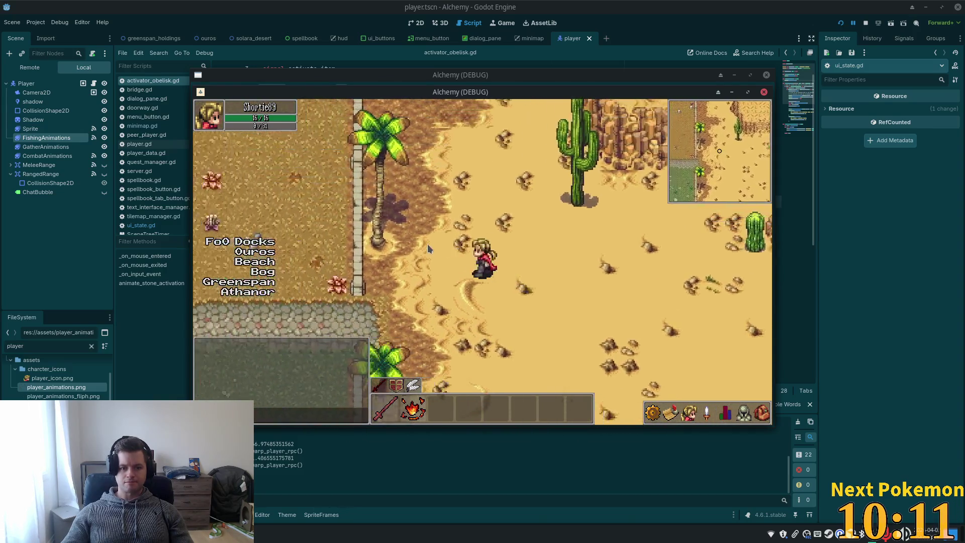
pyautogui.press('Left')
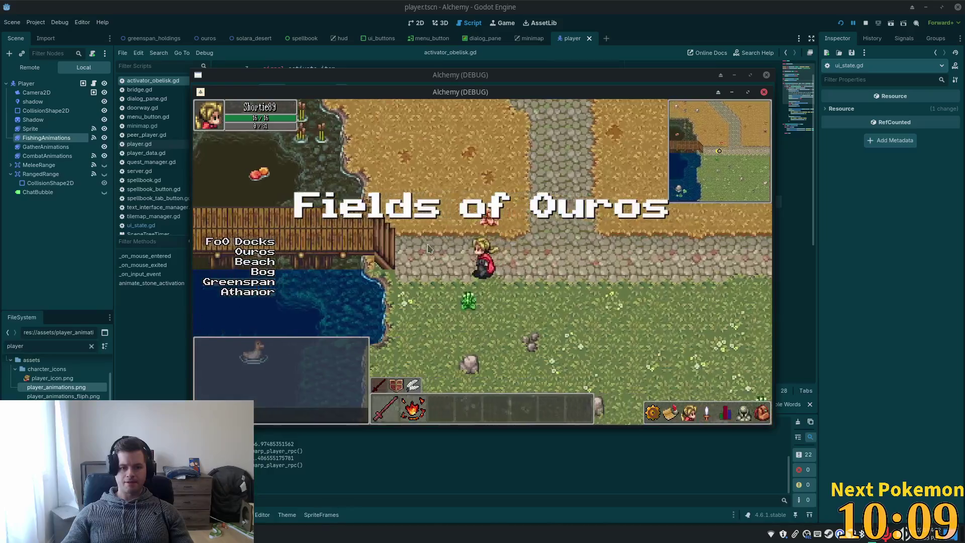
pyautogui.press('Left')
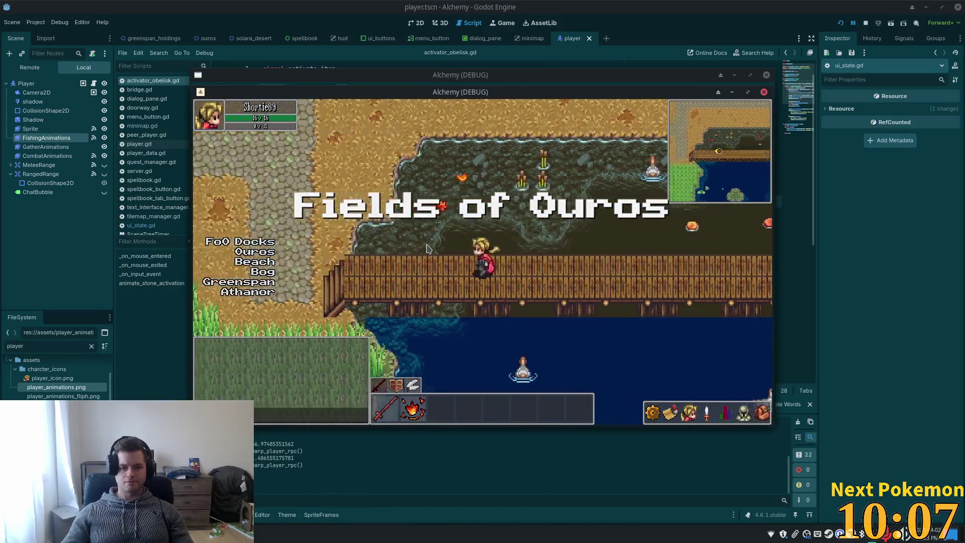
pyautogui.press('Up')
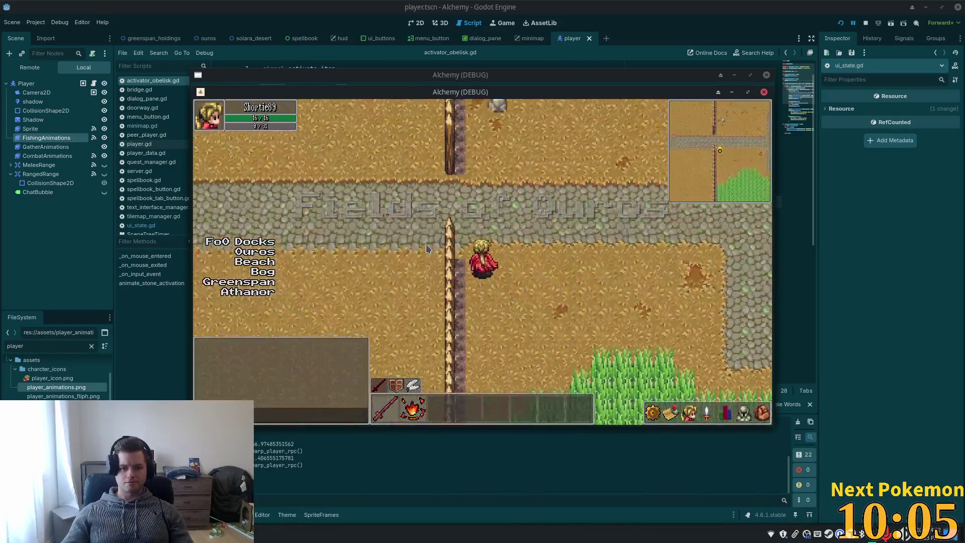
pyautogui.press('Down')
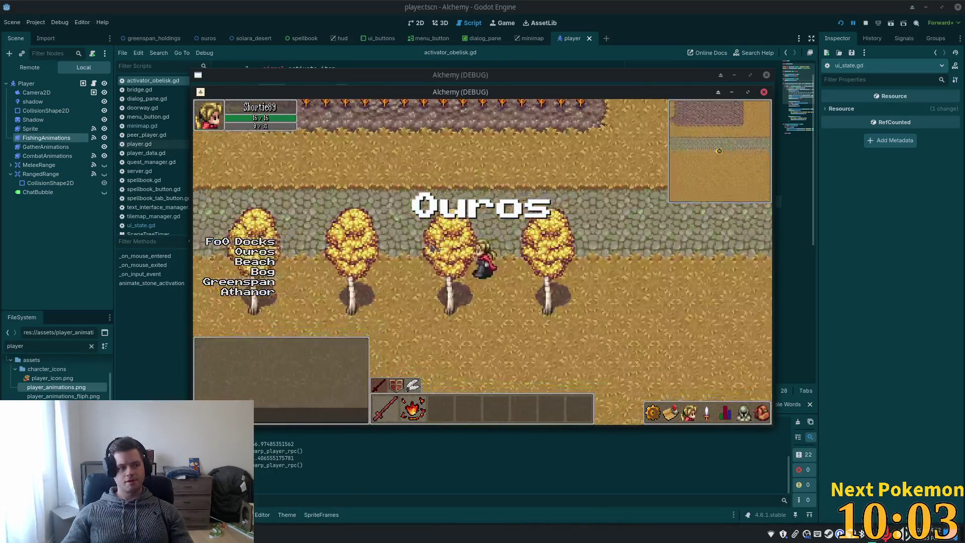
pyautogui.press('Left')
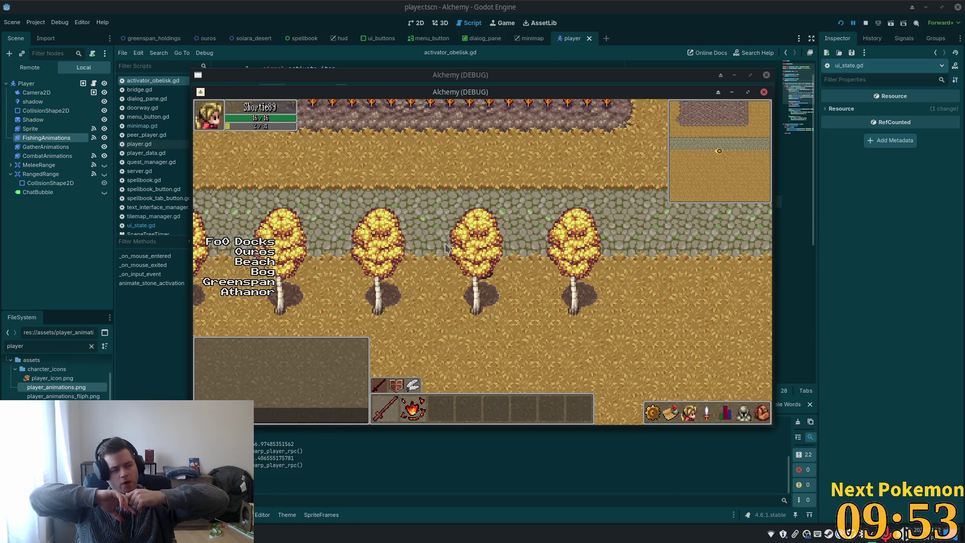
pyautogui.press('Right')
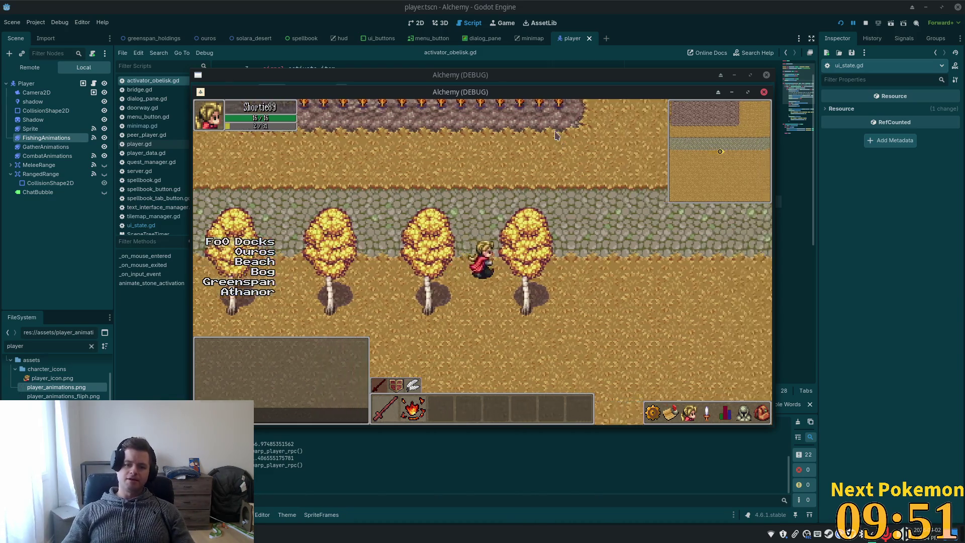
pyautogui.press('Up')
# Walk back east through Solara Desert to the central obelisk, then view solara_desert in the editor
pyautogui.press('Down')
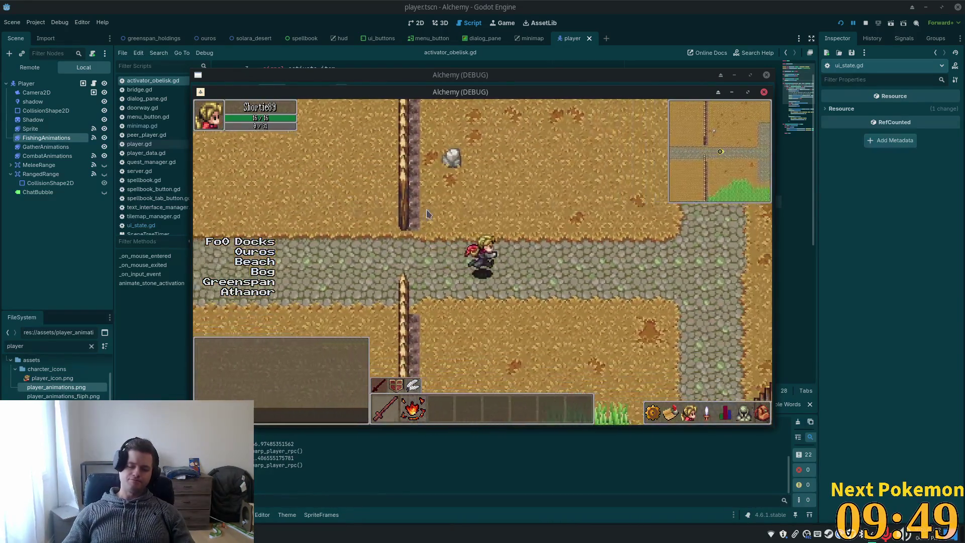
pyautogui.press('Right')
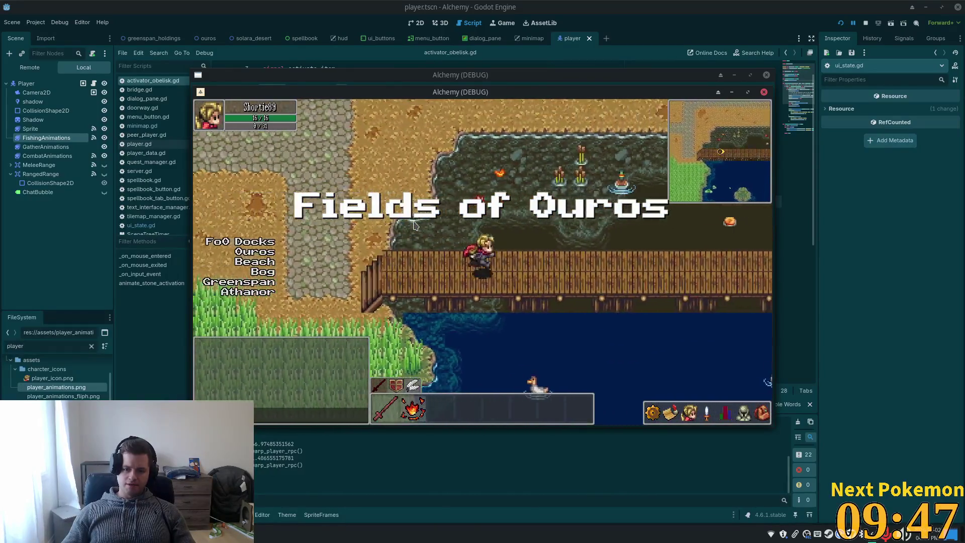
pyautogui.press('Right')
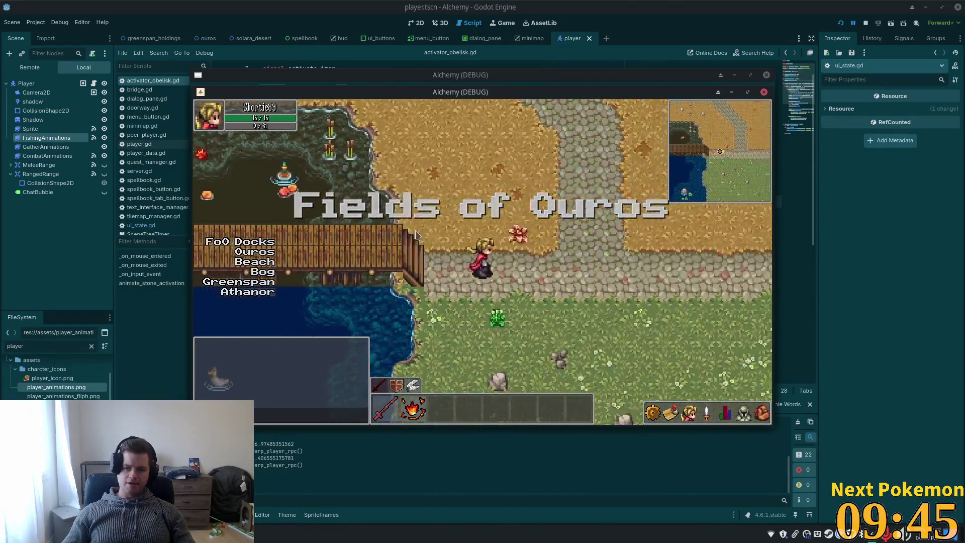
pyautogui.press('Right')
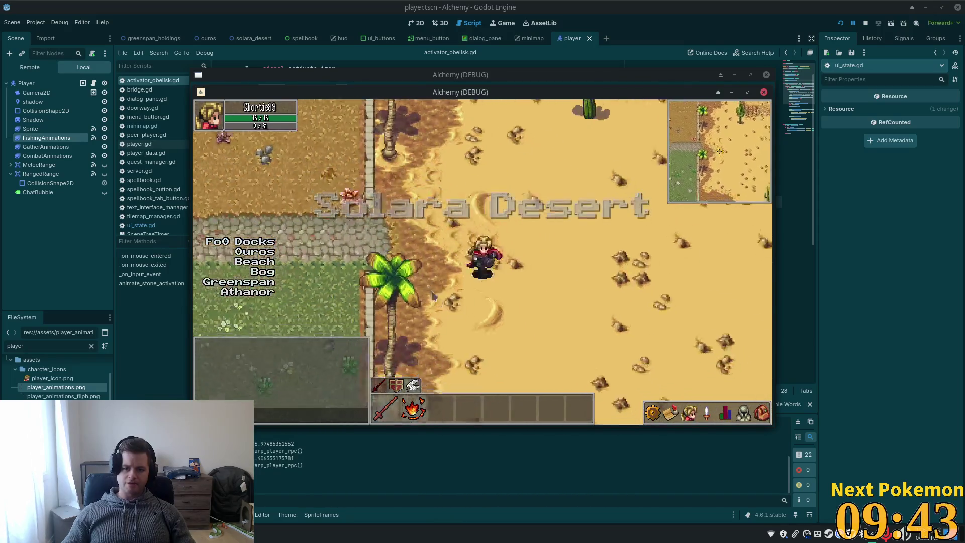
pyautogui.press('Right')
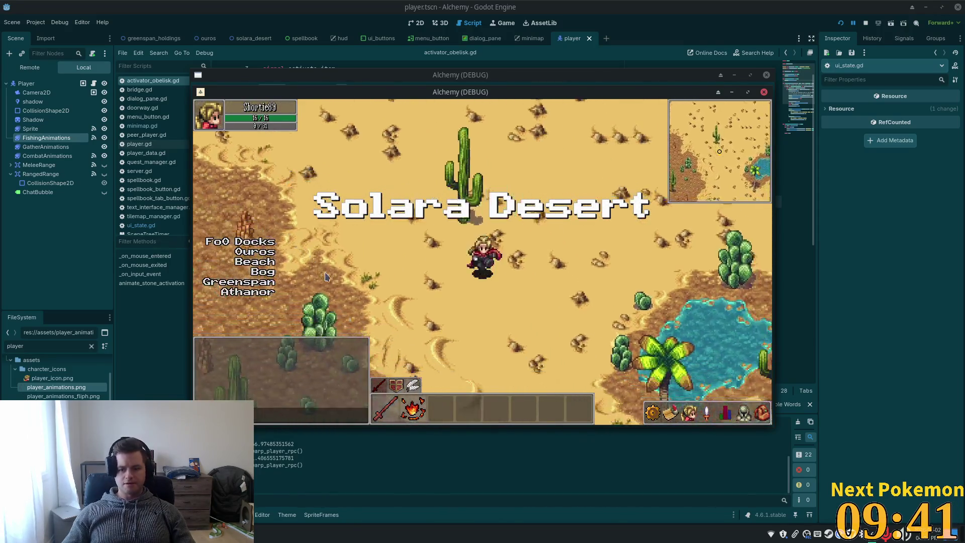
pyautogui.press('Right')
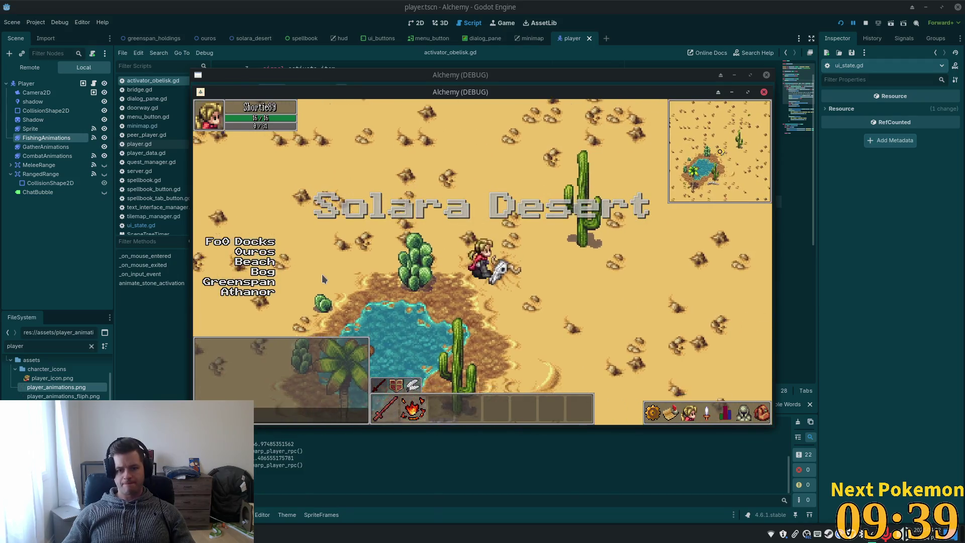
pyautogui.press('Right')
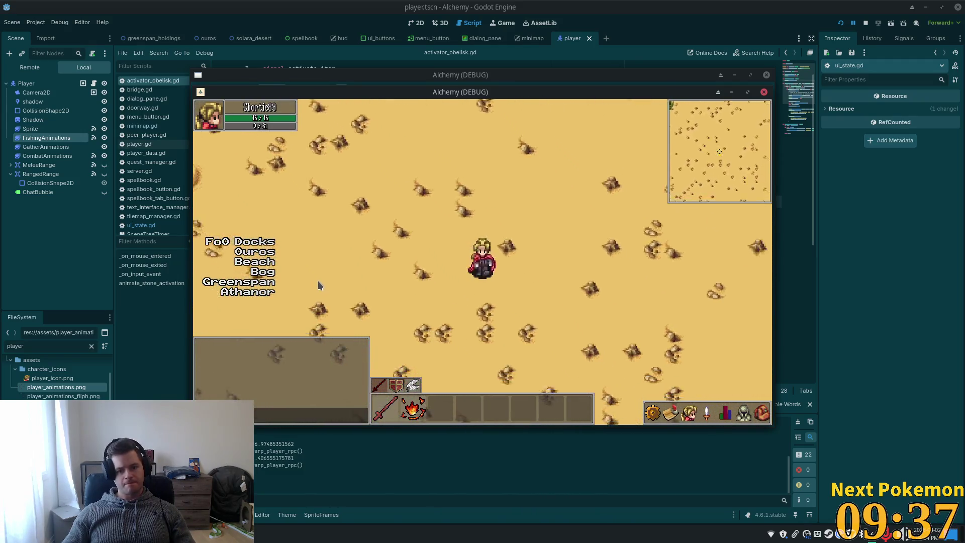
pyautogui.press('Down')
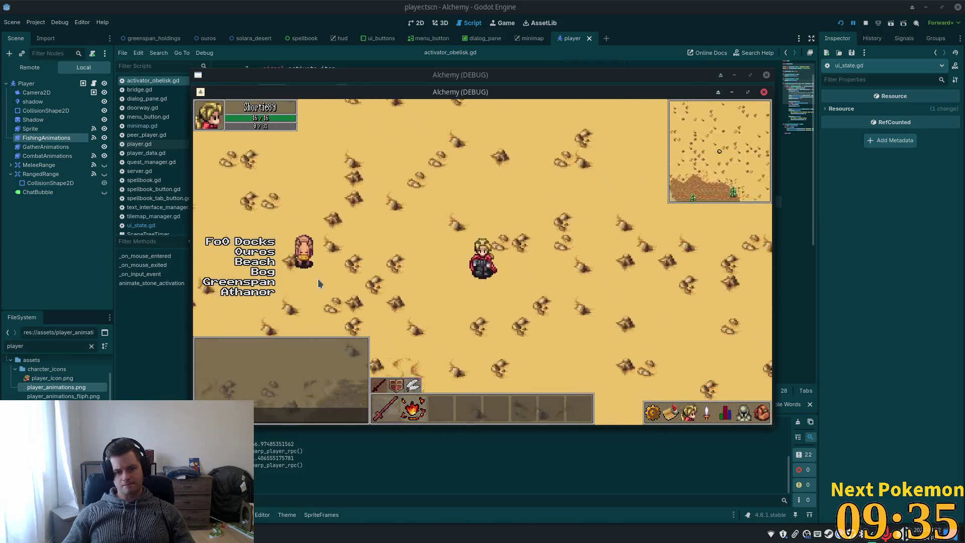
pyautogui.press('Down')
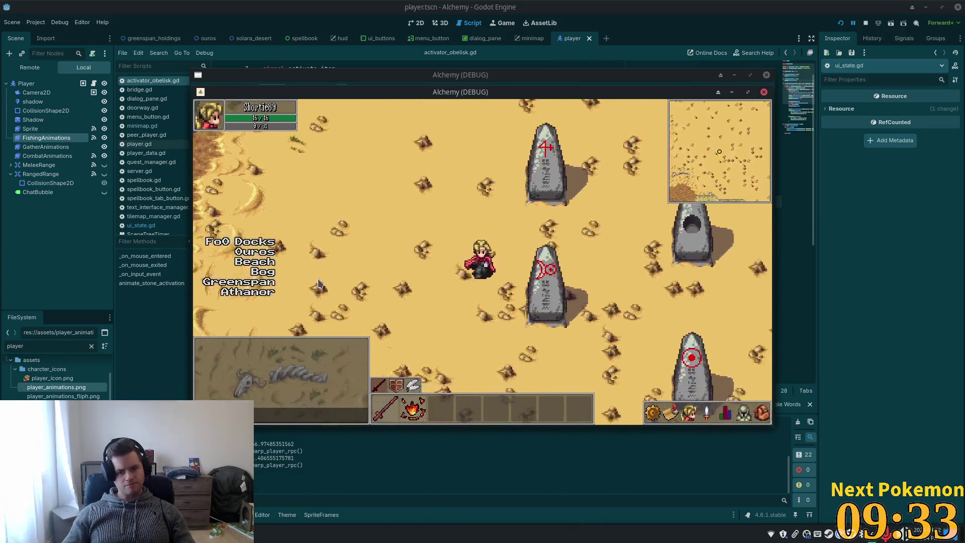
pyautogui.press('Up')
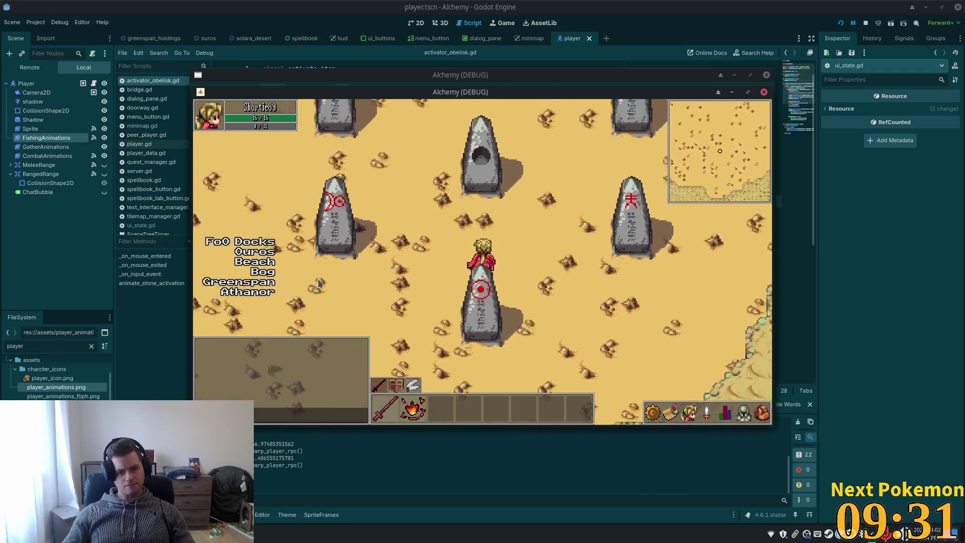
pyautogui.press('Down')
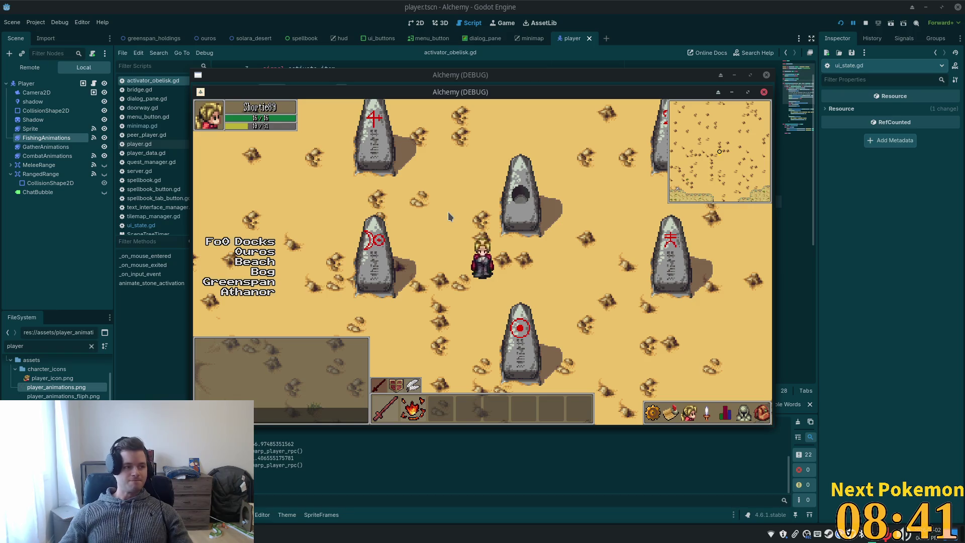
pyautogui.moveTo(515, 232)
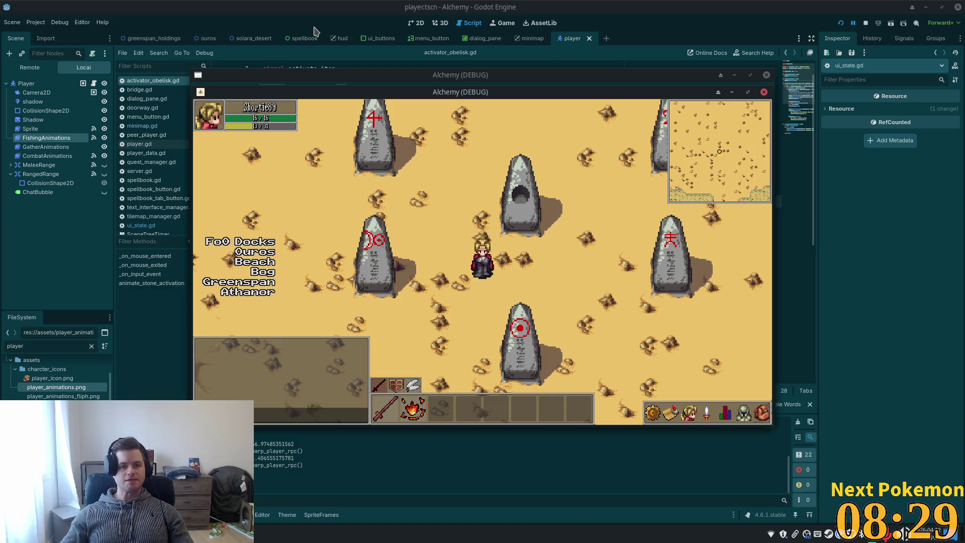
pyautogui.click(251, 38)
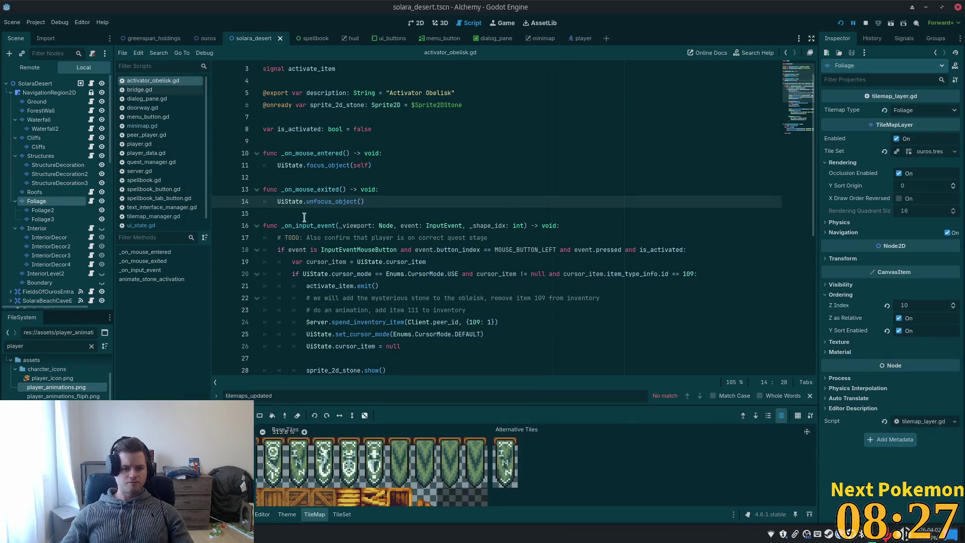
# Scroll through activator_obelisk.gd's _on_input_event handler and select the StoneObelisks group
pyautogui.scroll(-5, 53, 189)
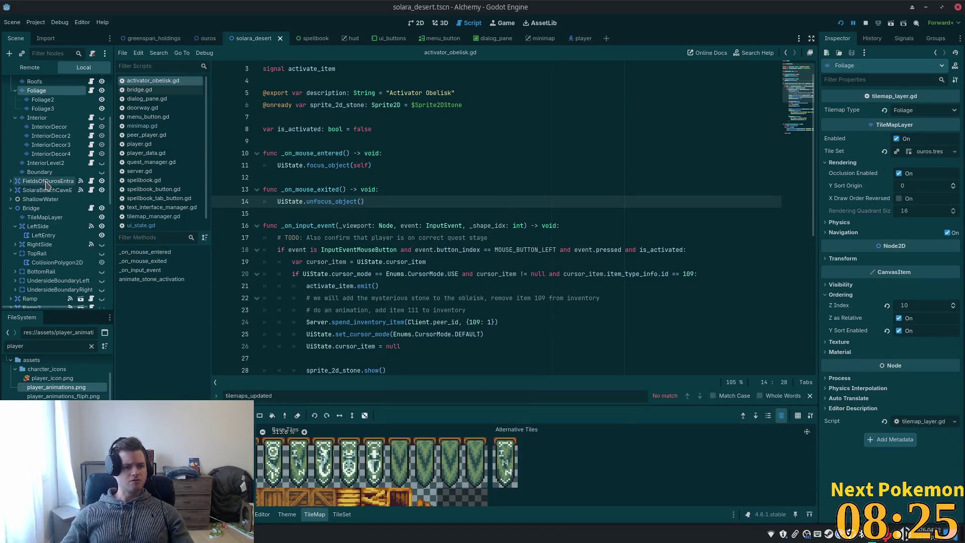
pyautogui.scroll(-4, 30, 194)
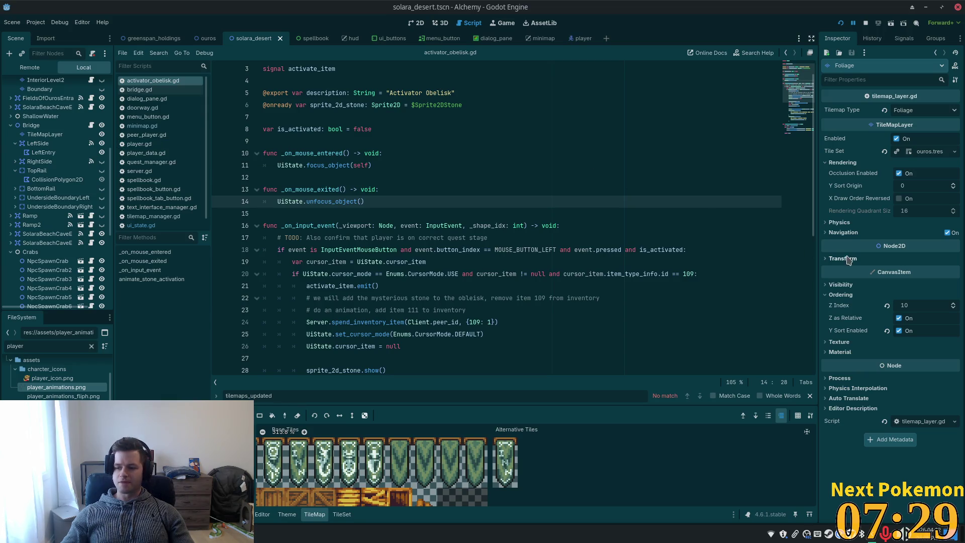
pyautogui.click(420, 226)
pyautogui.scroll(-3, 420, 225)
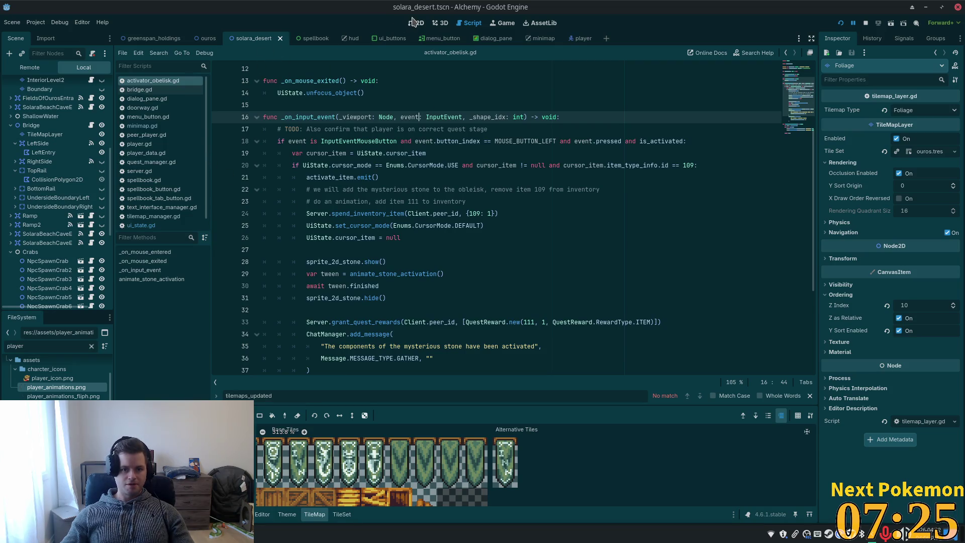
pyautogui.scroll(-3, 43, 201)
pyautogui.scroll(-5, 42, 171)
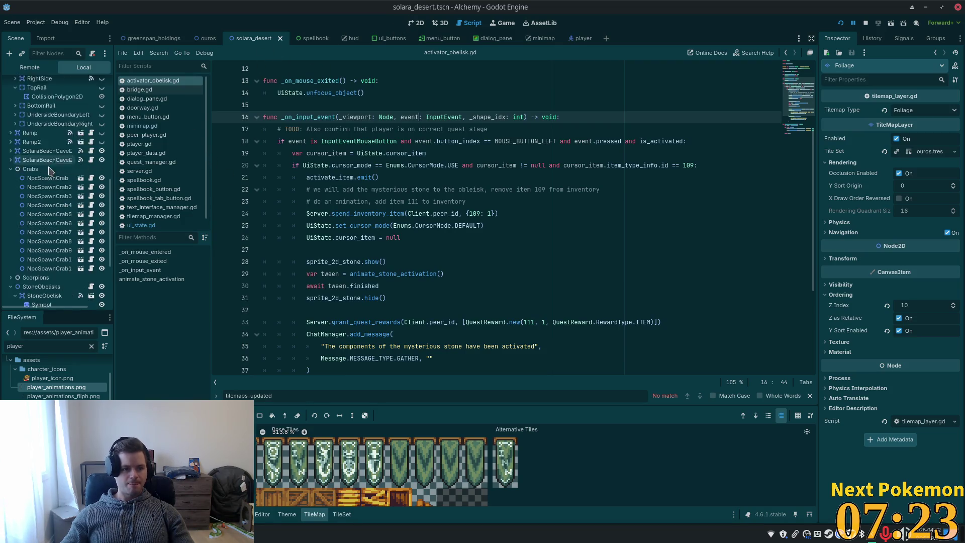
pyautogui.click(52, 188)
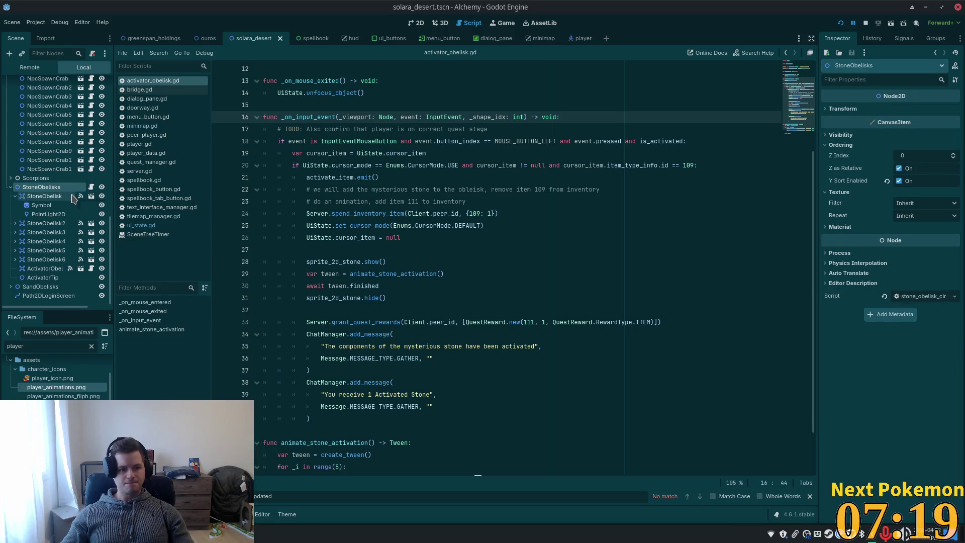
# Open the StoneObelisks script and jump to StoneObelisk's input_event handler from its Signals list
pyautogui.click(91, 187)
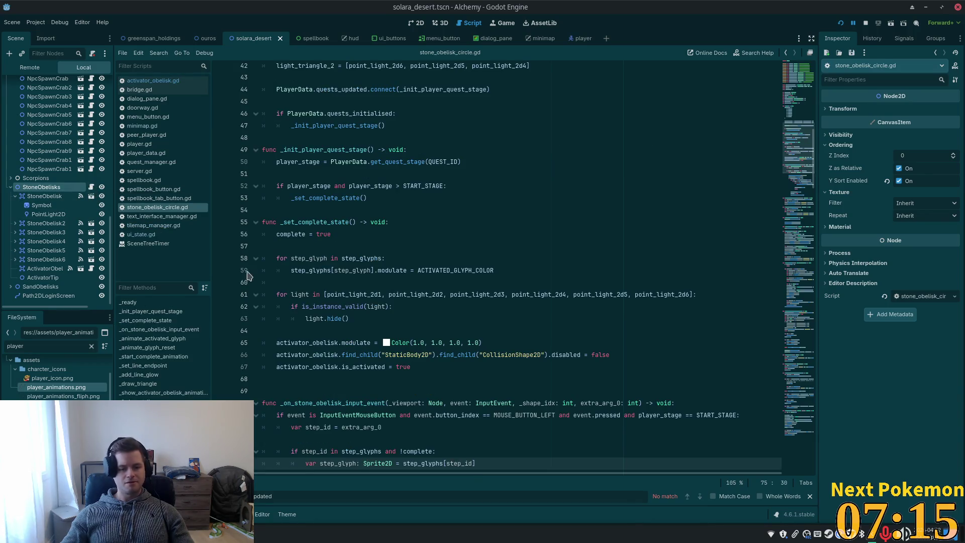
pyautogui.click(81, 196)
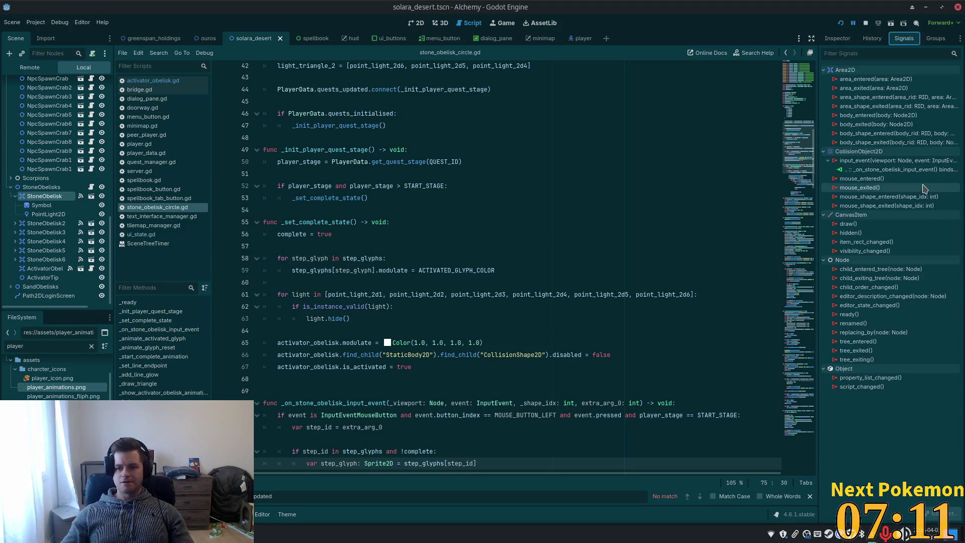
pyautogui.doubleClick(895, 169)
# Read through stone_obelisk_circle.gd and highlight every use of step_id
pyautogui.scroll(-2, 433, 242)
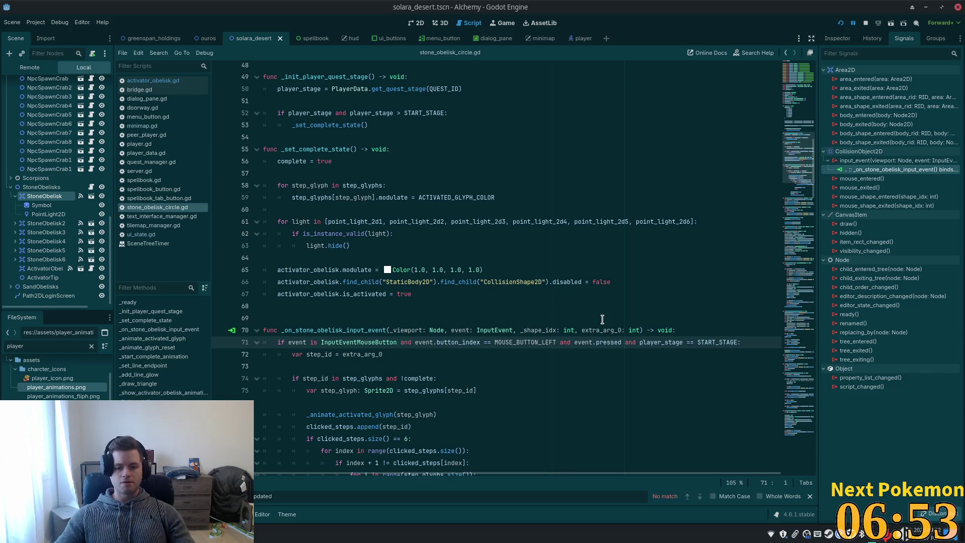
pyautogui.scroll(10, 590, 298)
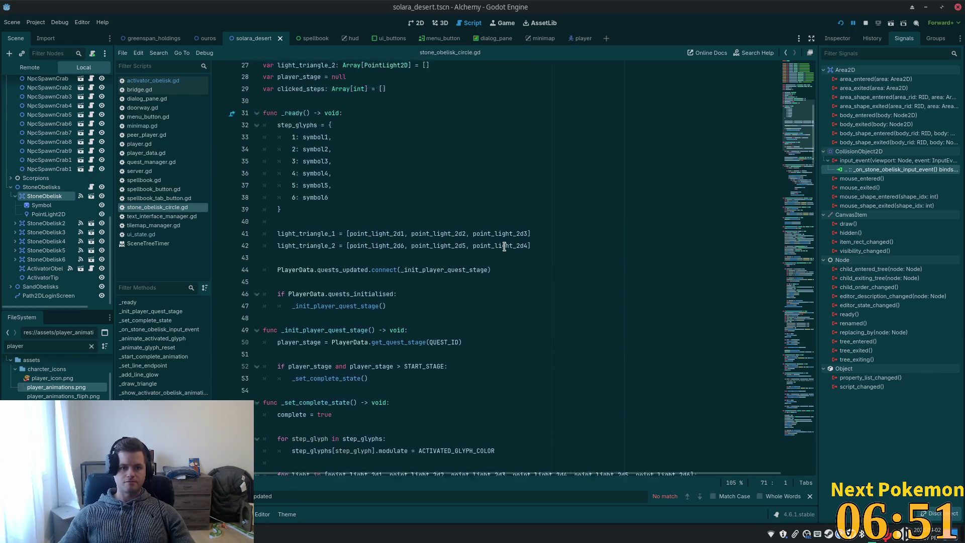
pyautogui.scroll(2, 507, 247)
pyautogui.scroll(3, 516, 254)
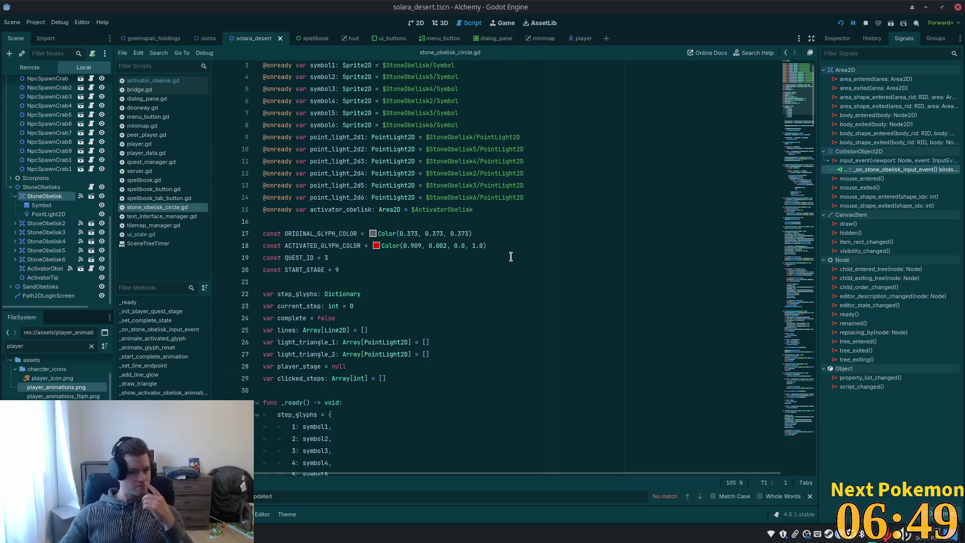
pyautogui.scroll(1, 511, 257)
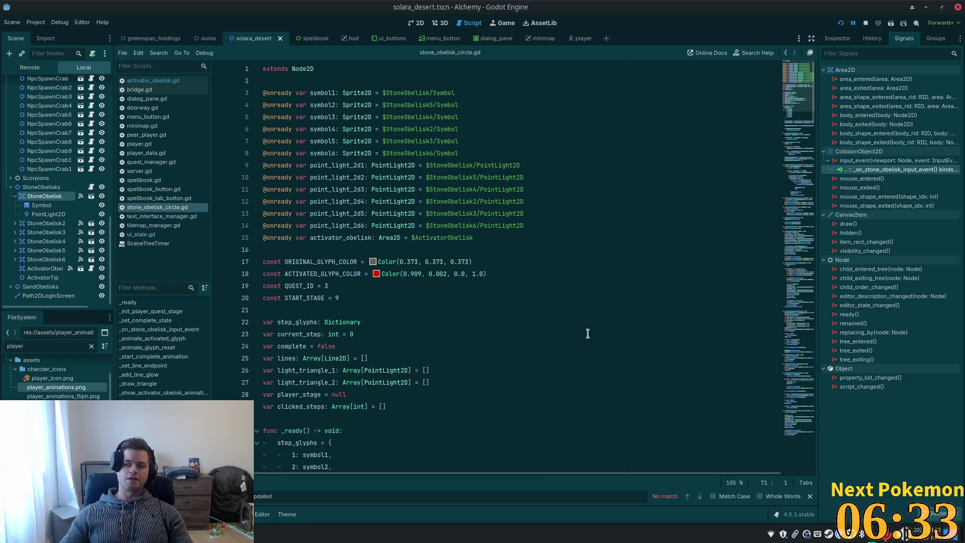
pyautogui.scroll(-6, 482, 281)
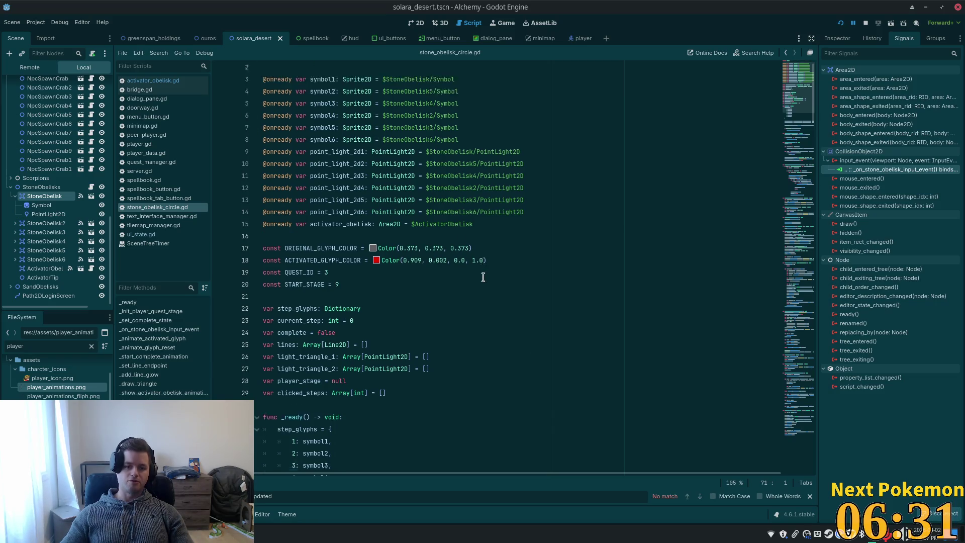
pyautogui.scroll(-10, 480, 288)
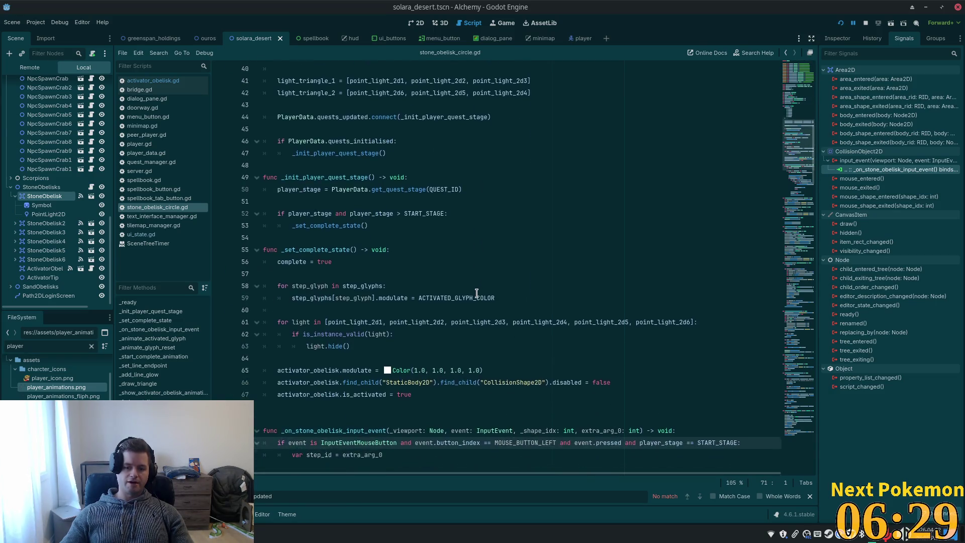
pyautogui.scroll(-4, 452, 276)
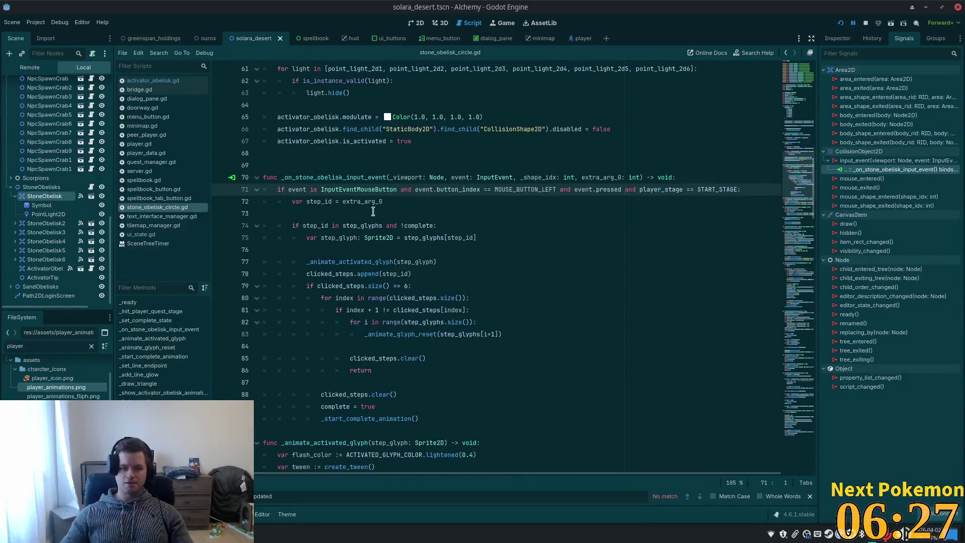
pyautogui.doubleClick(332, 201)
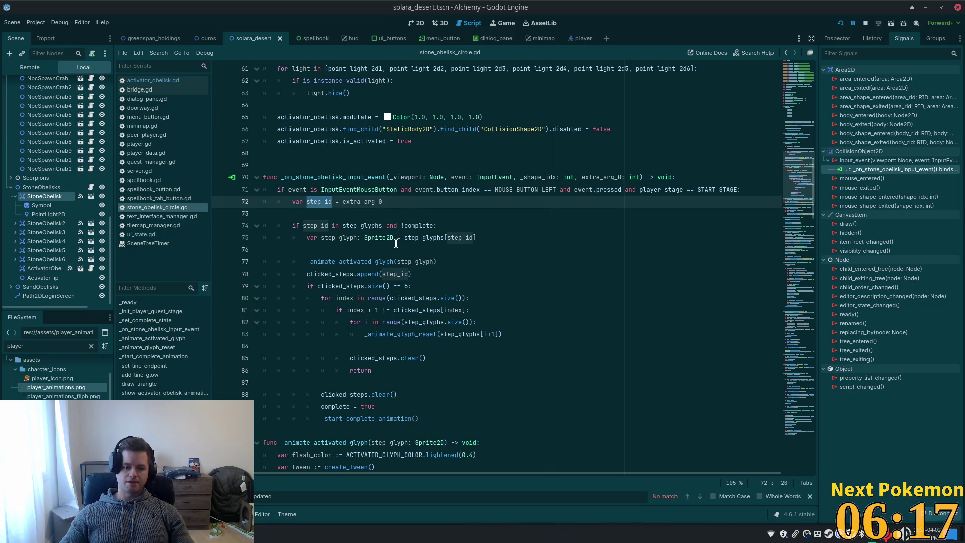
pyautogui.doubleClick(379, 236)
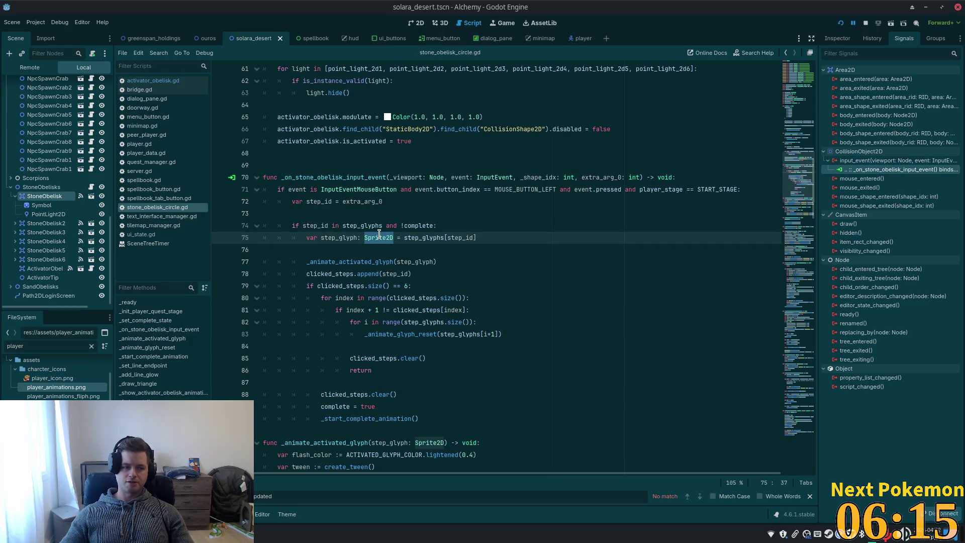
pyautogui.moveTo(379, 235)
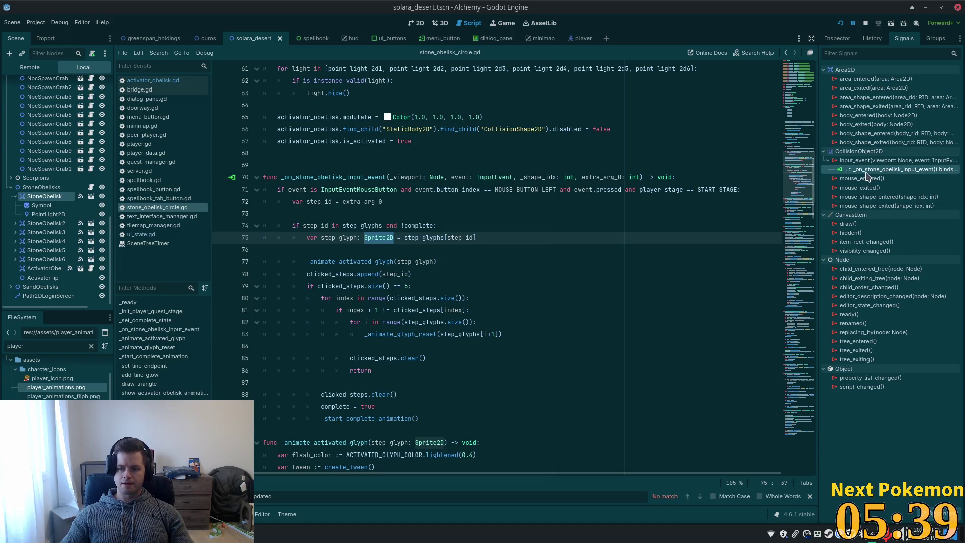
pyautogui.doubleClick(885, 169)
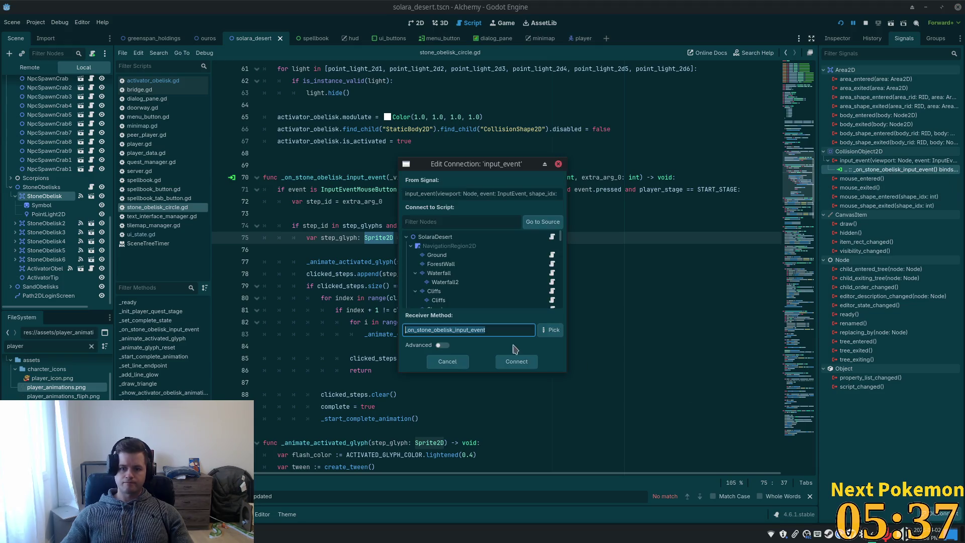
# Turn on Advanced in Edit Connection and review the extra argument types, keeping bool
pyautogui.click(442, 344)
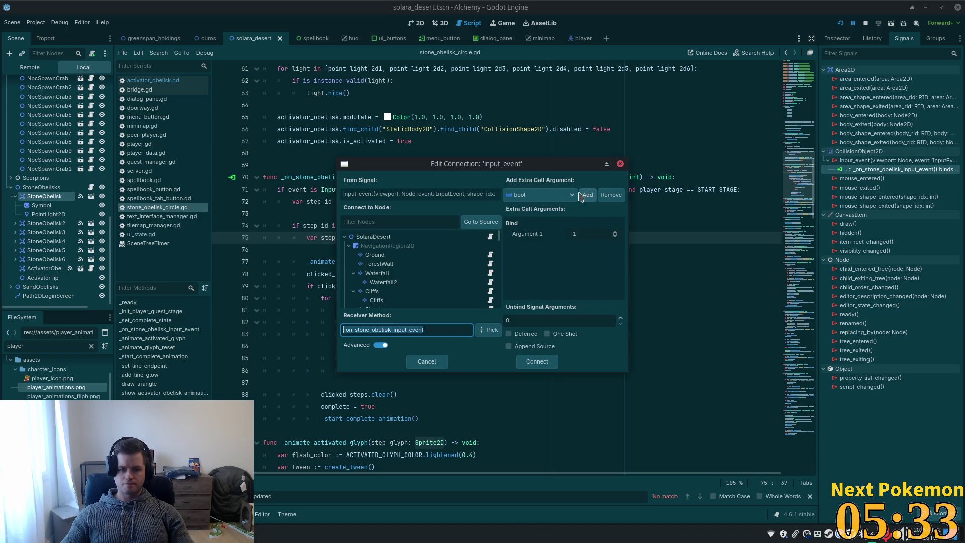
pyautogui.click(566, 195)
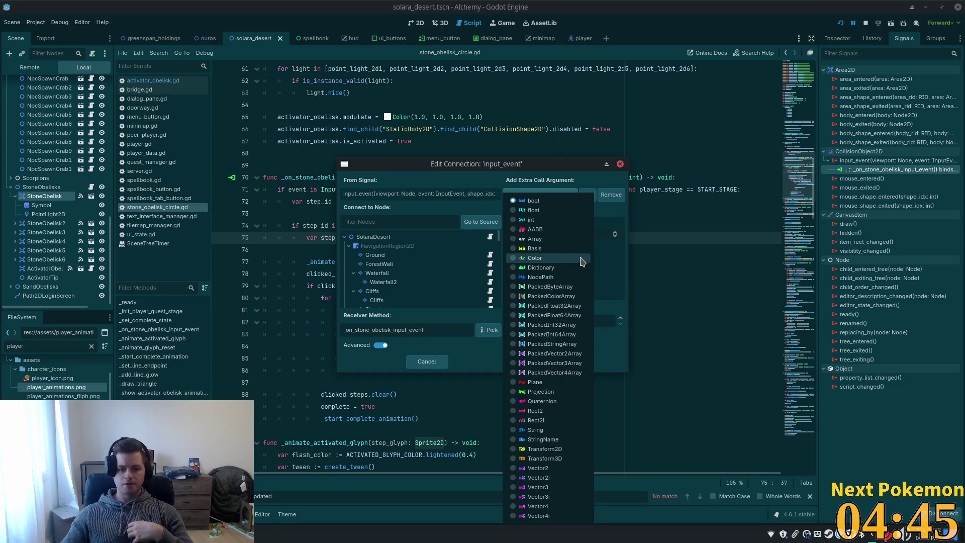
pyautogui.click(603, 260)
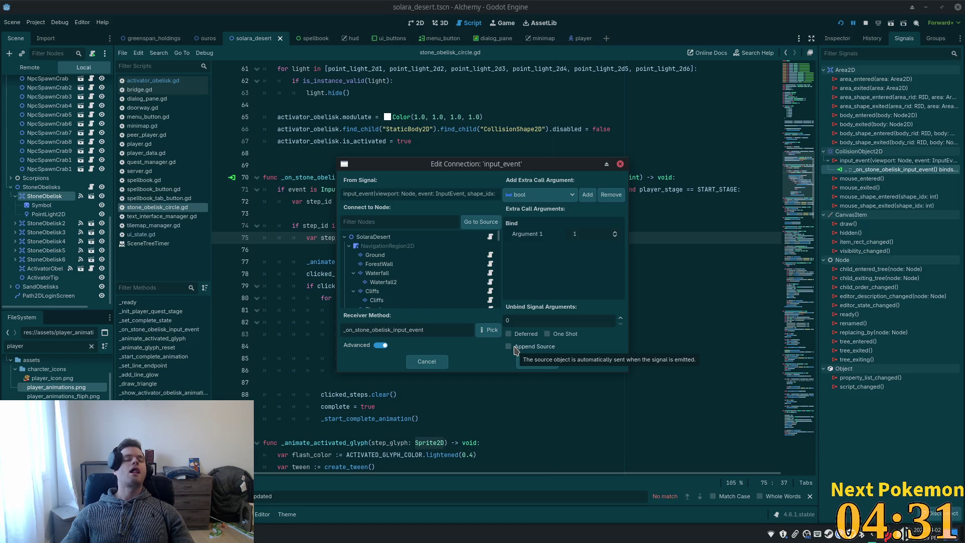
# Tick Append Source and reconnect StoneObelisk's input_event signal
pyautogui.click(515, 348)
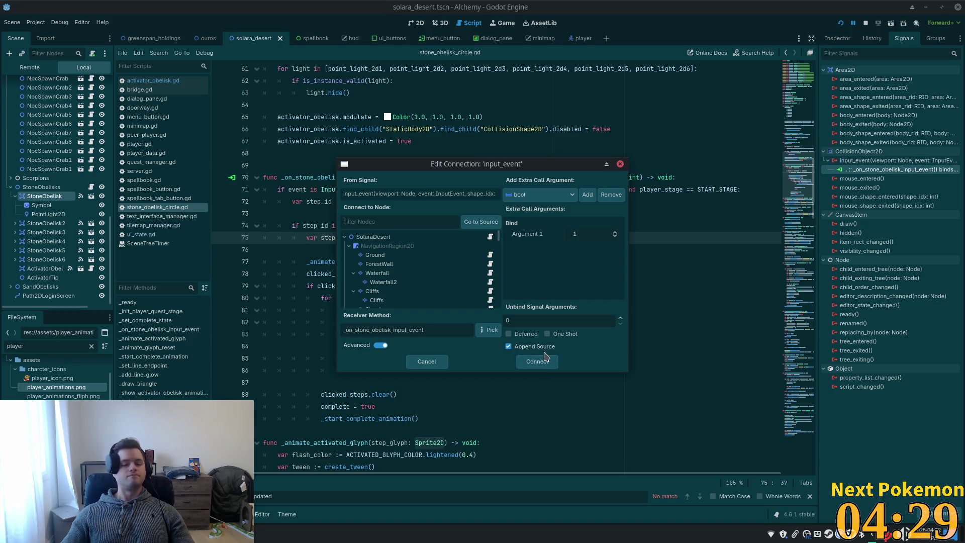
pyautogui.click(537, 362)
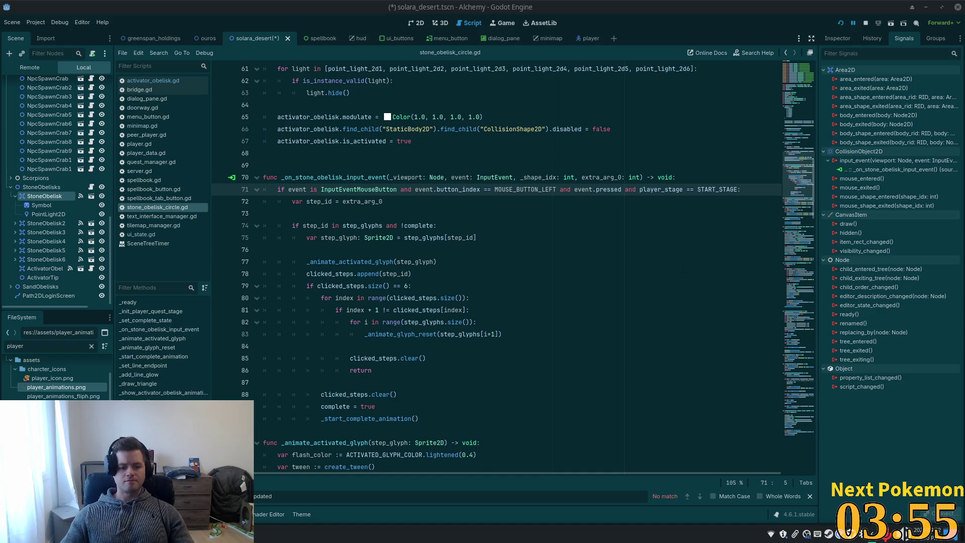
# Launch Flameshot from the application launcher with the search 'flame'
pyautogui.press('super')
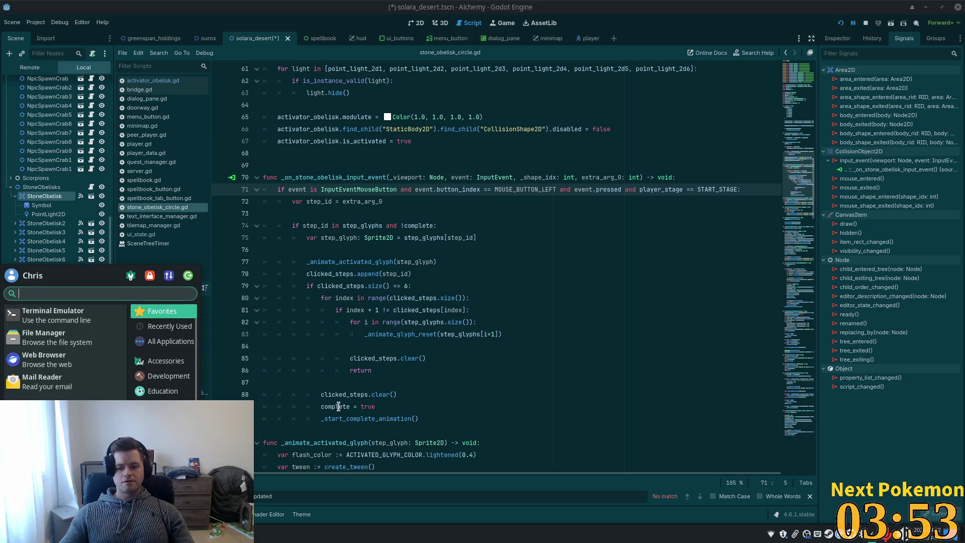
pyautogui.write('flame')
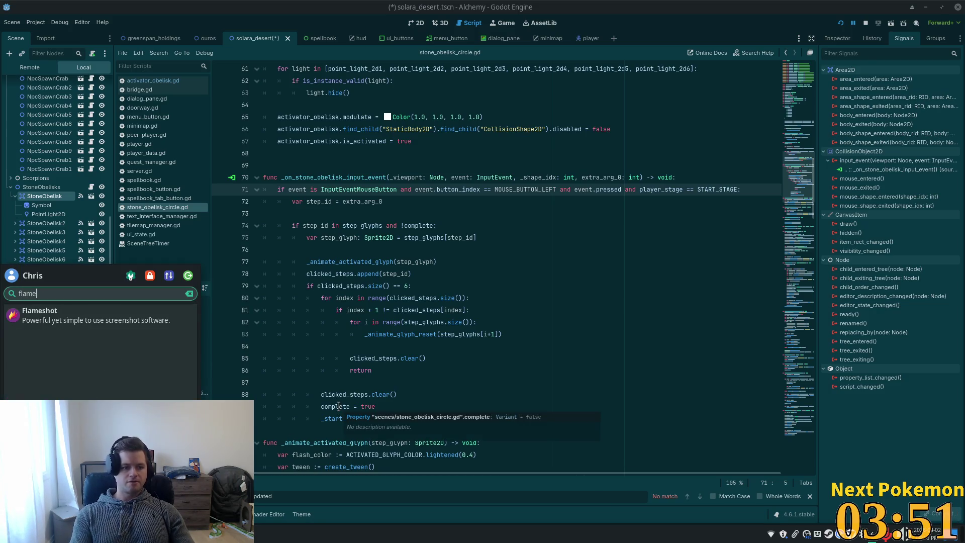
pyautogui.press('Return')
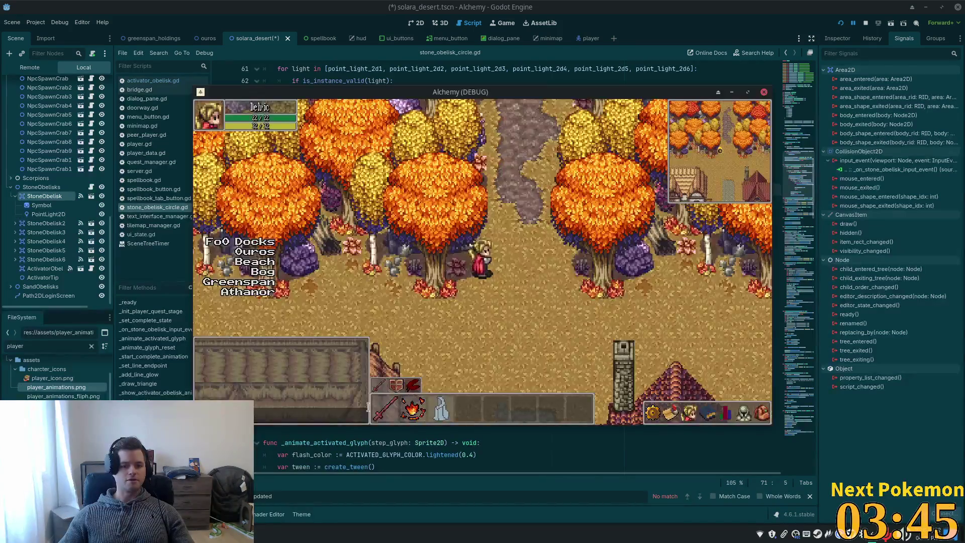
# Walk the player from the forest through town into the inn and start a screen capture
pyautogui.press('s')
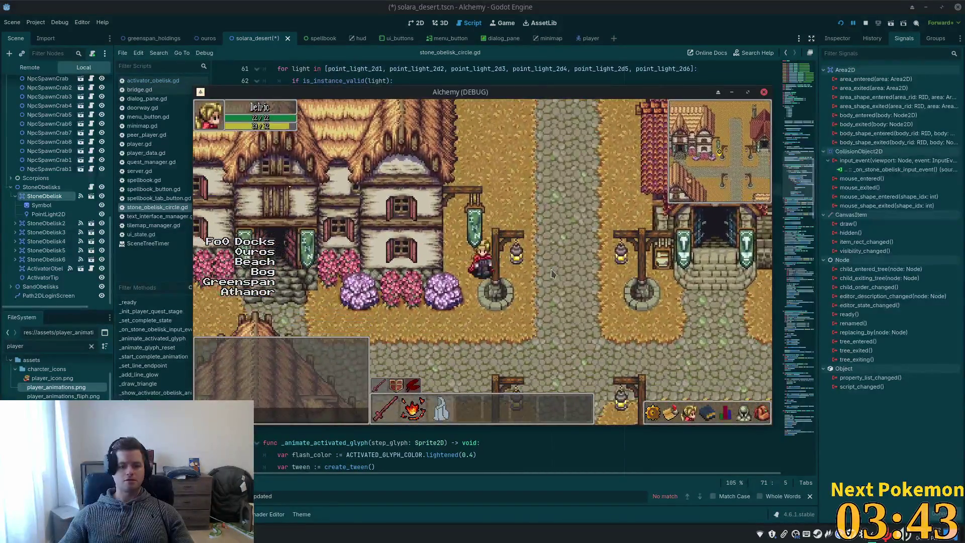
pyautogui.press('s')
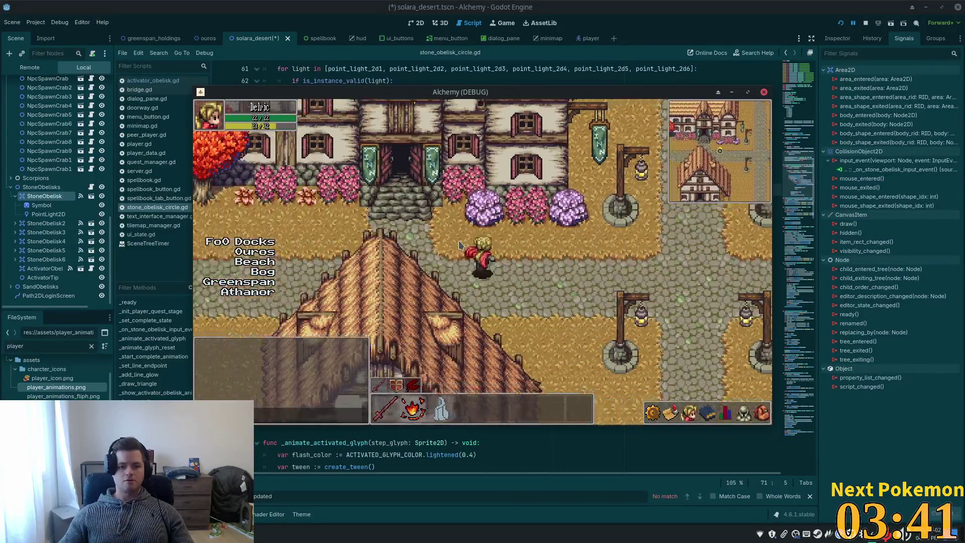
pyautogui.press('w')
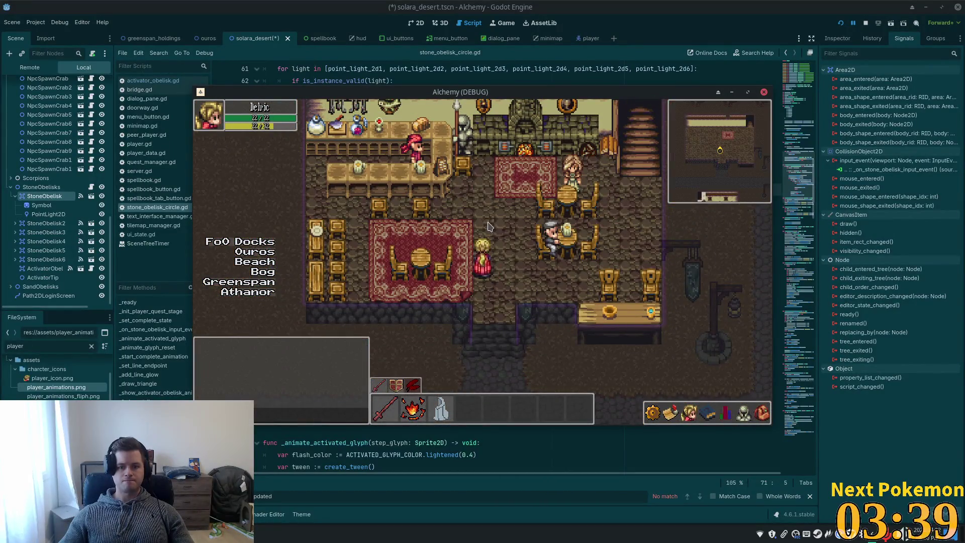
pyautogui.press('d')
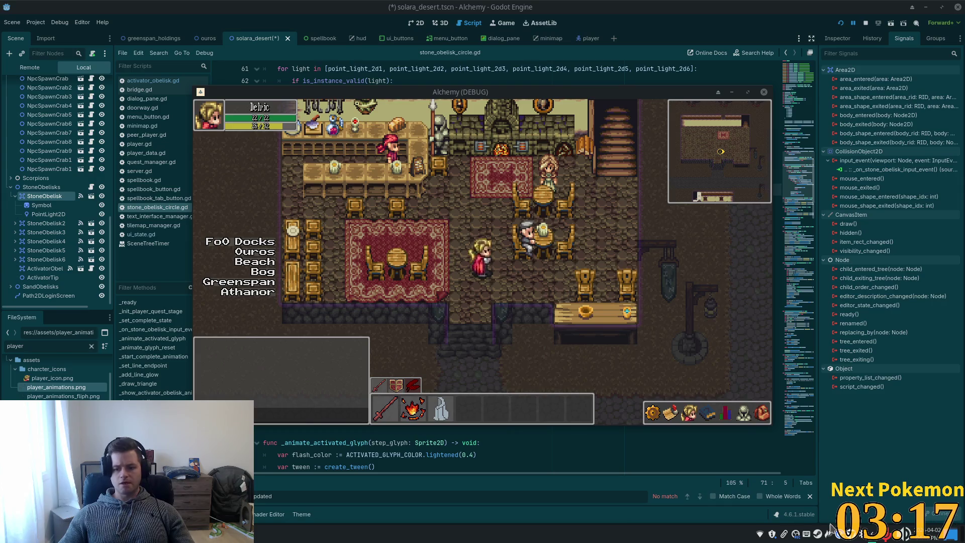
pyautogui.press('Print')
# Capture the 505x339 inn interior region and copy it to the clipboard
pyautogui.moveTo(328, 146)
pyautogui.mouseDown()
pyautogui.moveTo(577, 288)
pyautogui.moveTo(582, 317)
pyautogui.mouseUp()
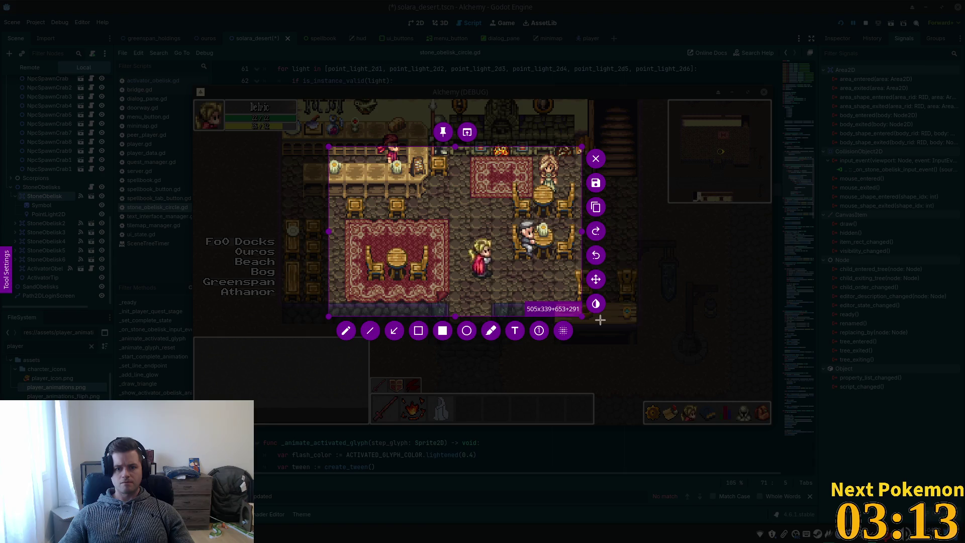
pyautogui.hotkey('ctrl', 'c')
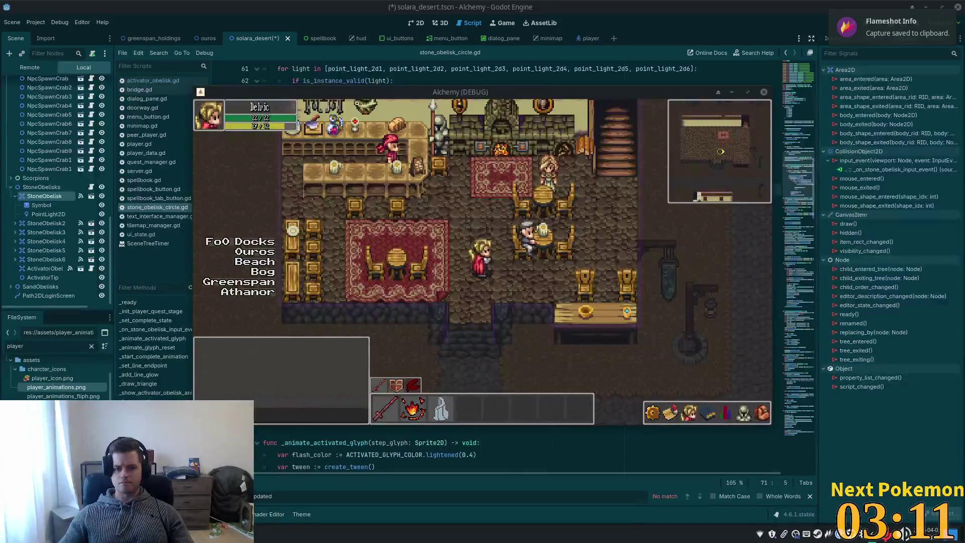
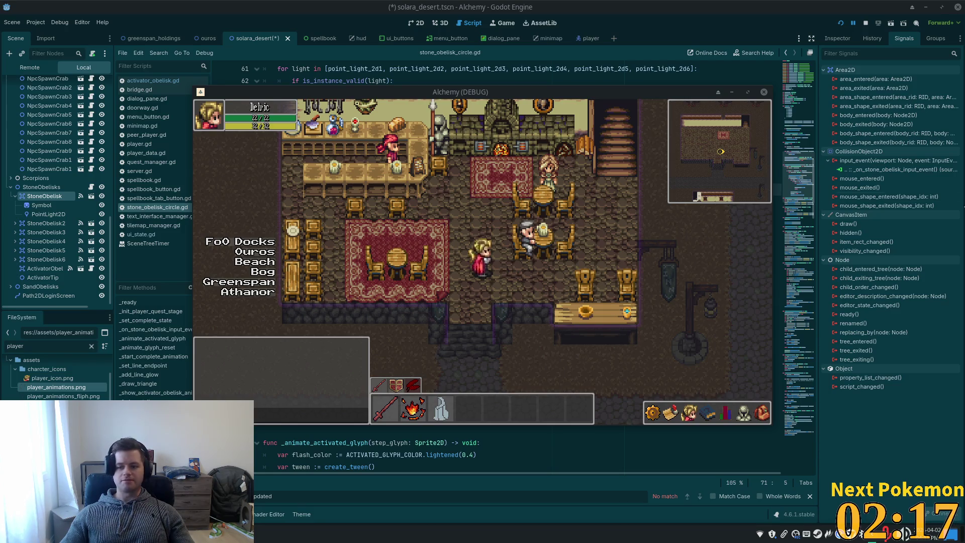
# Bring stone_obelisk_circle.gd to the front and select InputEvent and event in line 70's handler signature
pyautogui.click(707, 5)
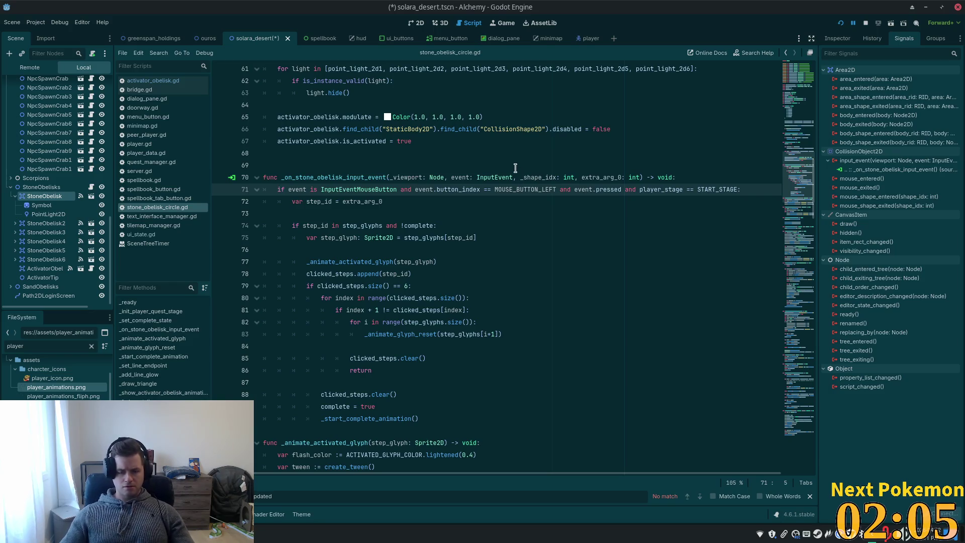
pyautogui.doubleClick(499, 177)
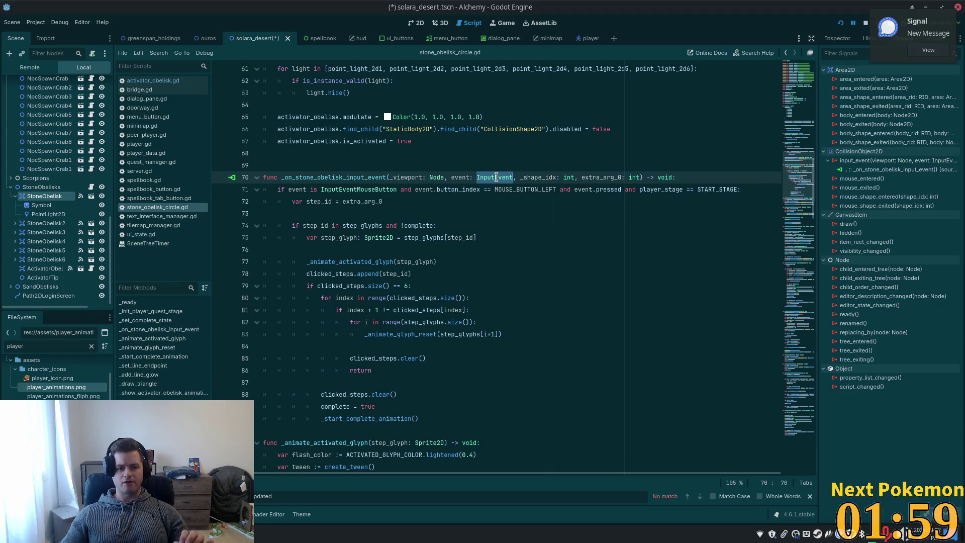
pyautogui.doubleClick(460, 176)
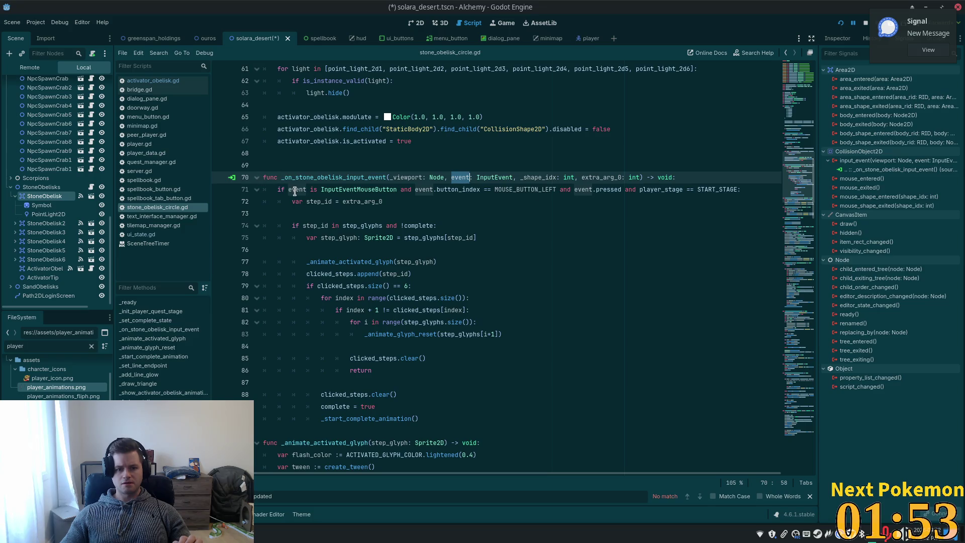
pyautogui.moveTo(295, 192)
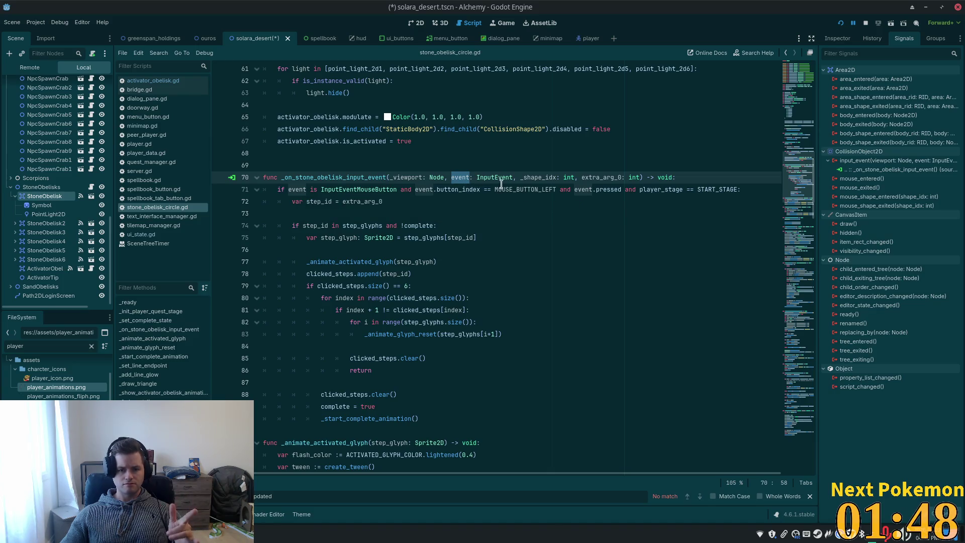
pyautogui.click(697, 177)
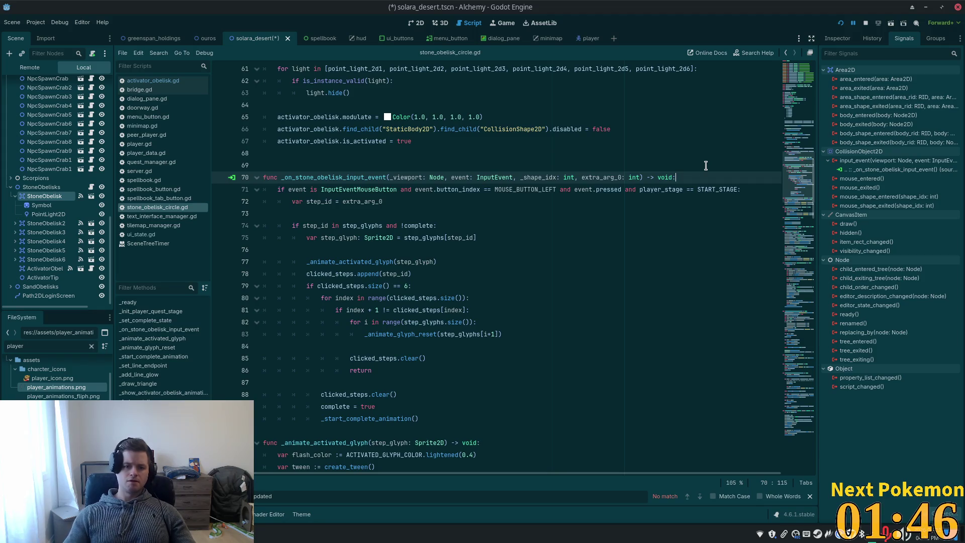
# Read the InputEvent class reference, scrolling its methods down to is_pressed and is_released
pyautogui.keyDown('ctrl'); pyautogui.click(499, 178); pyautogui.keyUp('ctrl')
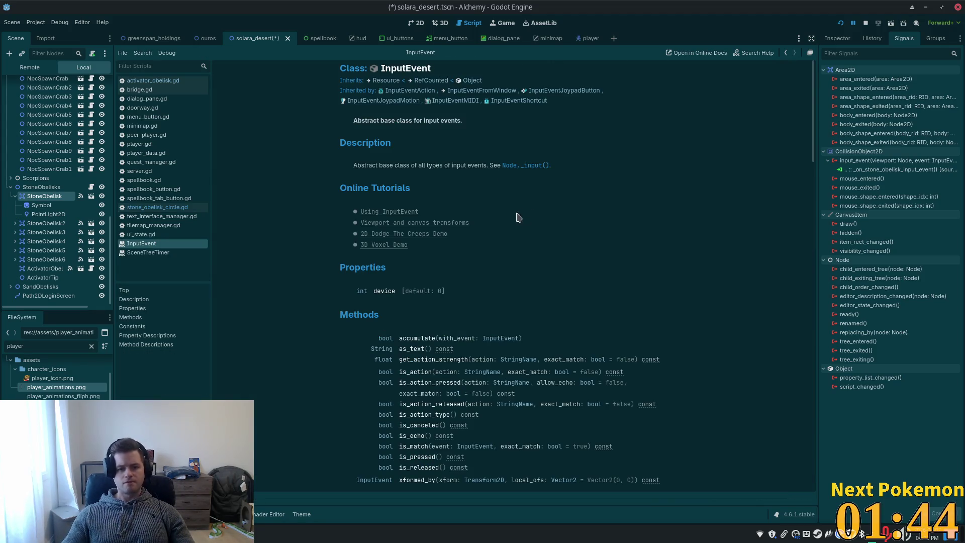
pyautogui.scroll(-3, 506, 240)
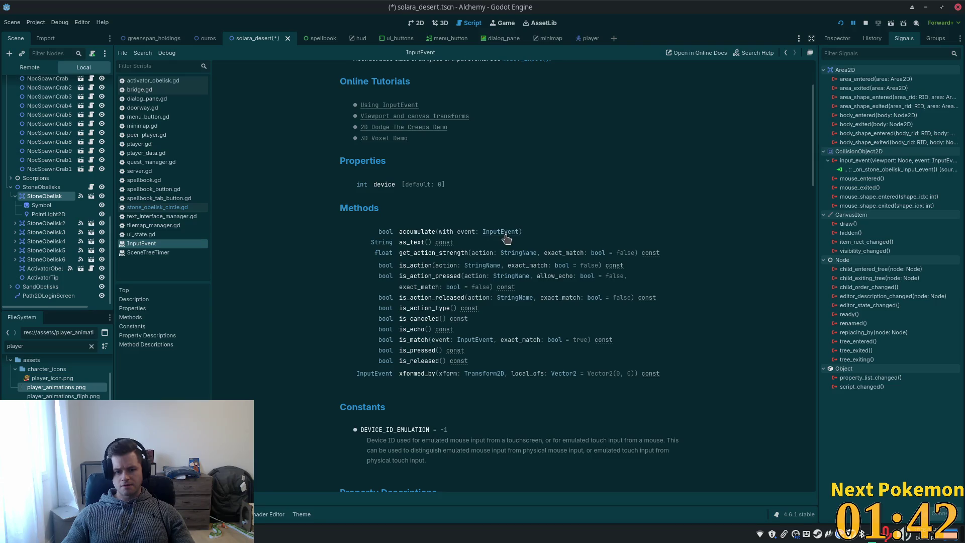
pyautogui.scroll(-2, 416, 241)
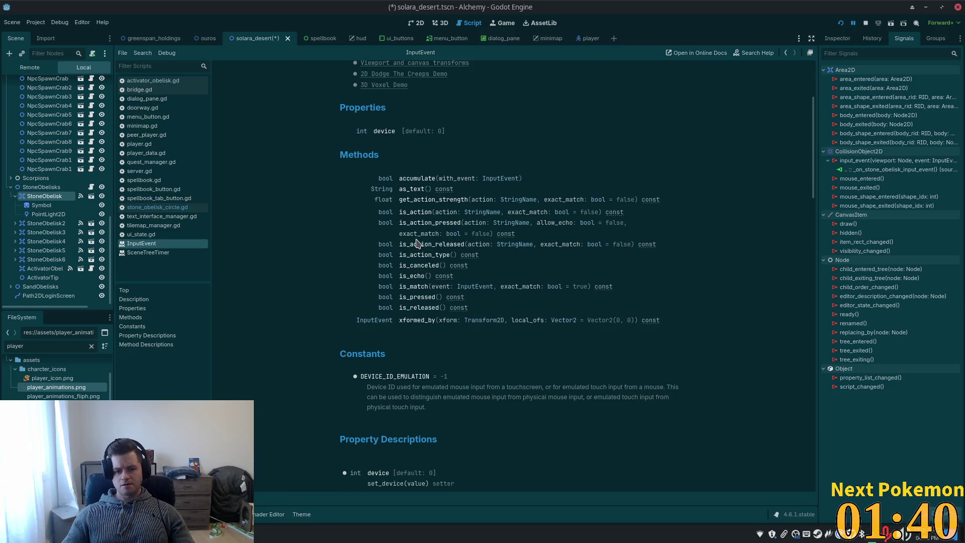
pyautogui.scroll(-8, 417, 246)
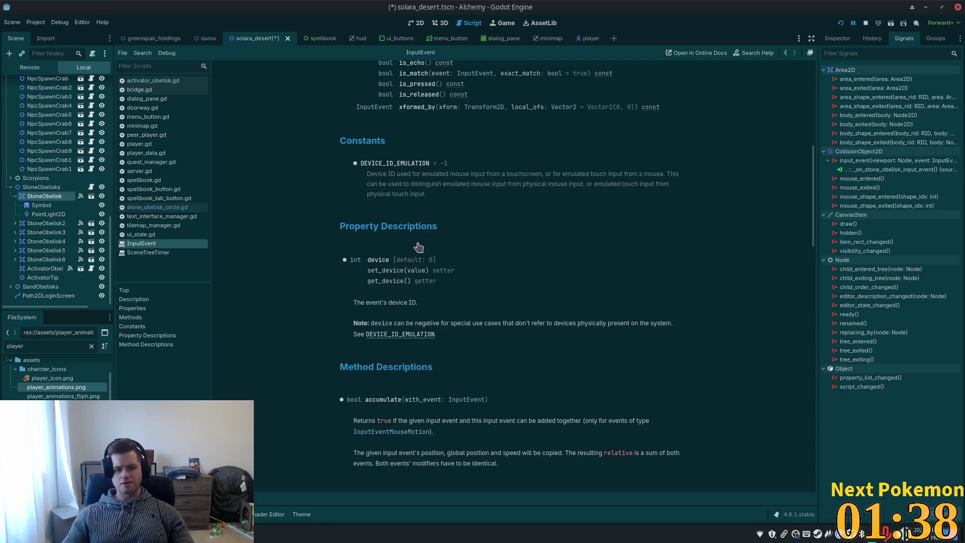
pyautogui.scroll(-6, 418, 246)
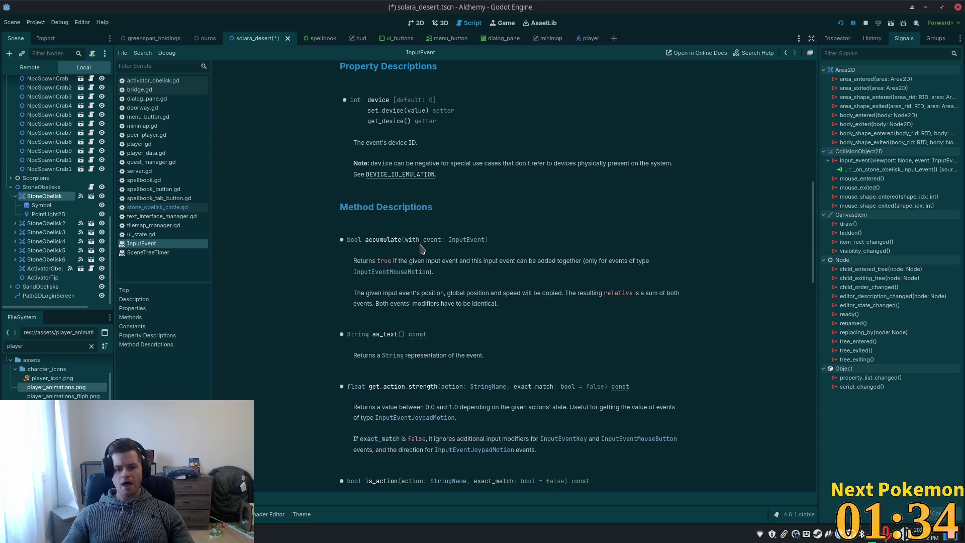
pyautogui.scroll(20, 421, 248)
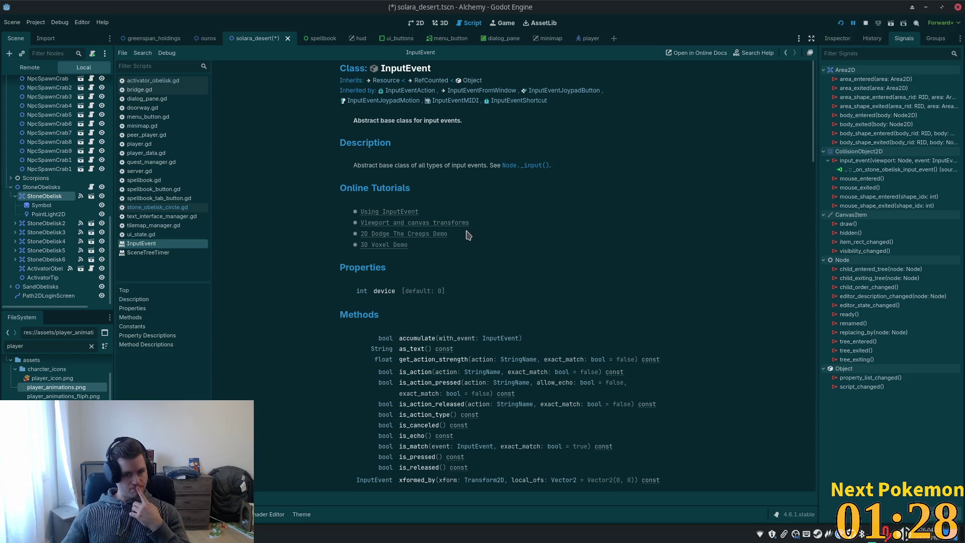
pyautogui.scroll(-2, 467, 235)
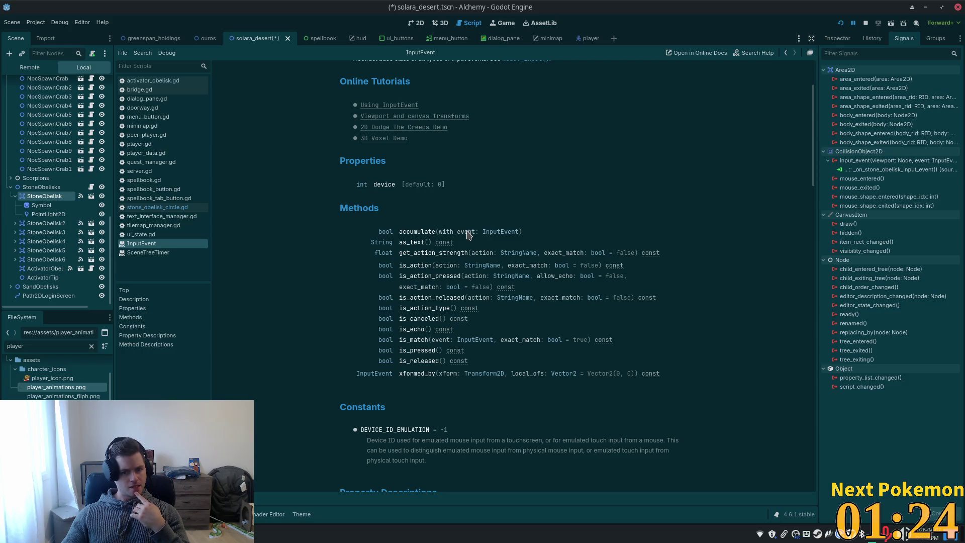
pyautogui.scroll(-1, 541, 257)
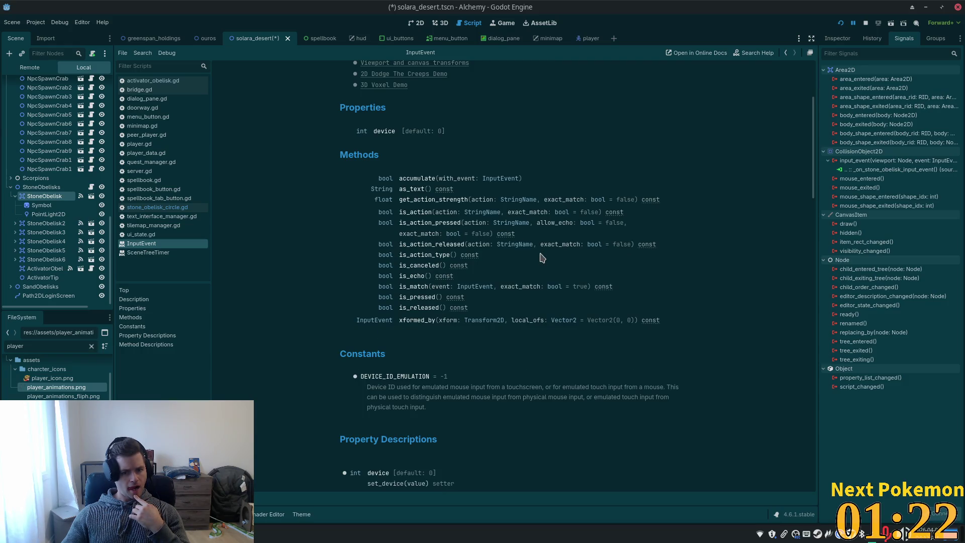
pyautogui.scroll(-5, 541, 257)
pyautogui.scroll(-18, 541, 257)
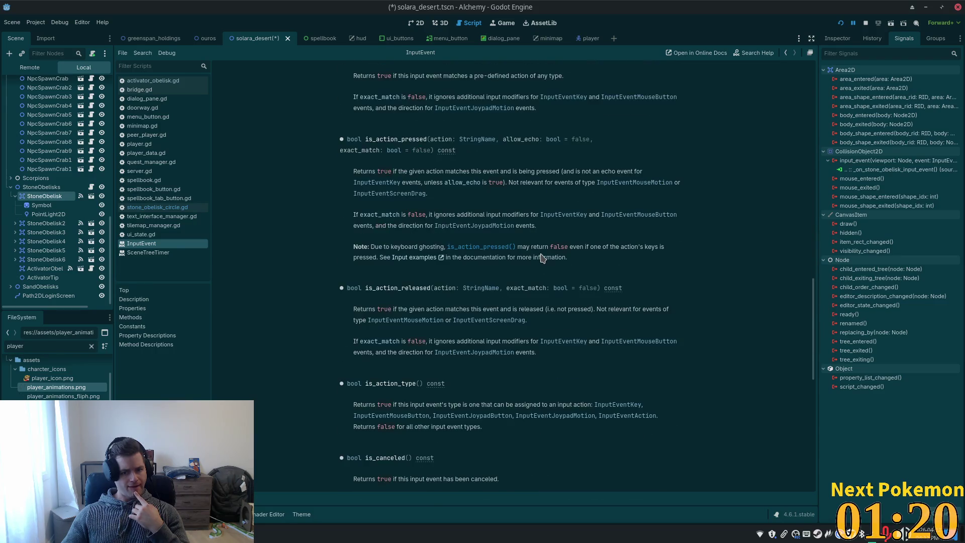
pyautogui.scroll(-3, 542, 258)
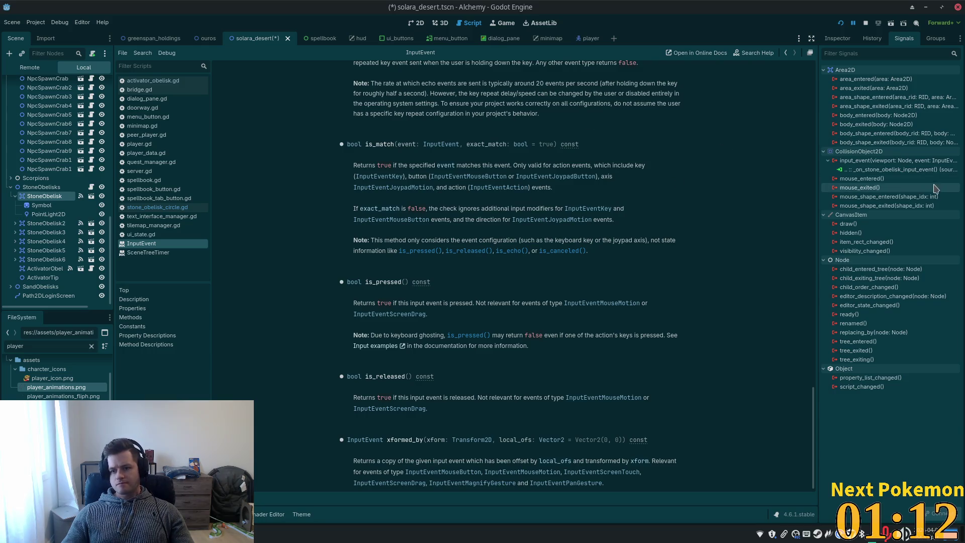
pyautogui.click(416, 23)
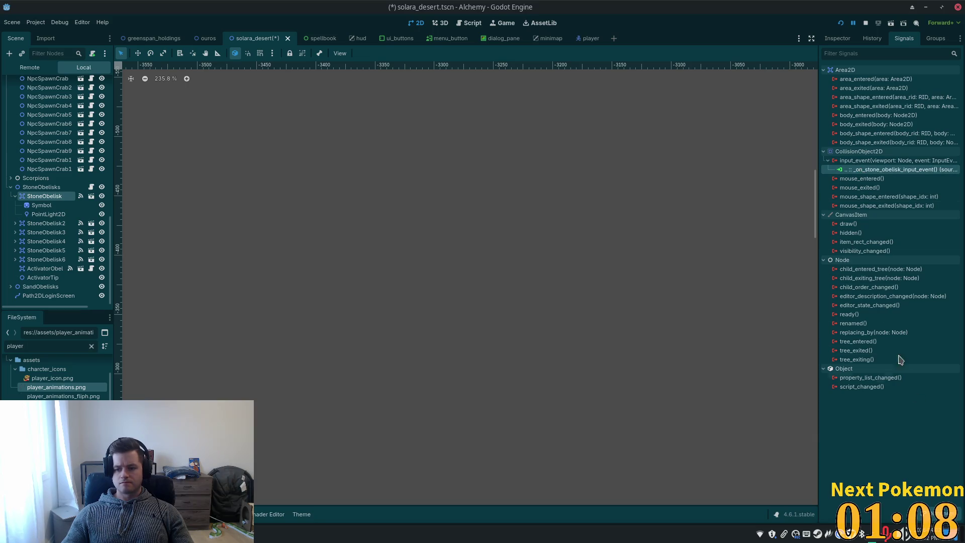
# Inspect StoneObelisk's input_event connection in the Edit dialog, cancel unchanged, then select ActivatorObelisk
pyautogui.rightClick(856, 170)
pyautogui.click(876, 177)
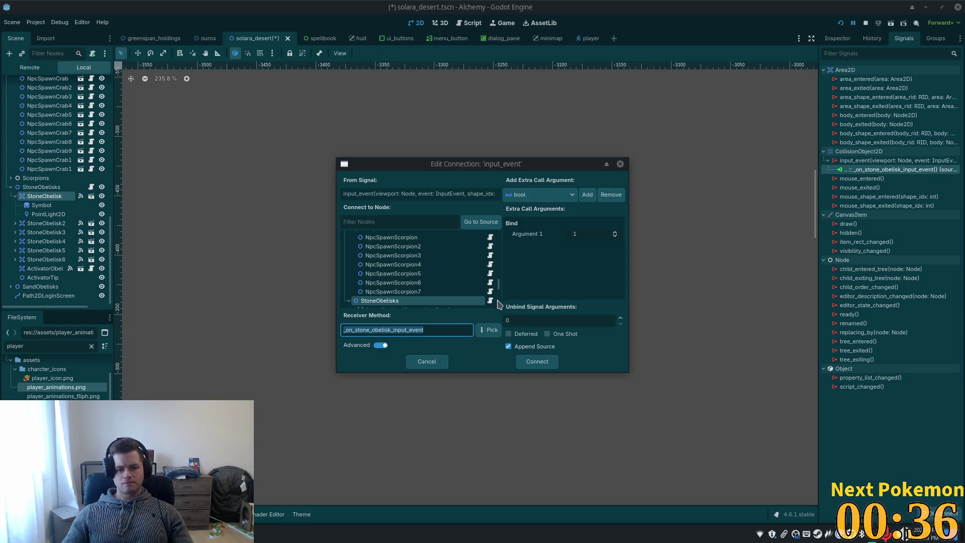
pyautogui.scroll(-3, 402, 281)
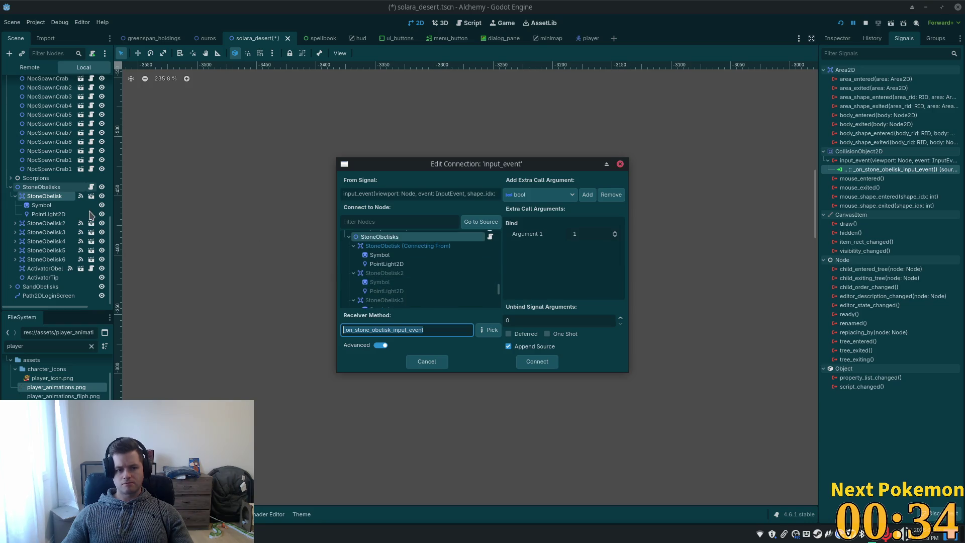
pyautogui.click(39, 194)
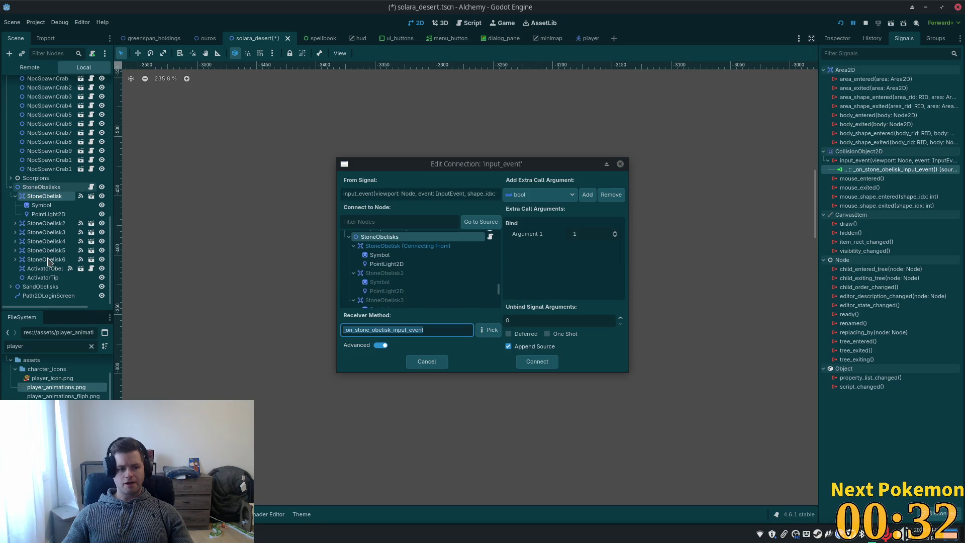
pyautogui.click(426, 361)
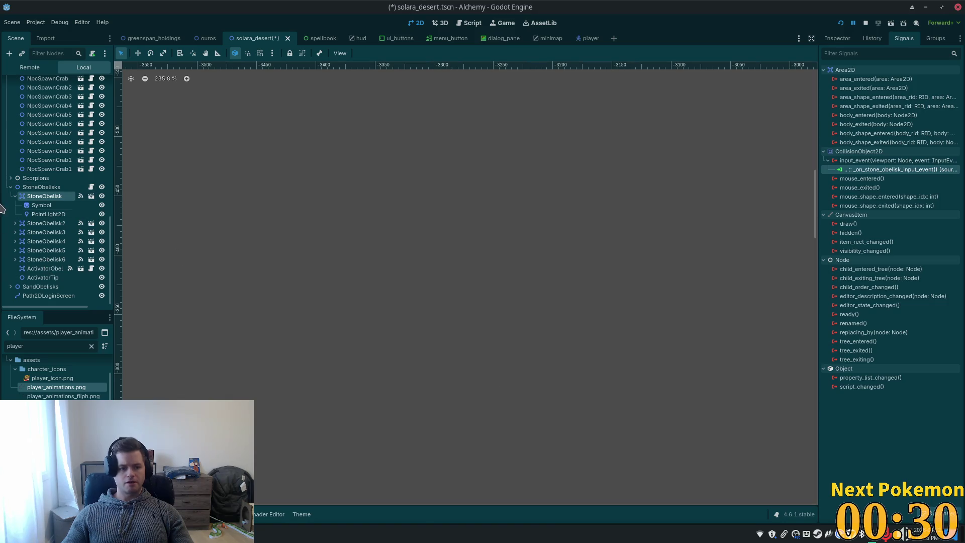
pyautogui.click(44, 268)
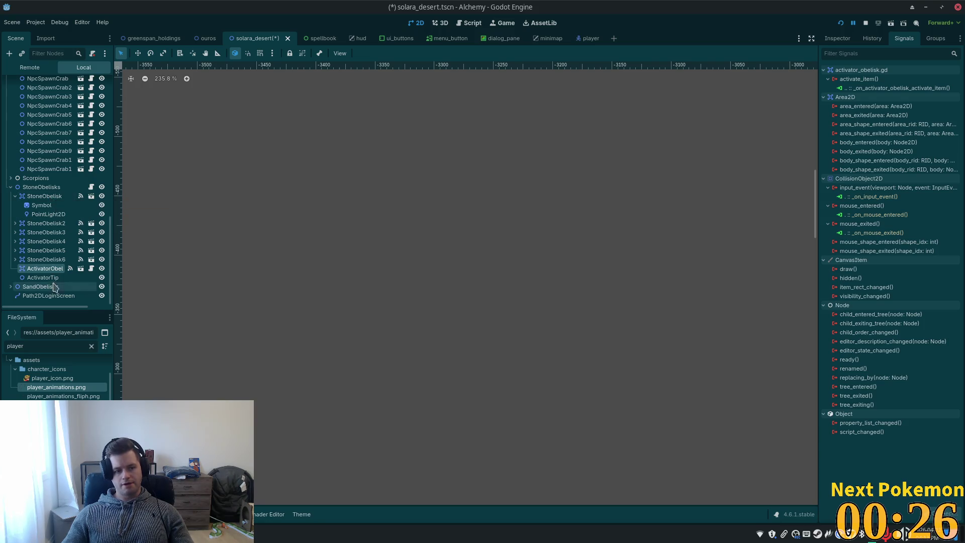
# Duplicate StoneObelisk6 as StoneObelisk7 and connect its input_event to a new handler with Append Source
pyautogui.click(44, 196)
pyautogui.click(50, 259)
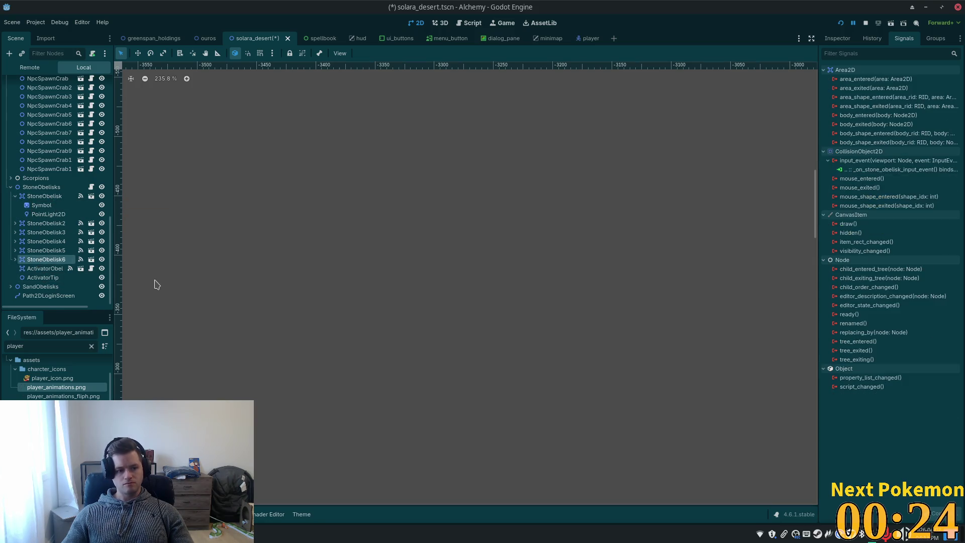
pyautogui.hotkey('ctrl', 'd')
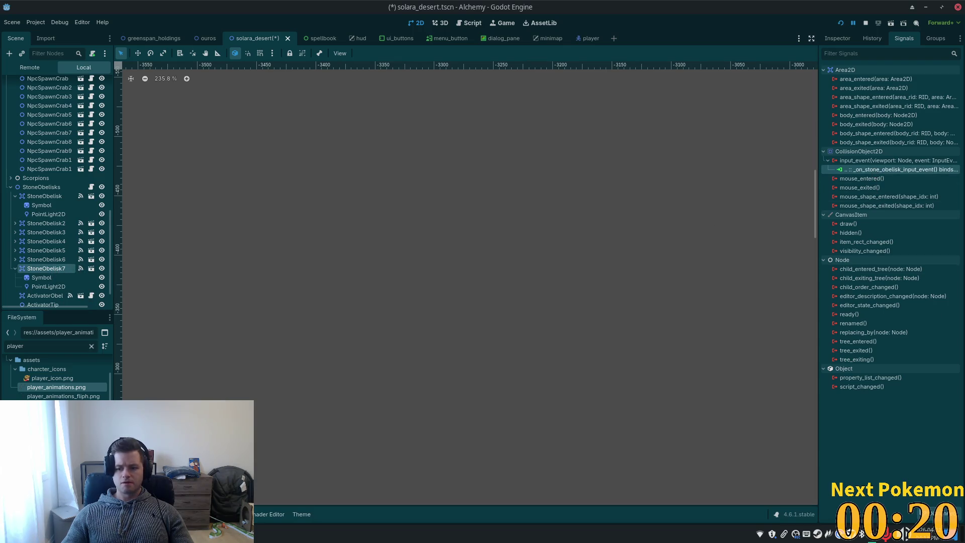
pyautogui.press('Delete')
pyautogui.doubleClick(884, 160)
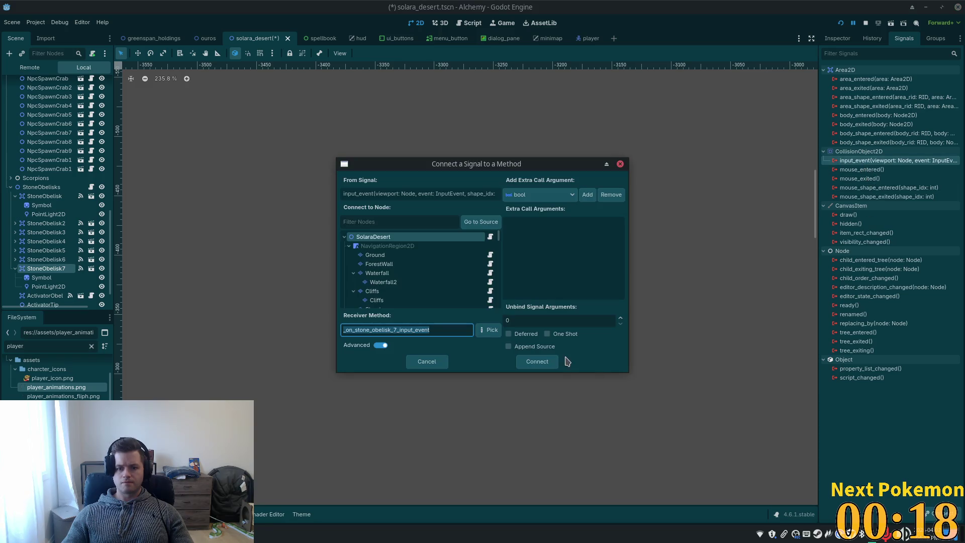
pyautogui.click(508, 346)
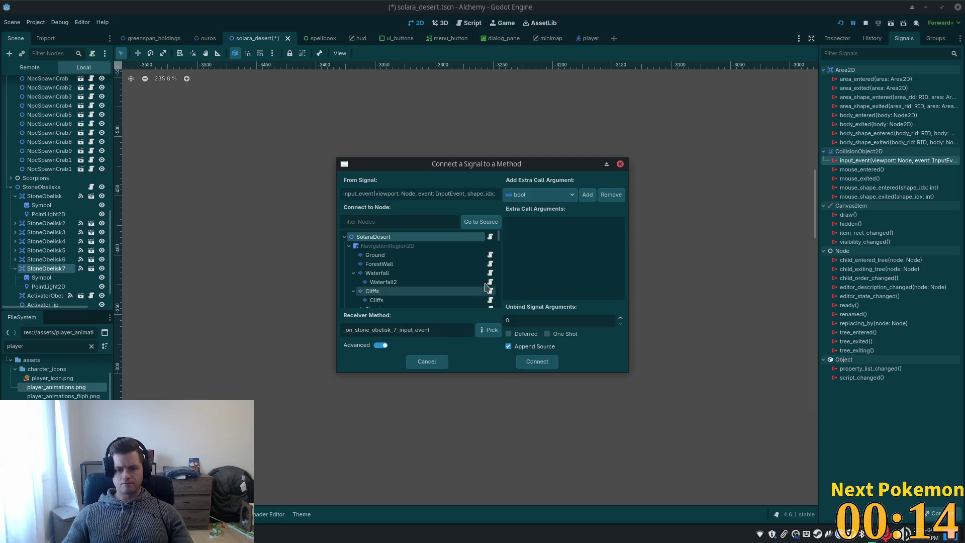
pyautogui.click(537, 364)
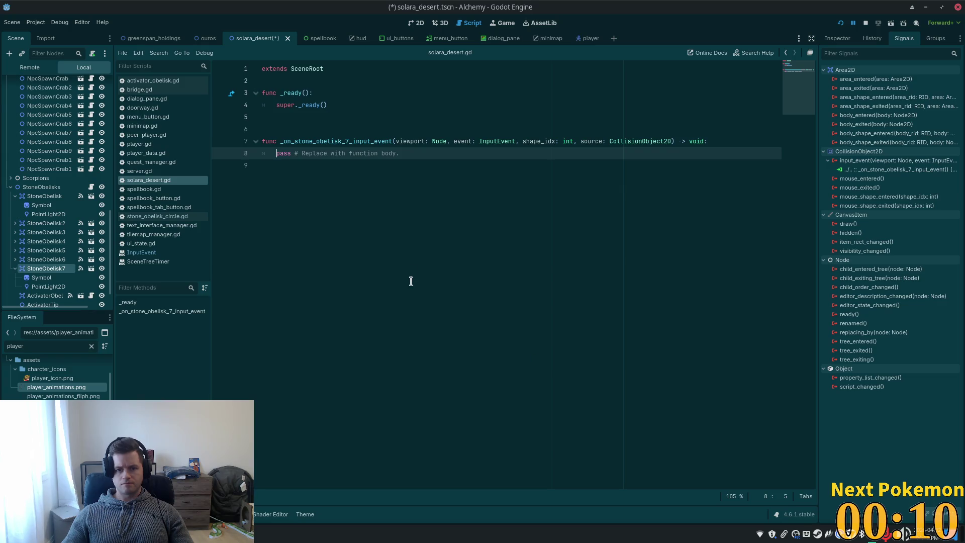
# Delete the generated _on_stone_obelisk_7_input_event handler from solara_desert.gd and save
pyautogui.moveTo(670, 143); pyautogui.dragTo(581, 143)
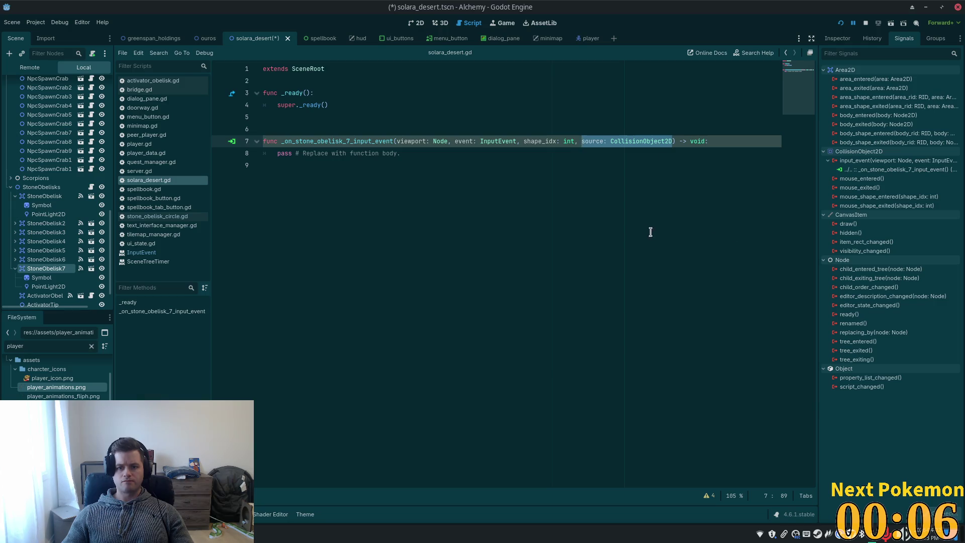
pyautogui.press('BackSpace')
pyautogui.moveTo(488, 163); pyautogui.dragTo(225, 139)
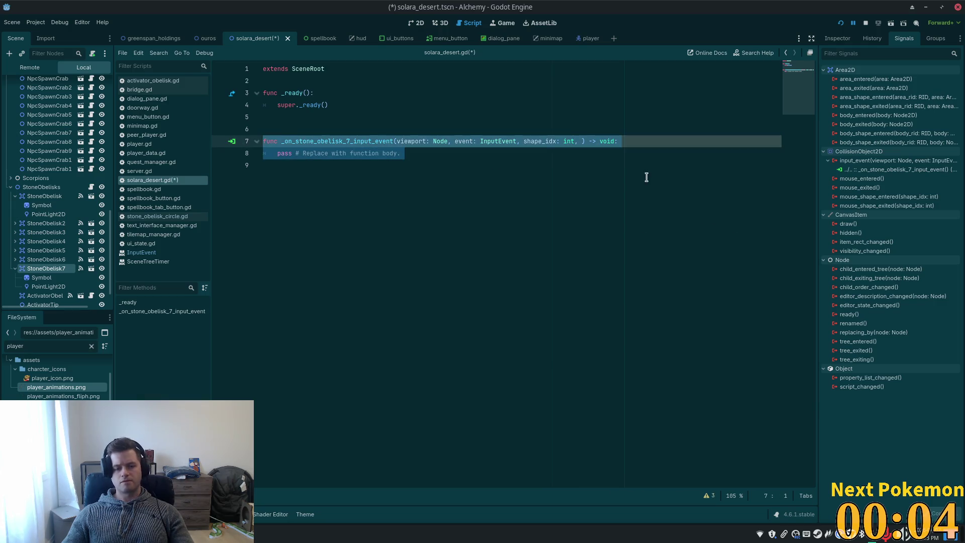
pyautogui.press('BackSpace')
pyautogui.press('BackSpace')
pyautogui.press('BackSpace')
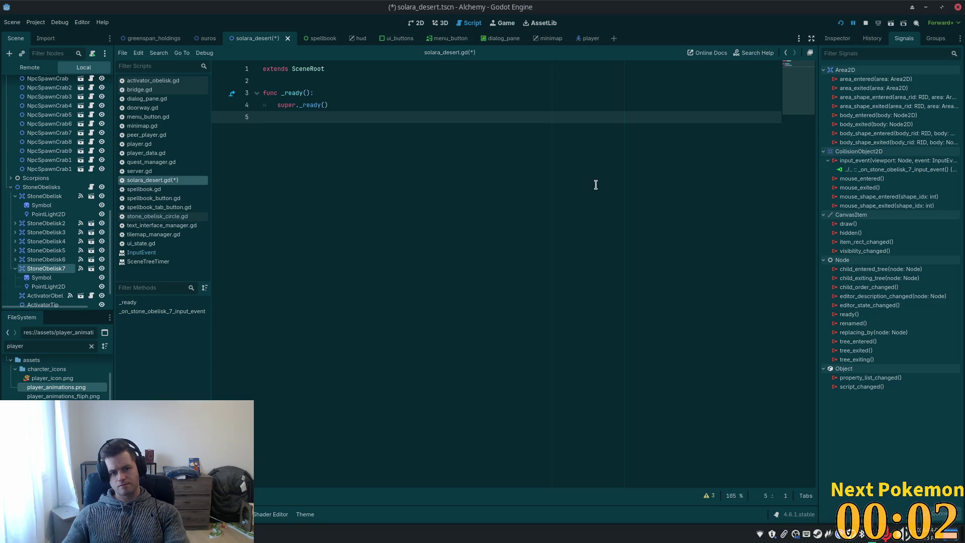
pyautogui.hotkey('ctrl', 's')
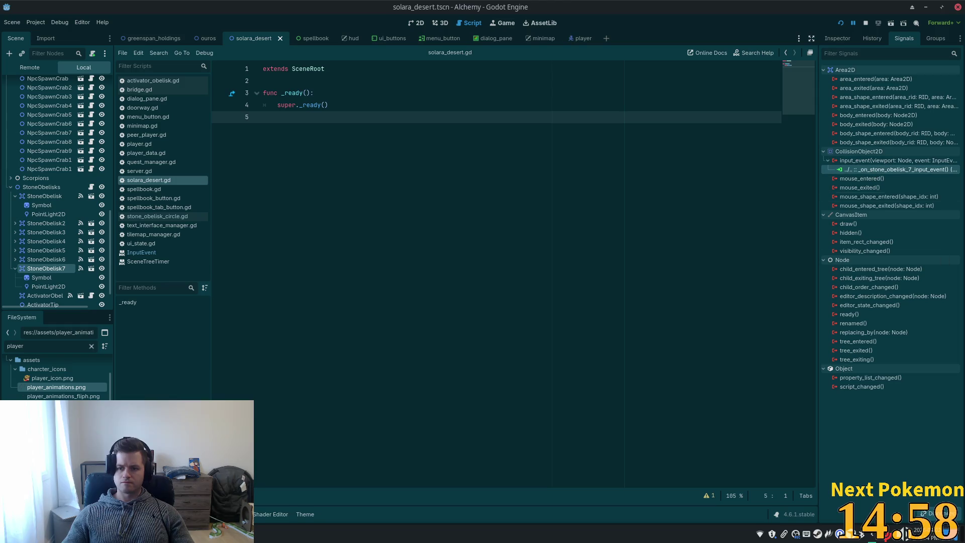
# Disconnect StoneObelisk7's input_event signal and delete the StoneObelisk7 node from the scene
pyautogui.click(939, 513)
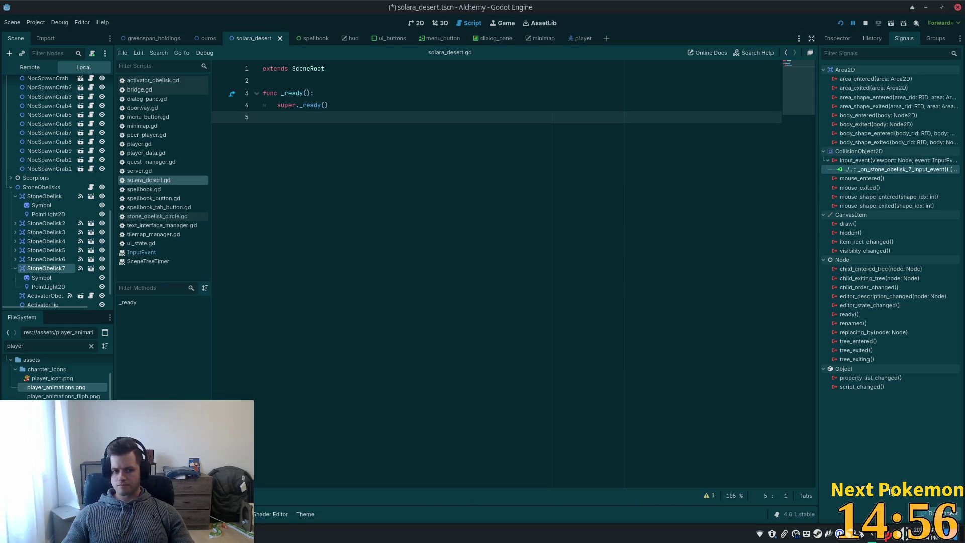
pyautogui.click(47, 259)
pyautogui.click(49, 270)
pyautogui.press('Delete')
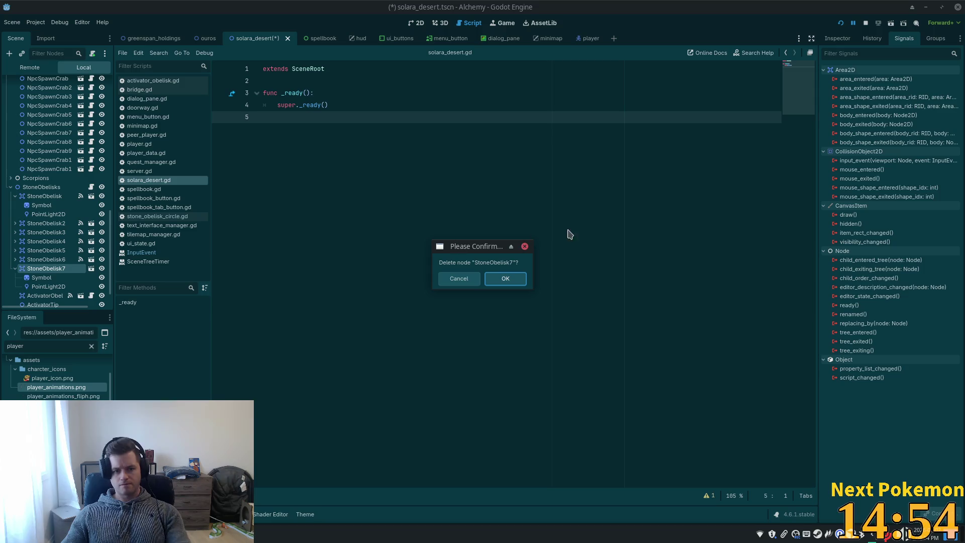
pyautogui.press('Return')
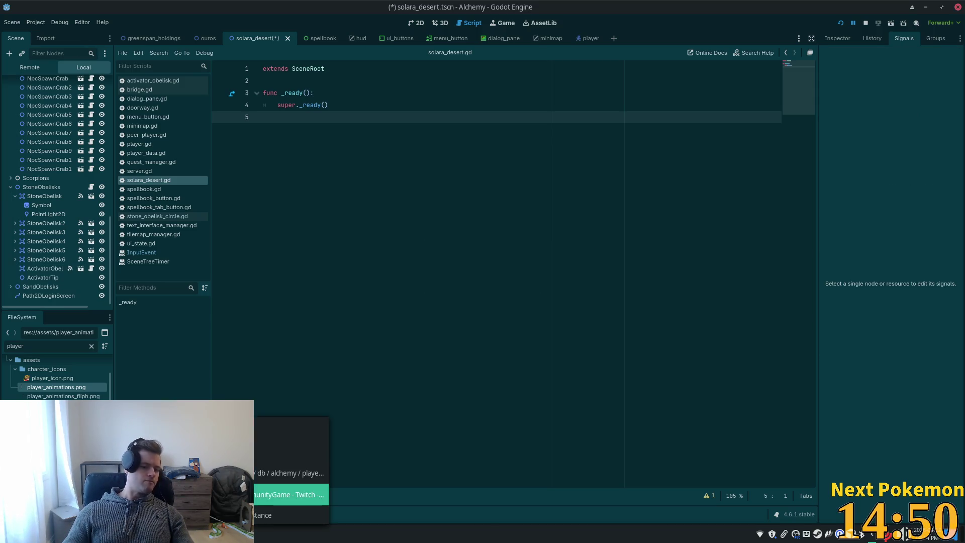
pyautogui.click(292, 483)
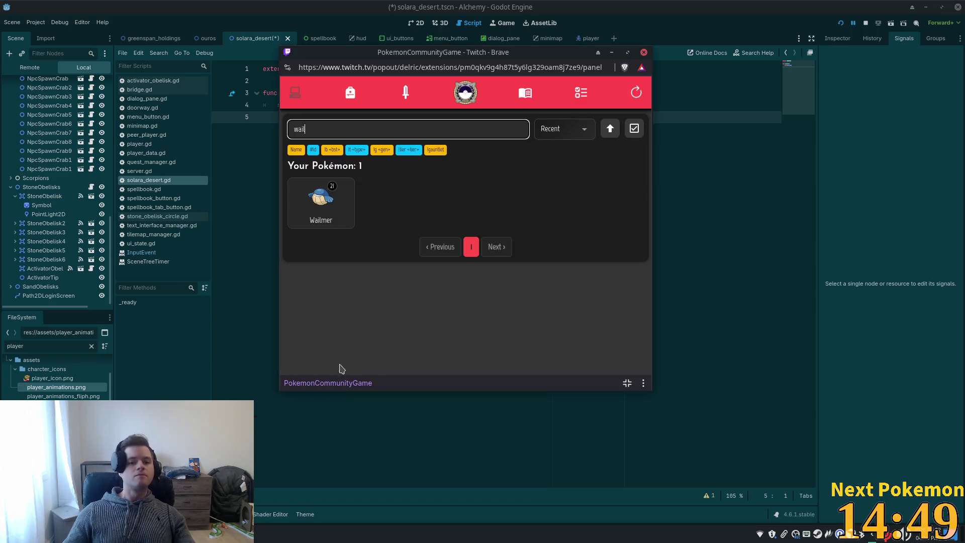
pyautogui.doubleClick(289, 131)
pyautogui.write('ss')
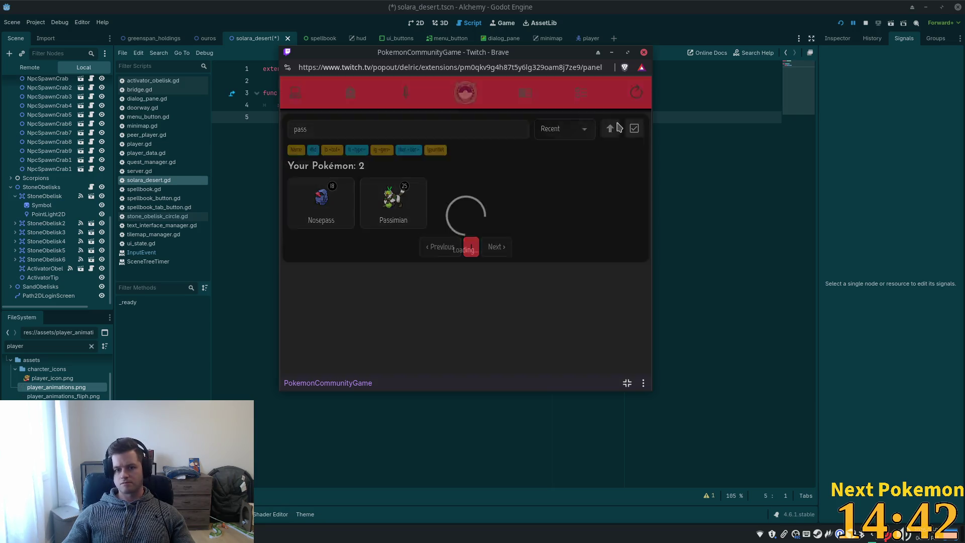
pyautogui.click(323, 131)
pyautogui.press('BackSpace')
pyautogui.press('BackSpace')
pyautogui.press('BackSpace')
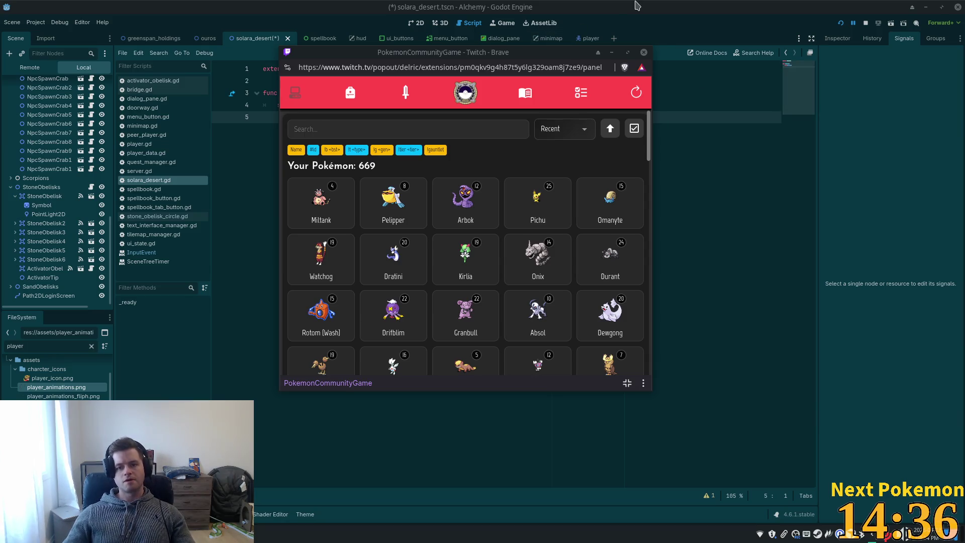
pyautogui.click(611, 52)
pyautogui.click(44, 196)
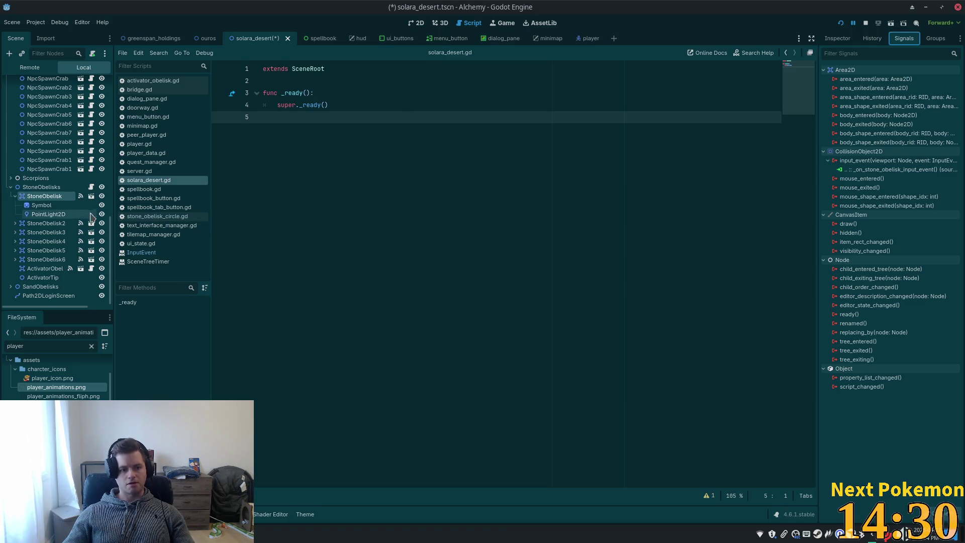
# Insert 'source: CollisionObject2D,' before extra_arg_0 in the _on_stone_obelisk_input_event signature and save
pyautogui.doubleClick(900, 169)
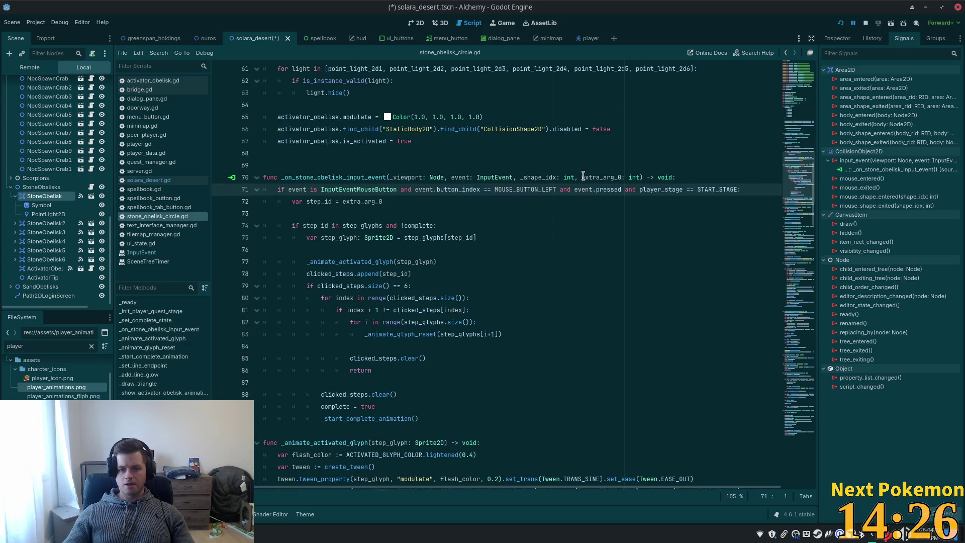
pyautogui.click(583, 177)
pyautogui.write('source: CollisionObject2D,')
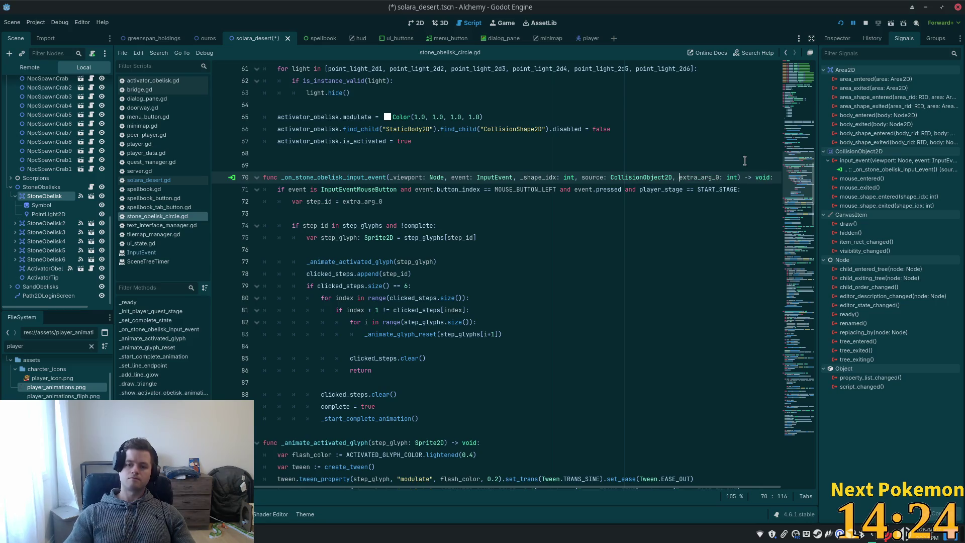
pyautogui.hotkey('ctrl', 's')
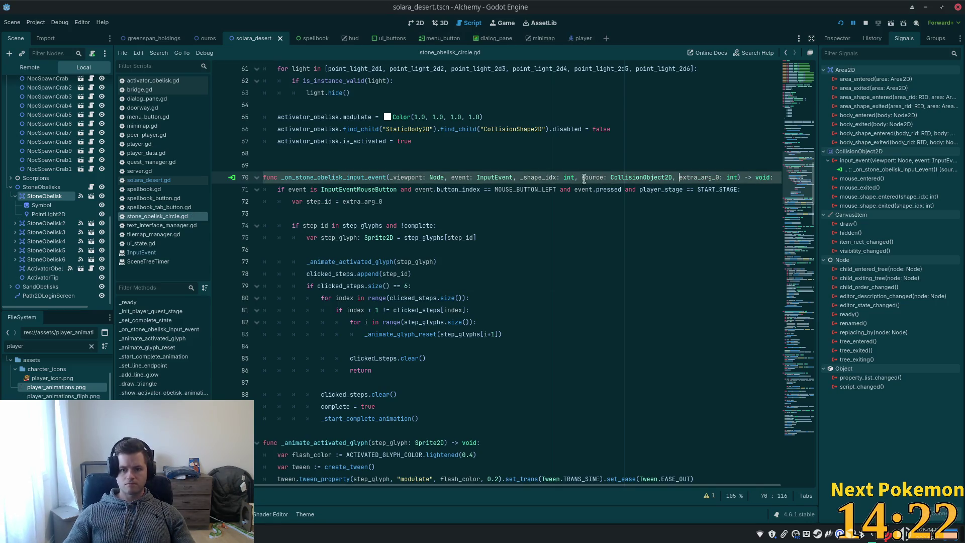
# Add a print(source) line as the first statement of the handler
pyautogui.click(773, 177)
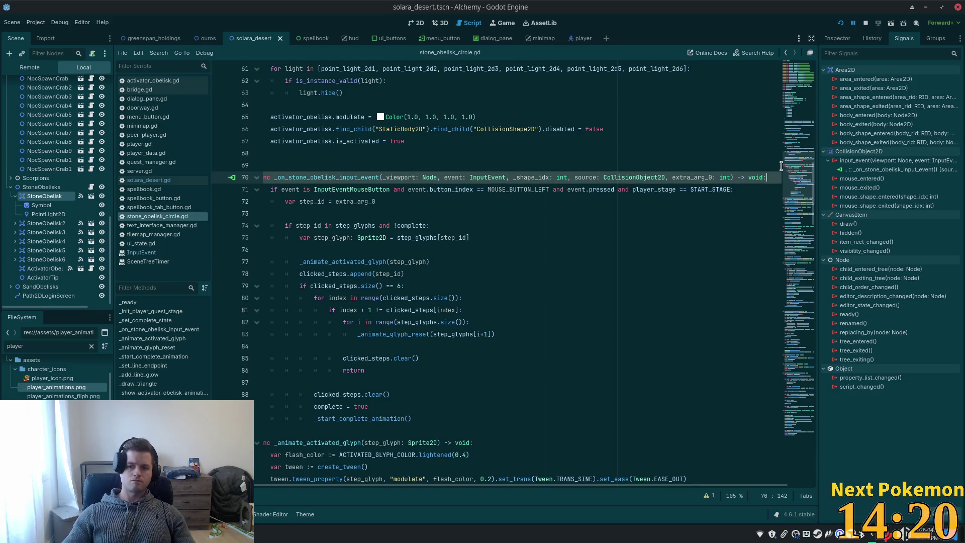
pyautogui.press('Return')
pyautogui.write('print(sourc')
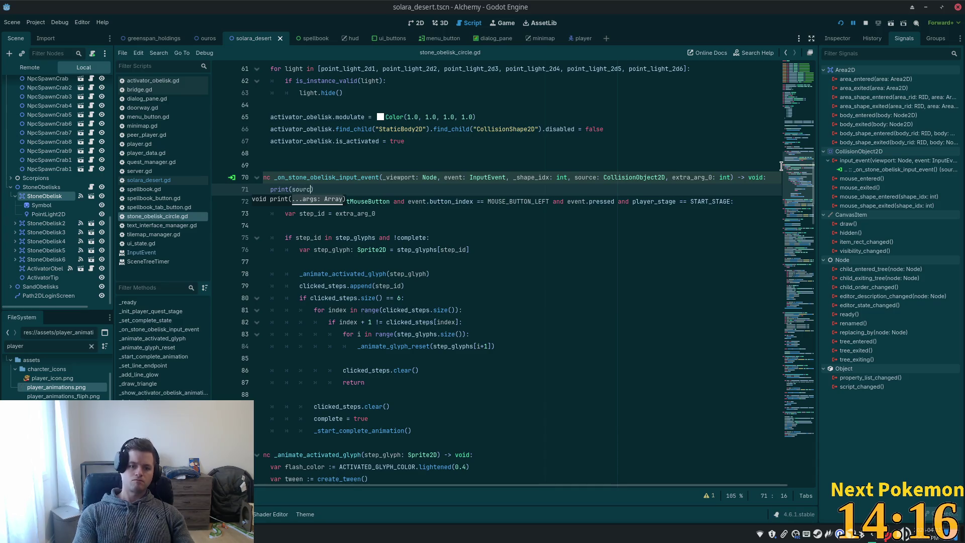
pyautogui.write('e')
pyautogui.click(473, 143)
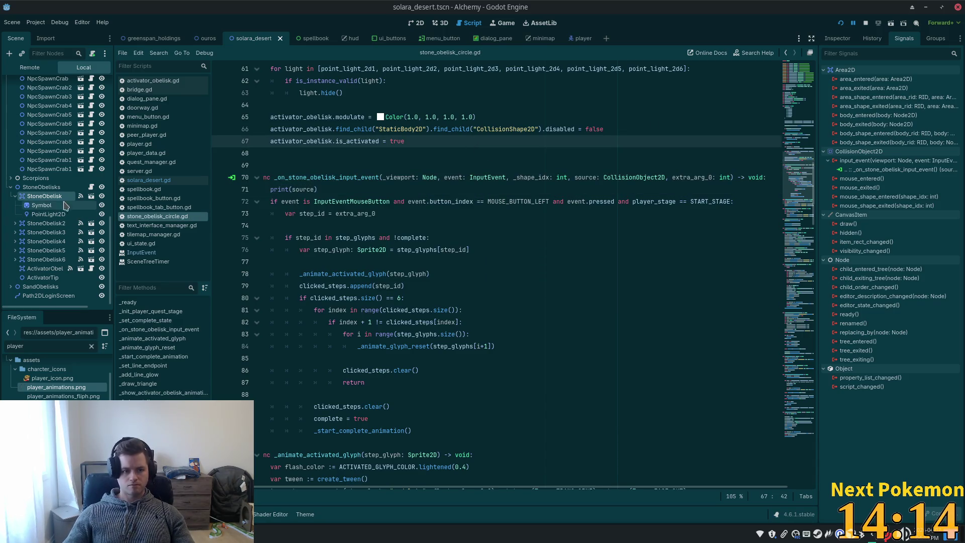
pyautogui.click(66, 224)
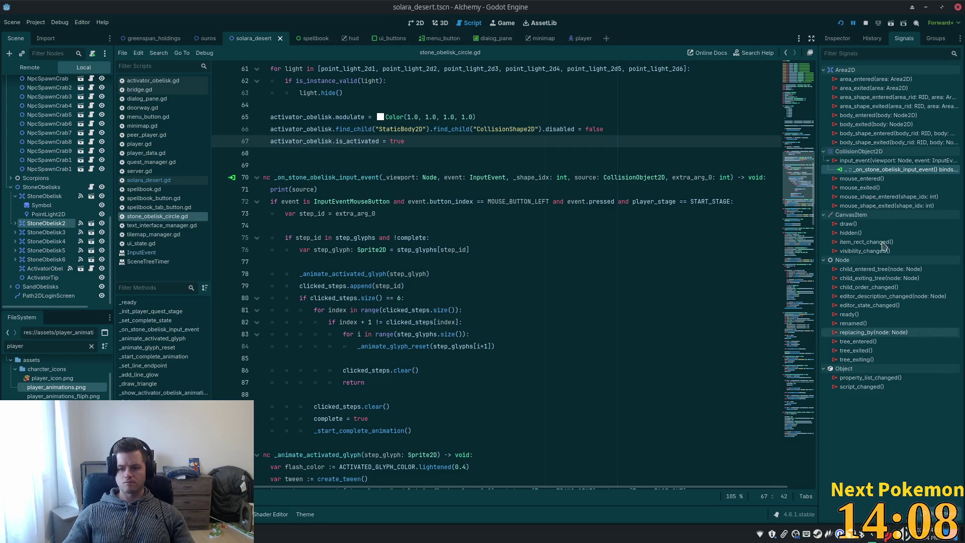
# Reconnect the input_event signals of StoneObelisk2, StoneObelisk3 and StoneObelisk4 with their source appended
pyautogui.rightClick(863, 170)
pyautogui.click(885, 176)
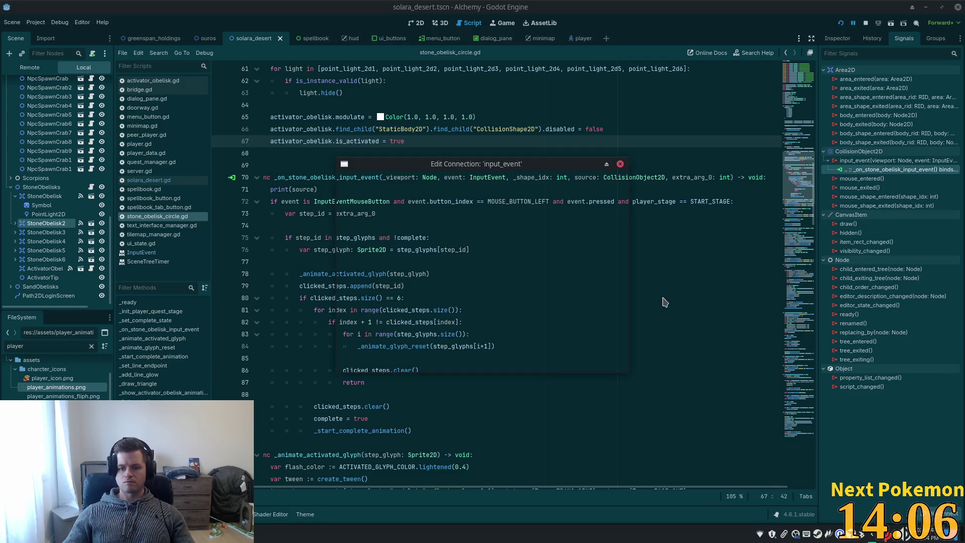
pyautogui.click(523, 363)
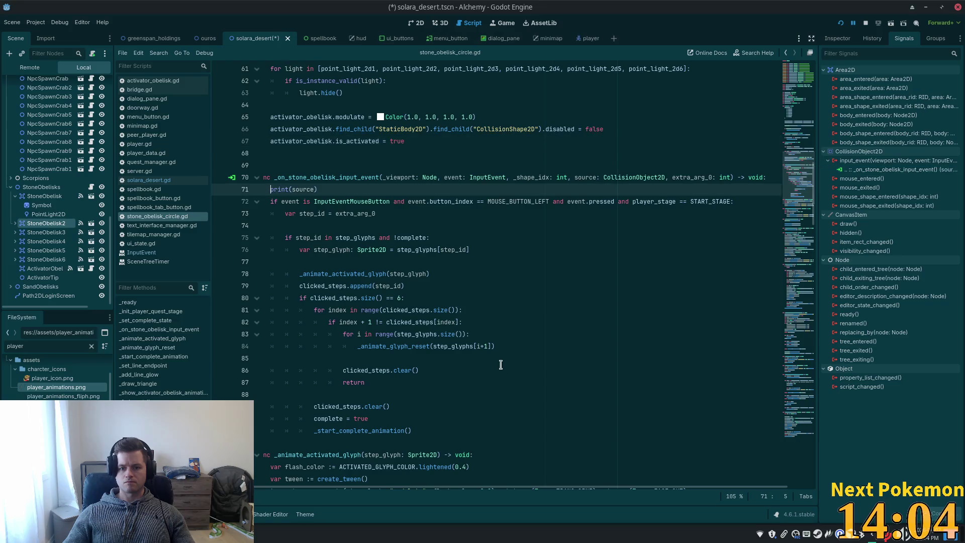
pyautogui.click(54, 235)
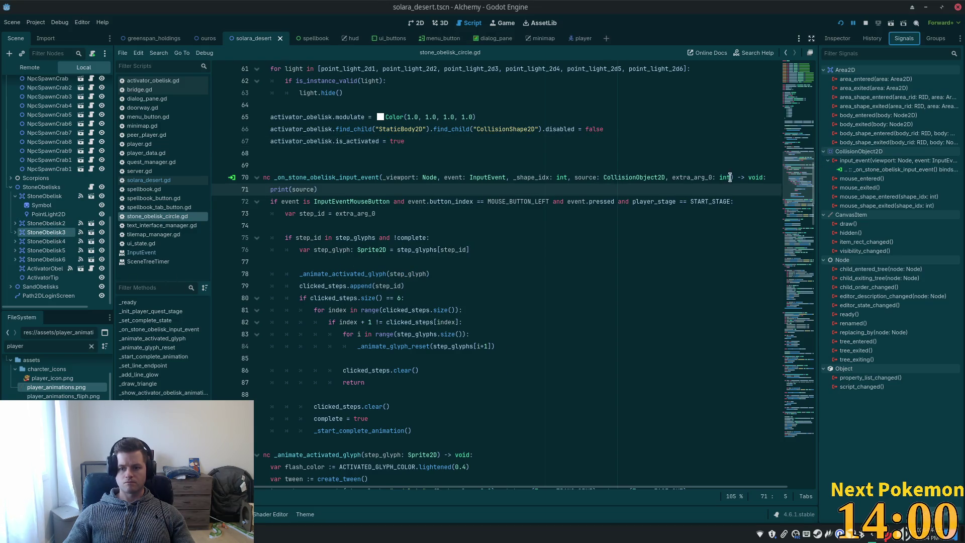
pyautogui.rightClick(876, 171)
pyautogui.click(890, 180)
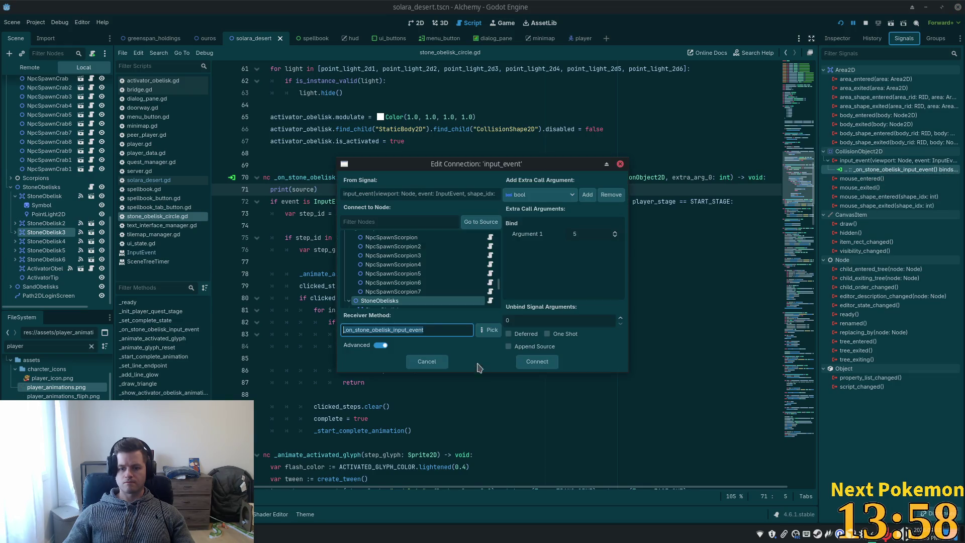
pyautogui.click(539, 366)
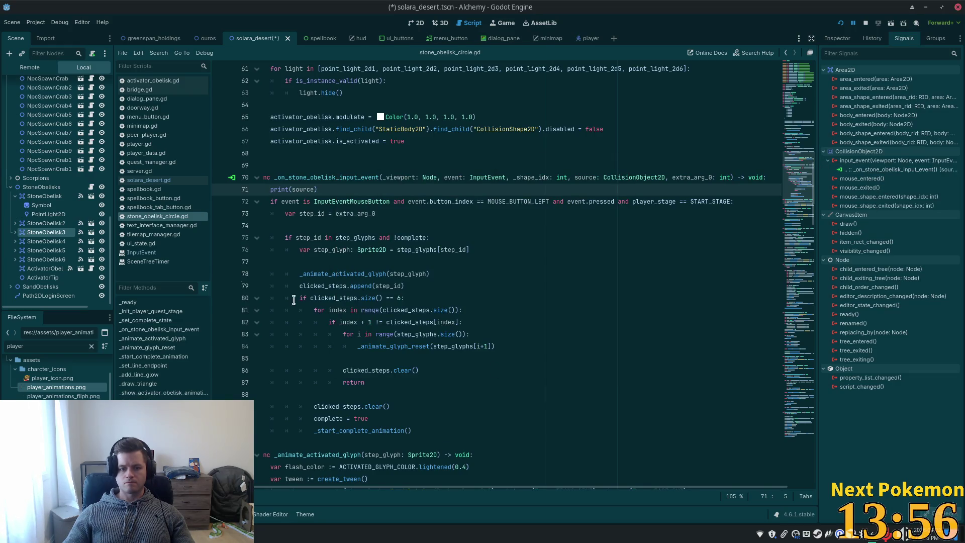
pyautogui.rightClick(877, 170)
pyautogui.click(897, 183)
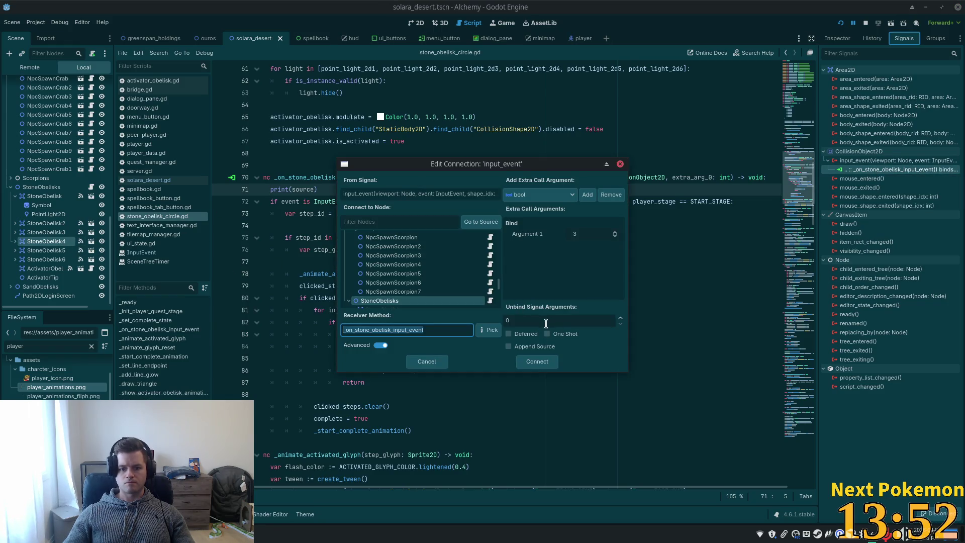
pyautogui.click(536, 362)
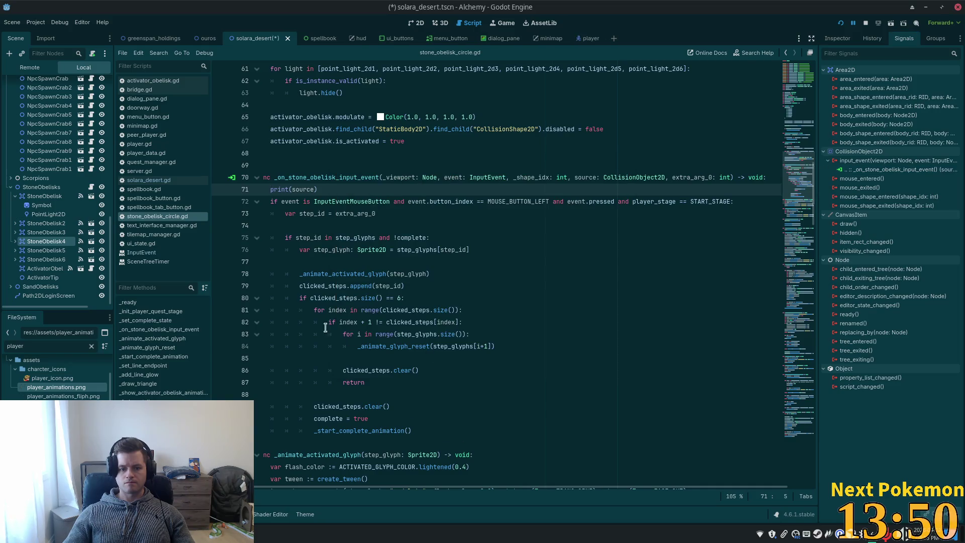
# Reconnect StoneObelisk5 and StoneObelisk6 input_event signals, ticking Append Source for StoneObelisk6
pyautogui.click(47, 251)
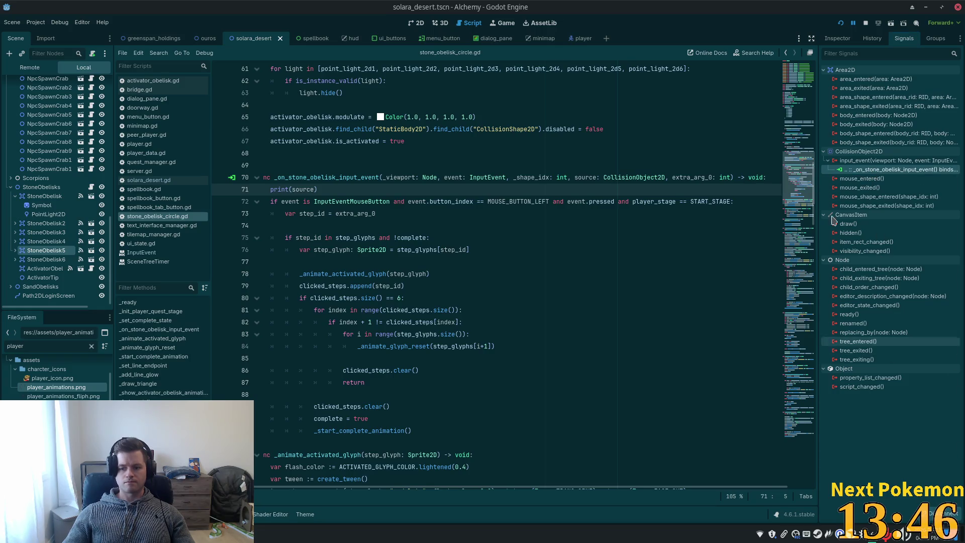
pyautogui.rightClick(864, 170)
pyautogui.click(879, 177)
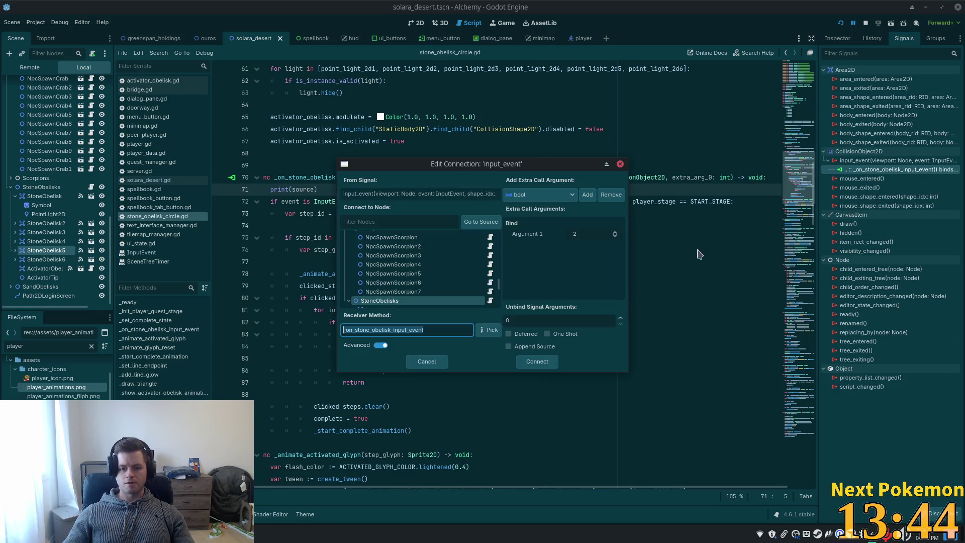
pyautogui.click(536, 360)
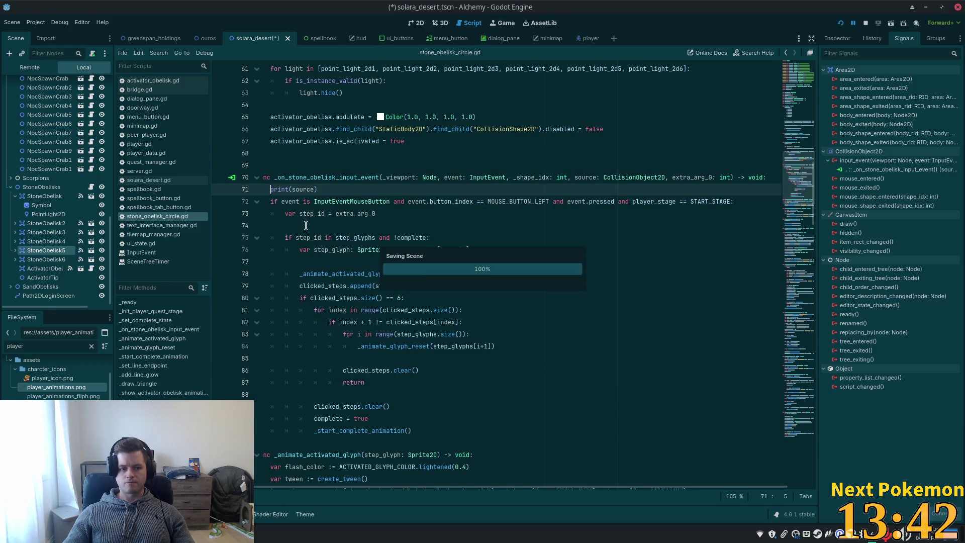
pyautogui.click(79, 261)
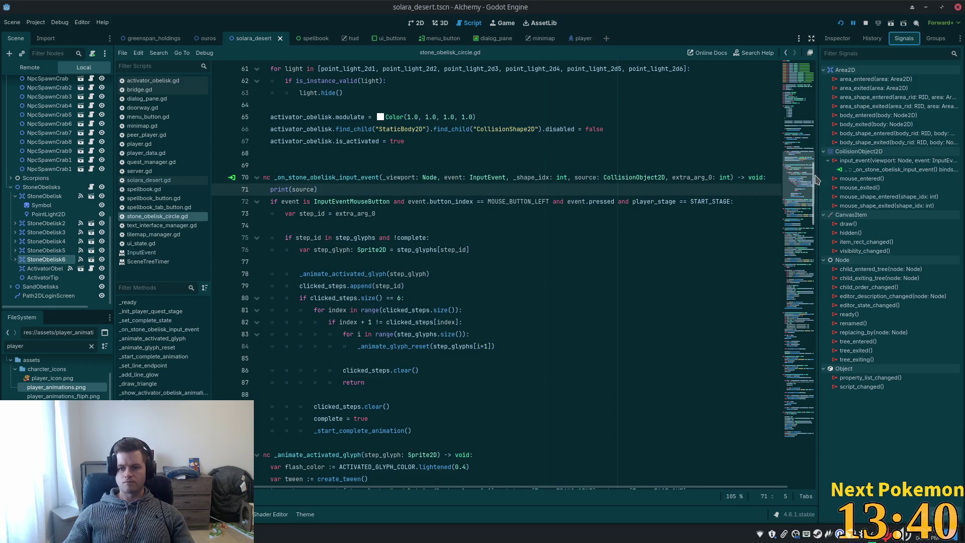
pyautogui.rightClick(864, 169)
pyautogui.click(884, 176)
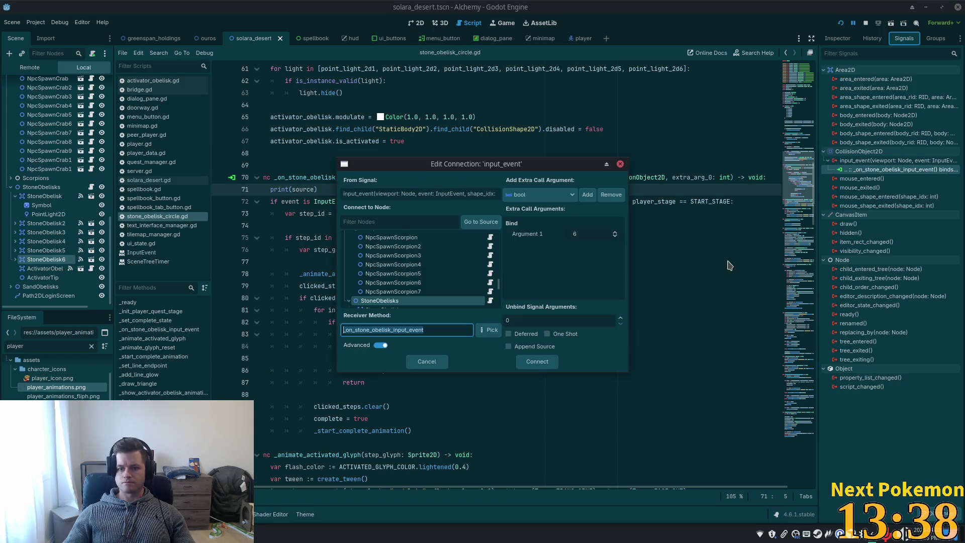
pyautogui.click(507, 346)
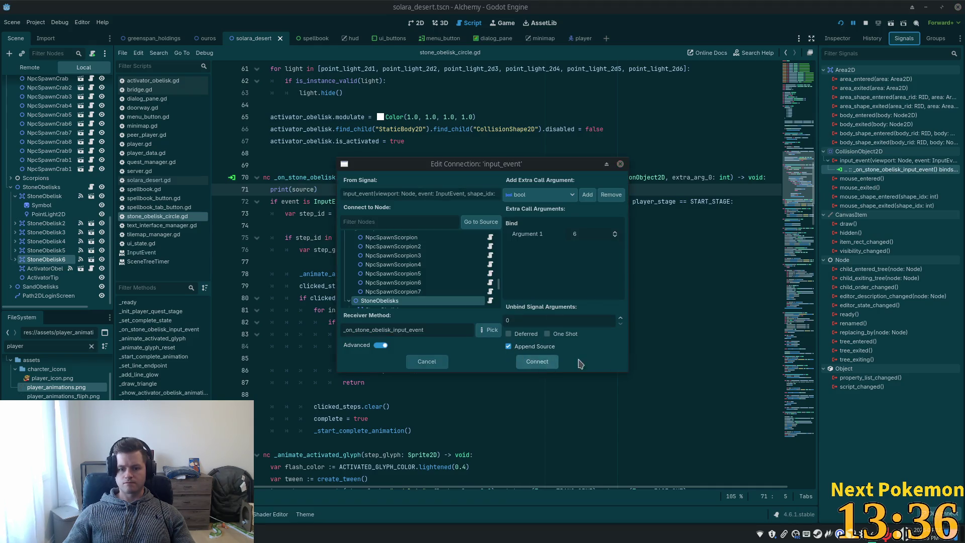
pyautogui.click(536, 361)
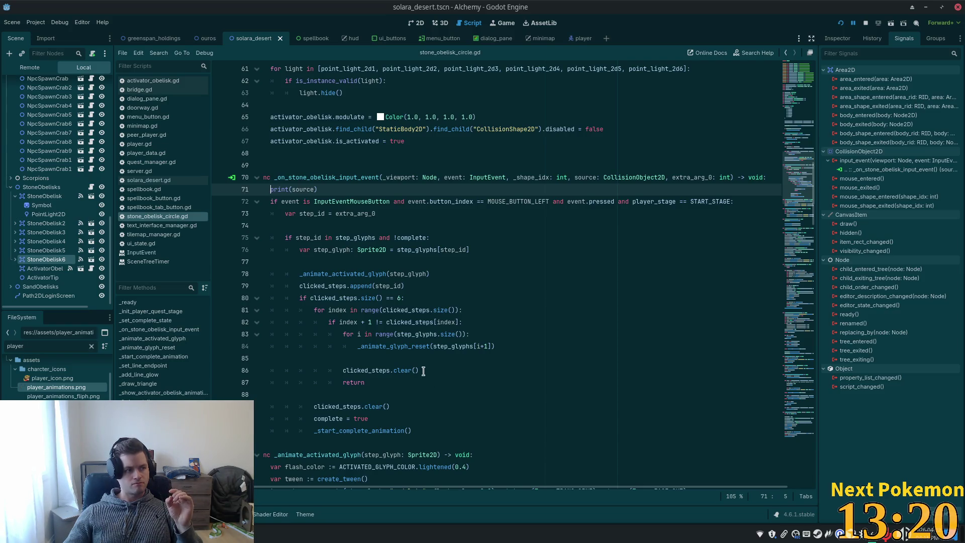
# Accept the UiState.add_alert("Out of range") suggestion after line 72 and run the project
pyautogui.moveTo(411, 352)
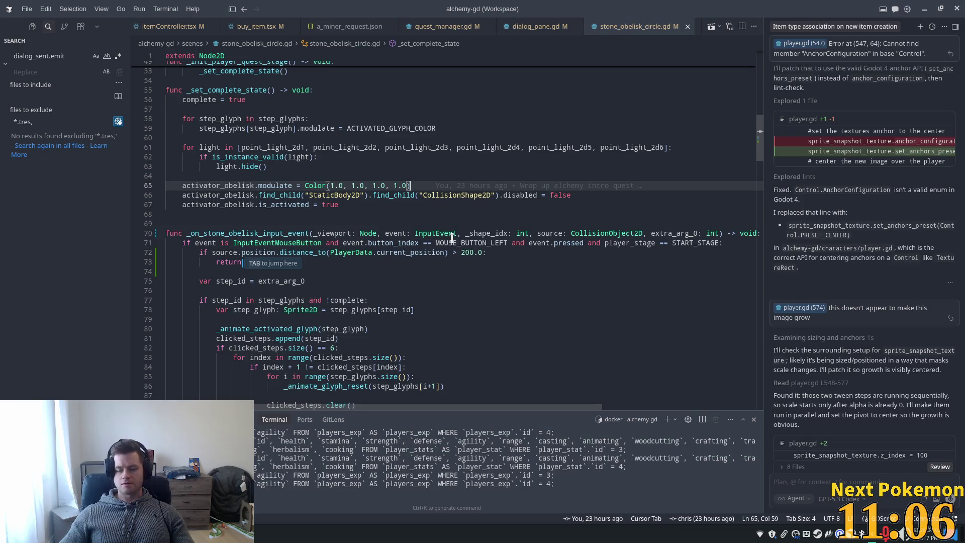
pyautogui.click(486, 253)
pyautogui.press('Tab')
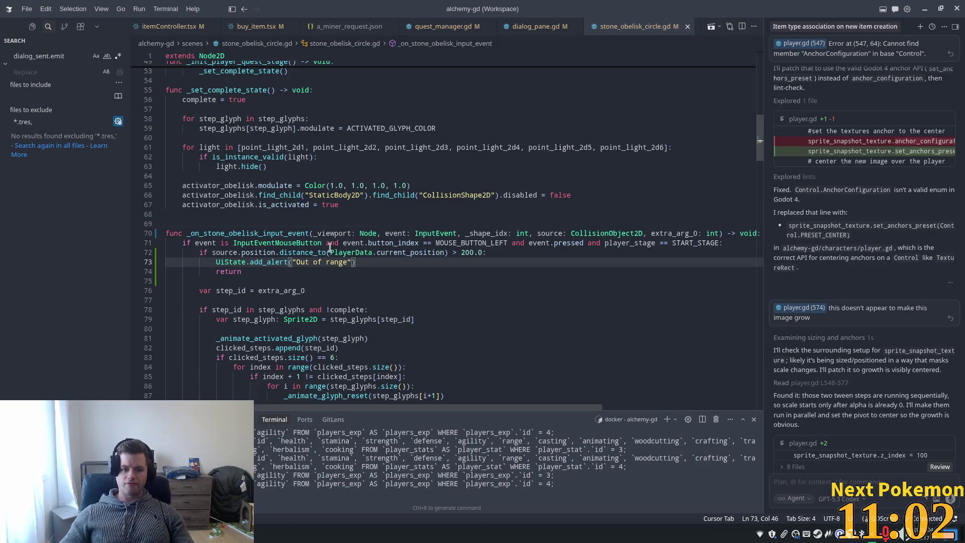
pyautogui.hotkey('alt', 'Tab')
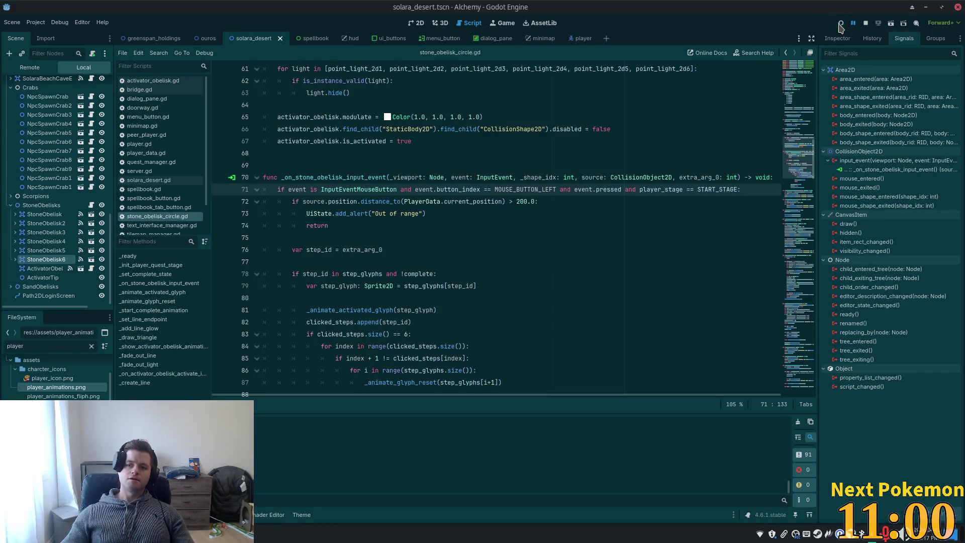
pyautogui.click(840, 25)
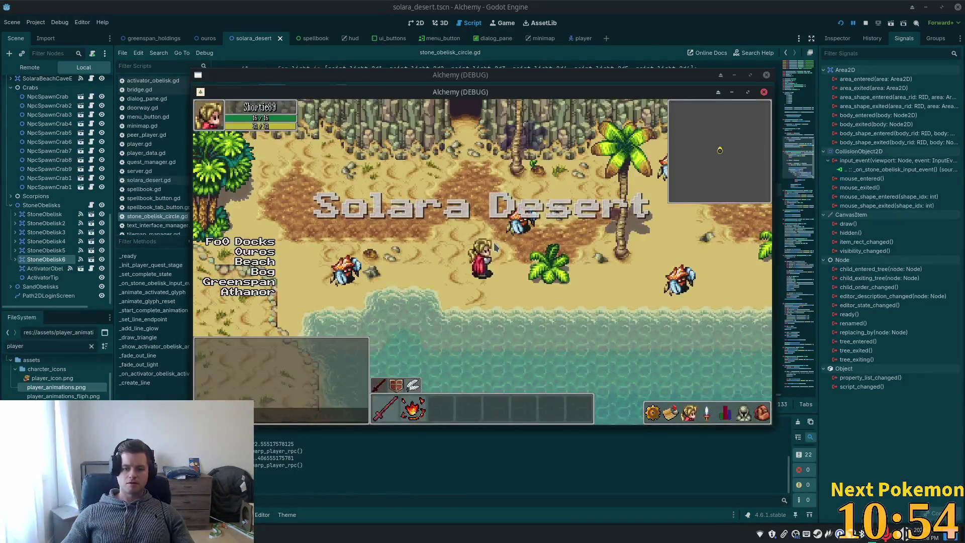
# Walk the character north from the beach into the desert obelisk field and click an obelisk
pyautogui.press('Up')
pyautogui.press('Right')
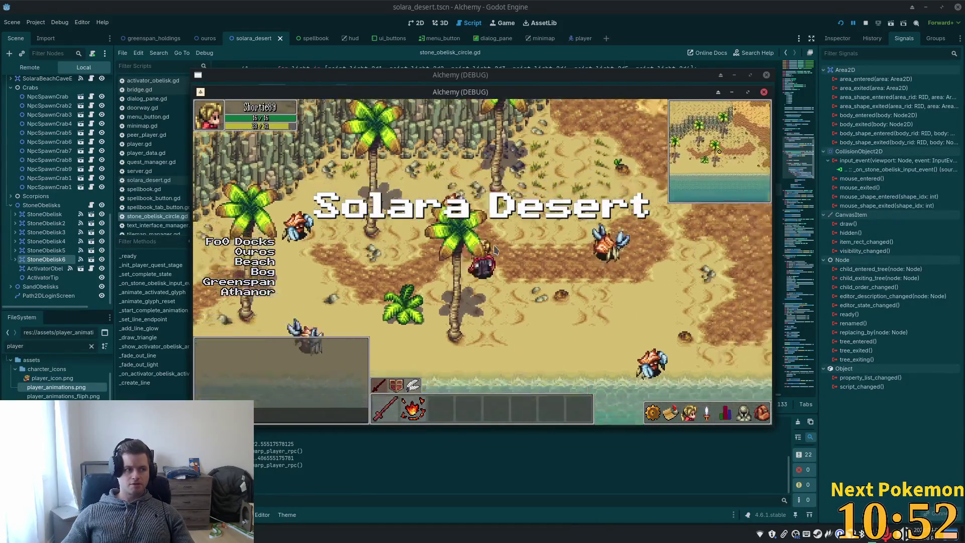
pyautogui.press('Up')
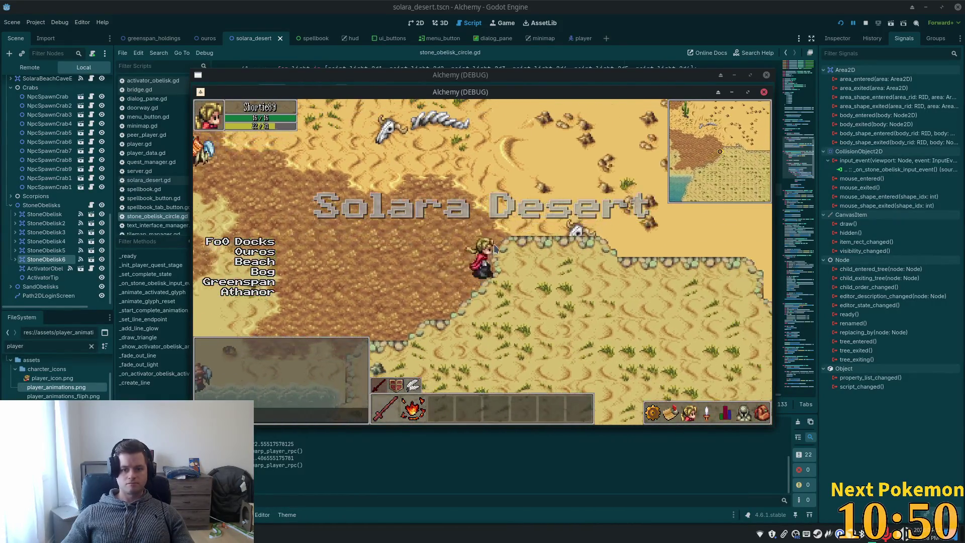
pyautogui.press('Up')
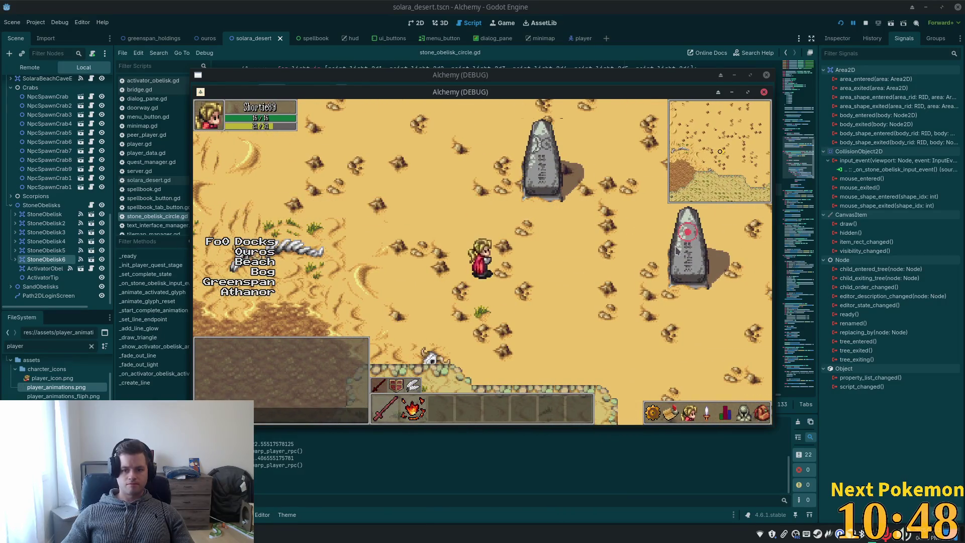
pyautogui.click(674, 247)
pyautogui.press('Left')
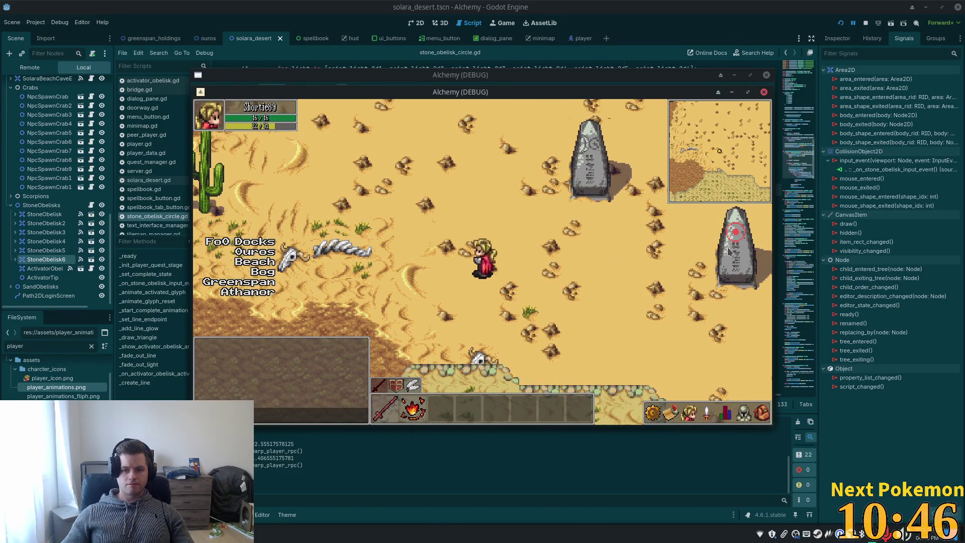
# Review the line 72 range check, then click a distant obelisk twice to trigger 'Out of range'
pyautogui.click(749, 4)
pyautogui.click(508, 202)
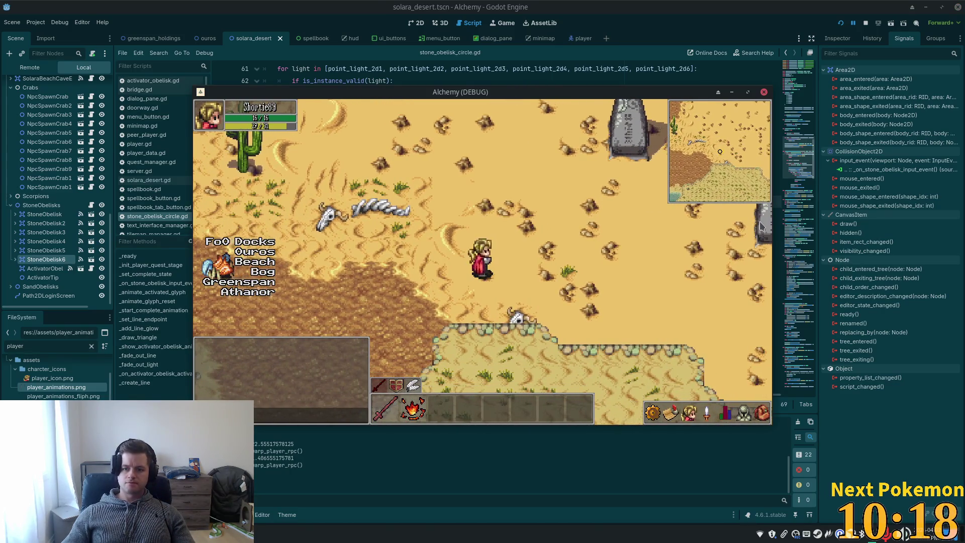
pyautogui.click(761, 227)
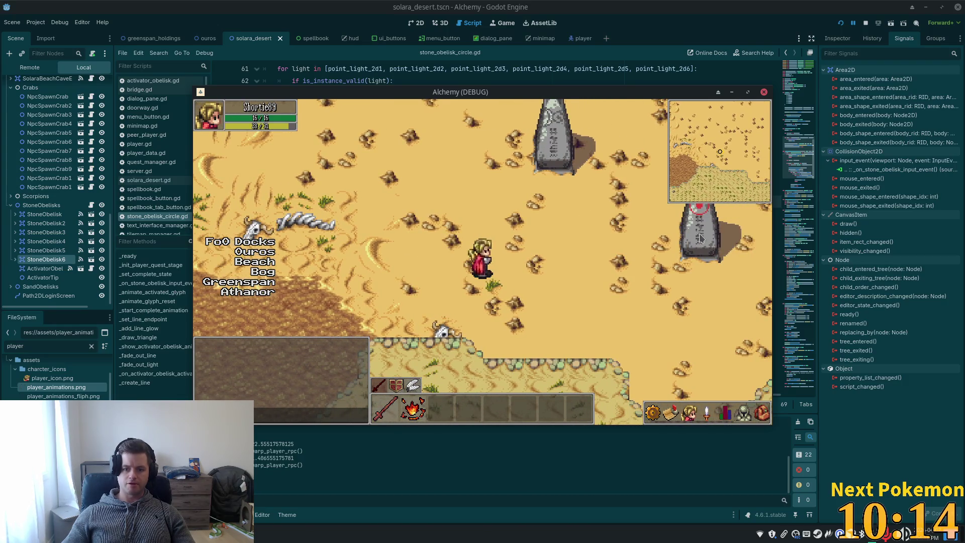
pyautogui.click(745, 232)
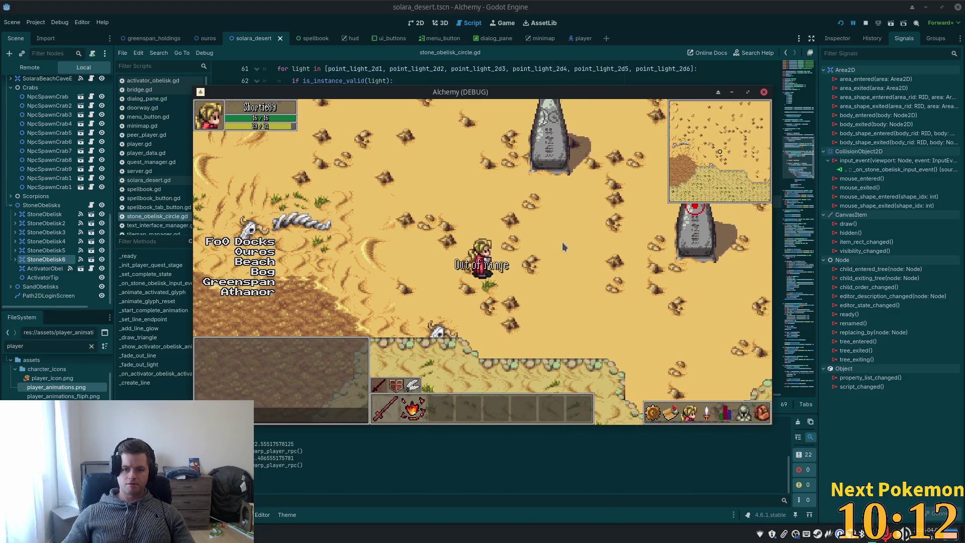
pyautogui.hotkey('alt', 'Tab')
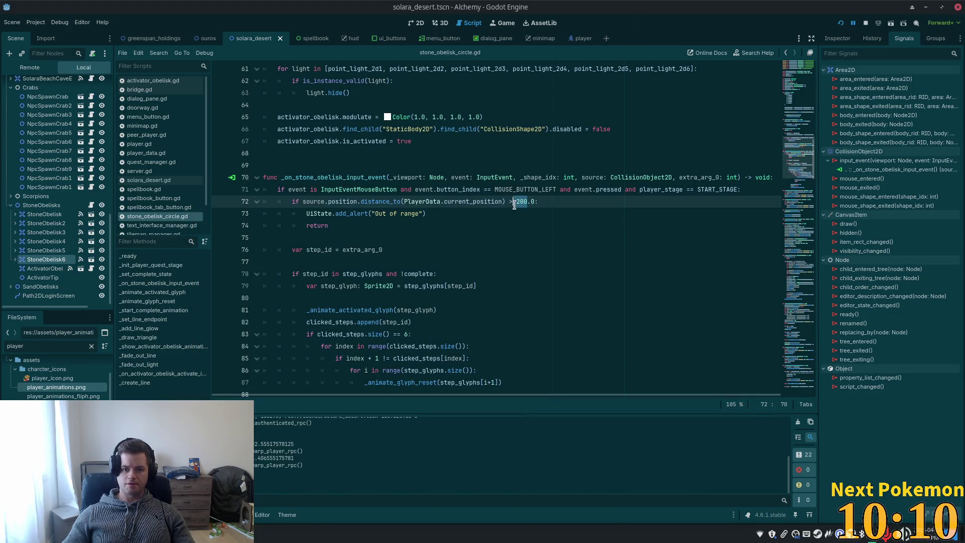
# Select the 200 range threshold on line 72 and start typing a replacement value
pyautogui.moveTo(527, 199); pyautogui.dragTo(518, 201)
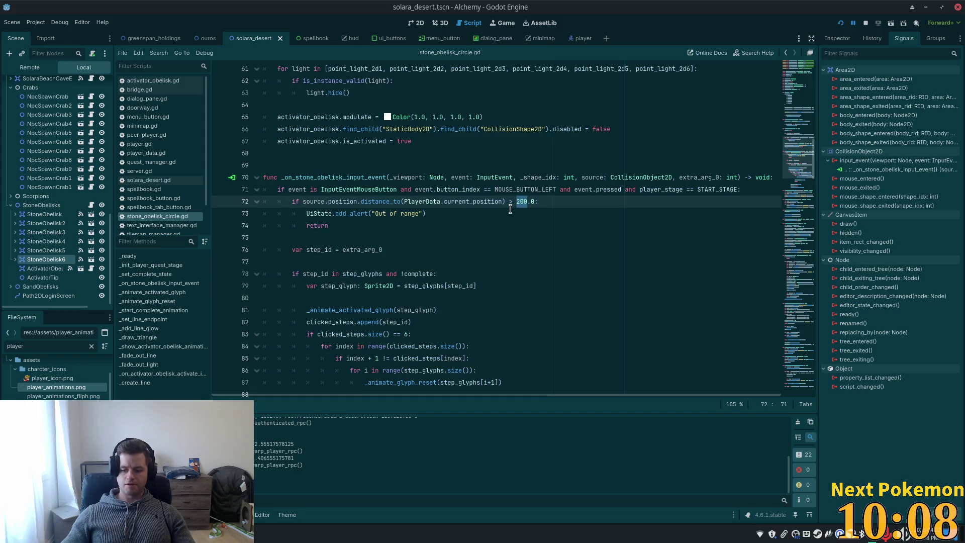
pyautogui.write('1')
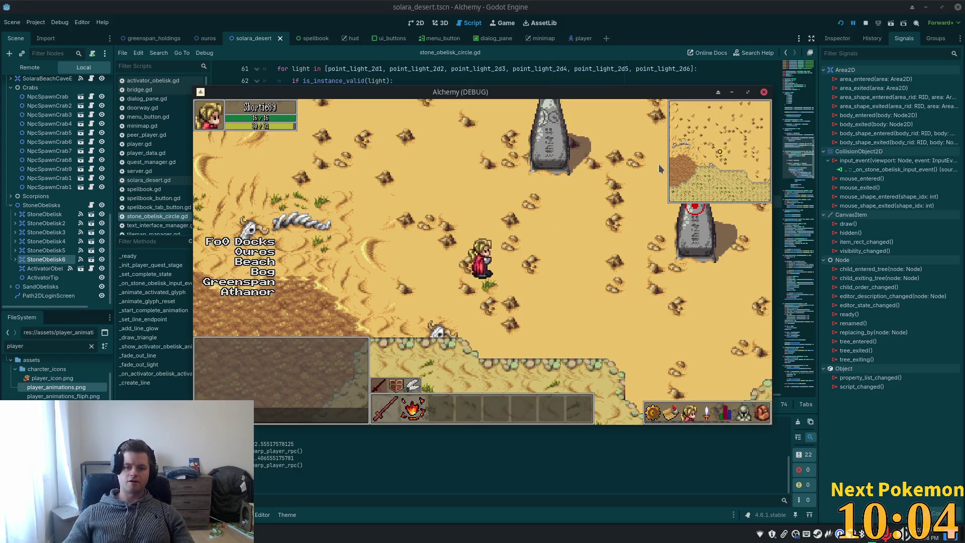
pyautogui.write('d')
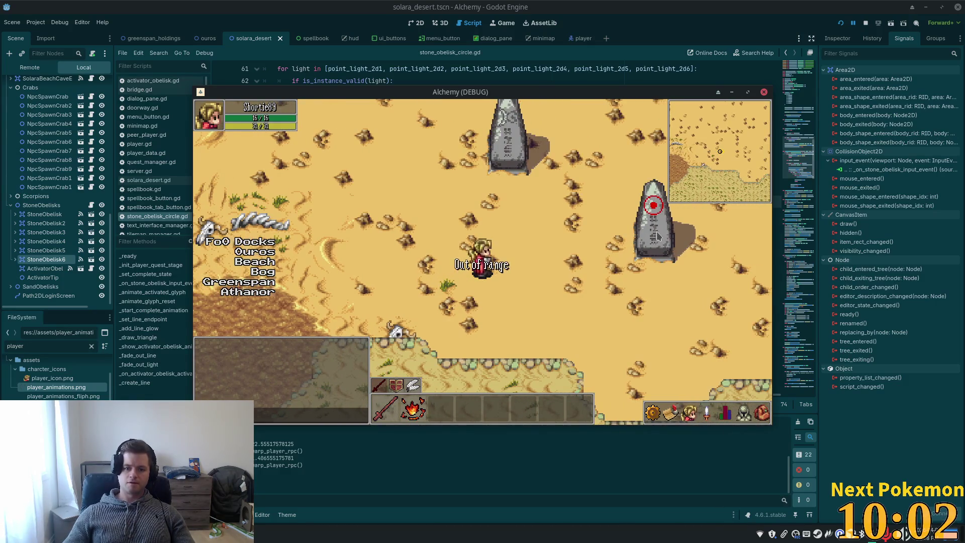
pyautogui.write('dd')
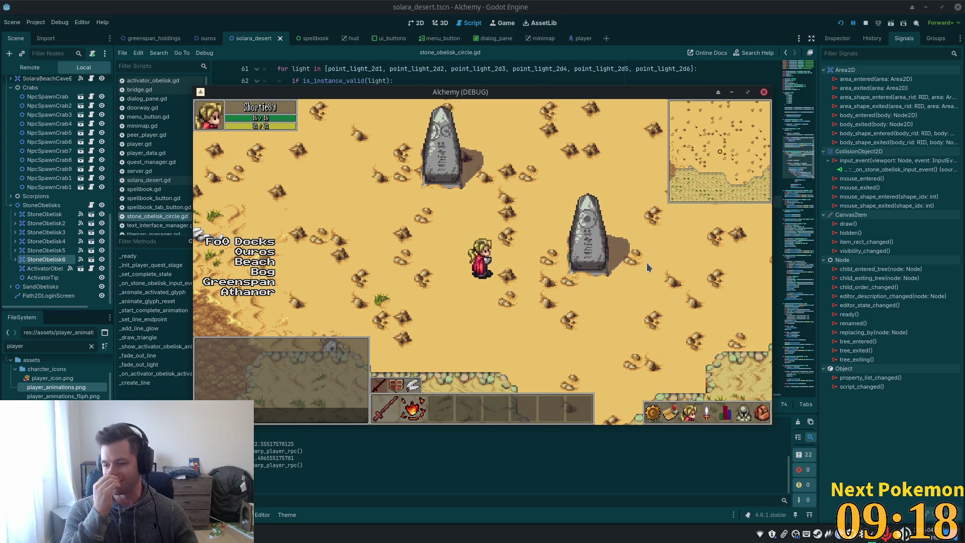
# Walk the character up into the obelisk ring and back and forth across it
pyautogui.press('Right')
pyautogui.press('Up')
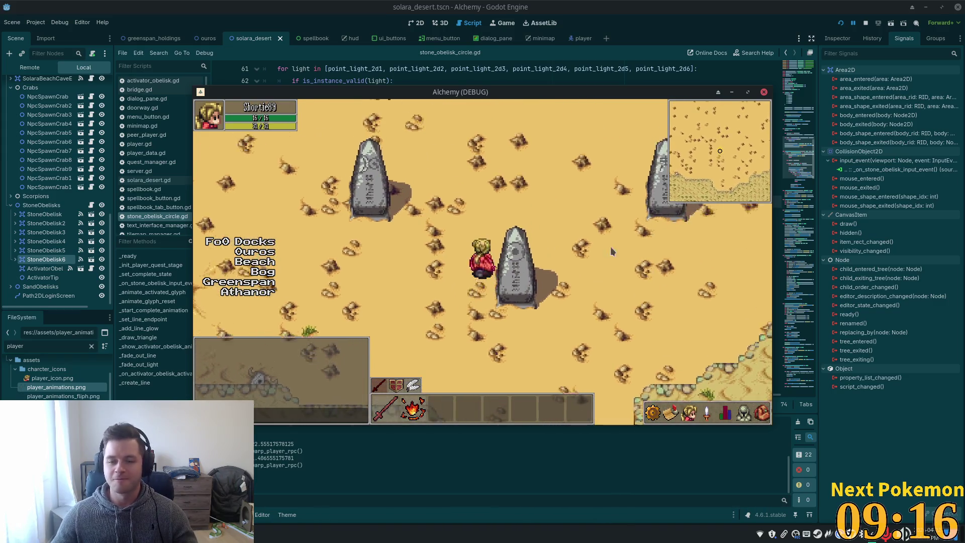
pyautogui.press('Up')
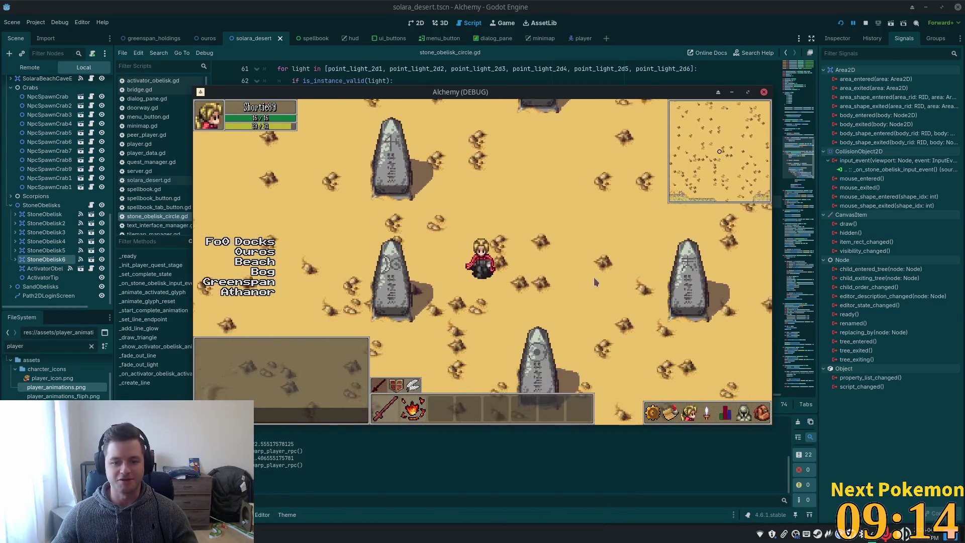
pyautogui.press('Right')
pyautogui.press('Up')
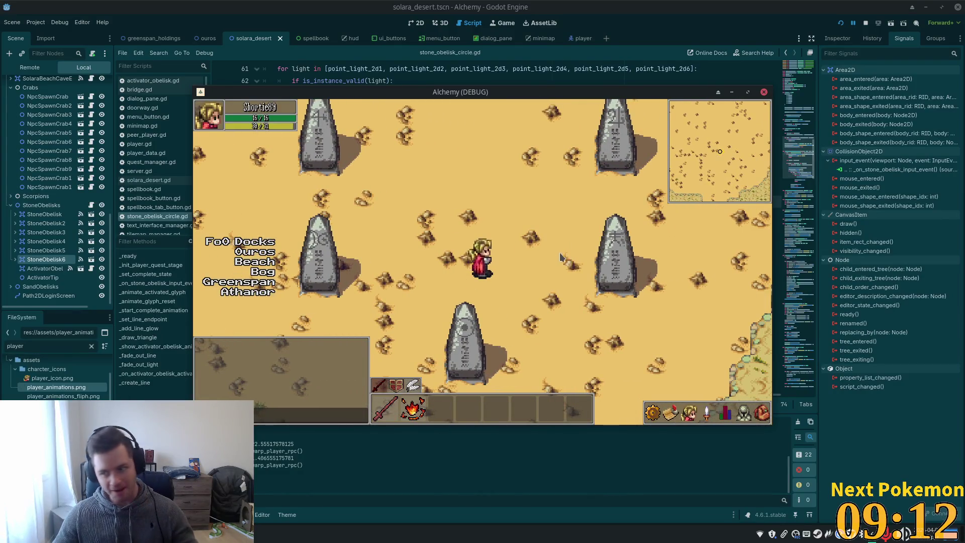
pyautogui.press('Down')
pyautogui.press('Left')
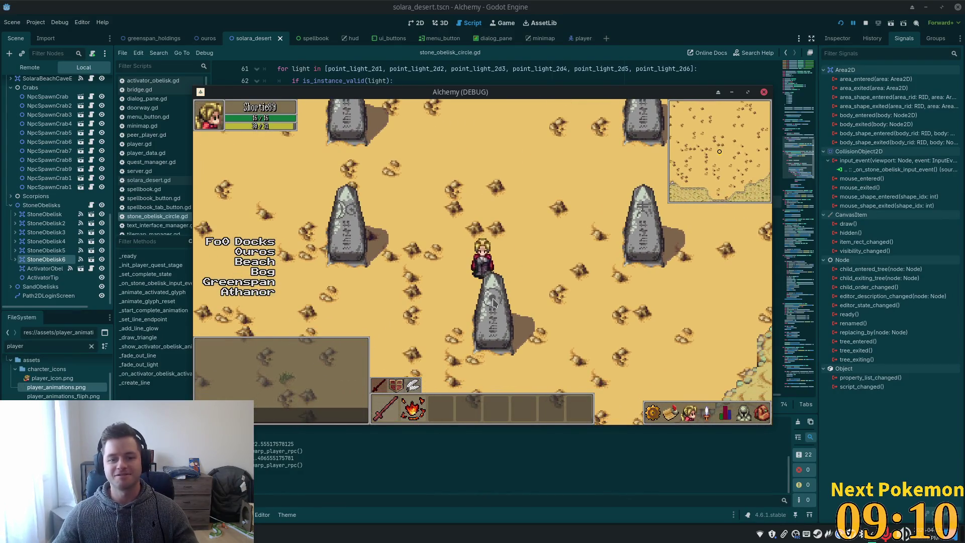
pyautogui.press('Up')
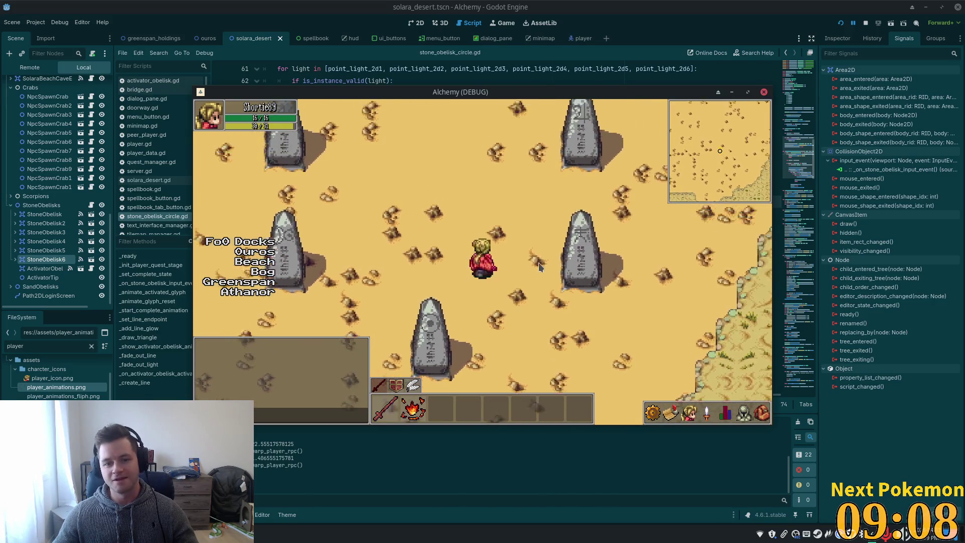
# Toggle the inventory, then roam the obelisks past the pig and grassy edge back into the circle
pyautogui.press('Right')
pyautogui.press('i')
pyautogui.press('Down')
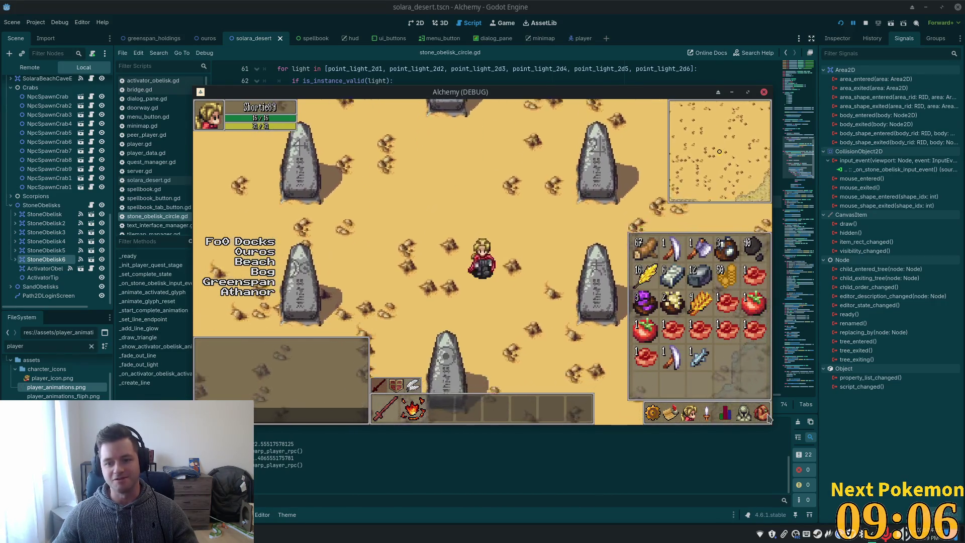
pyautogui.press('i')
pyautogui.press('Up')
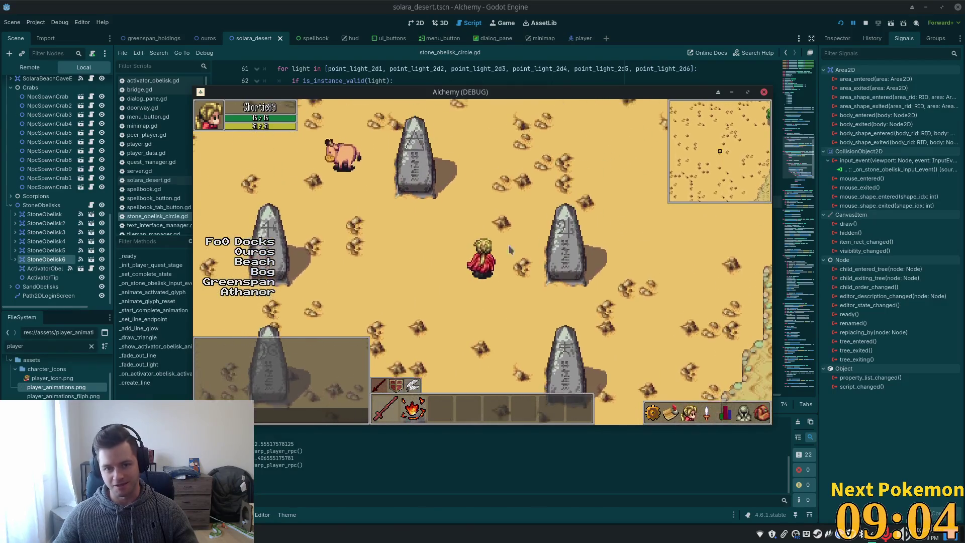
pyautogui.press('Down')
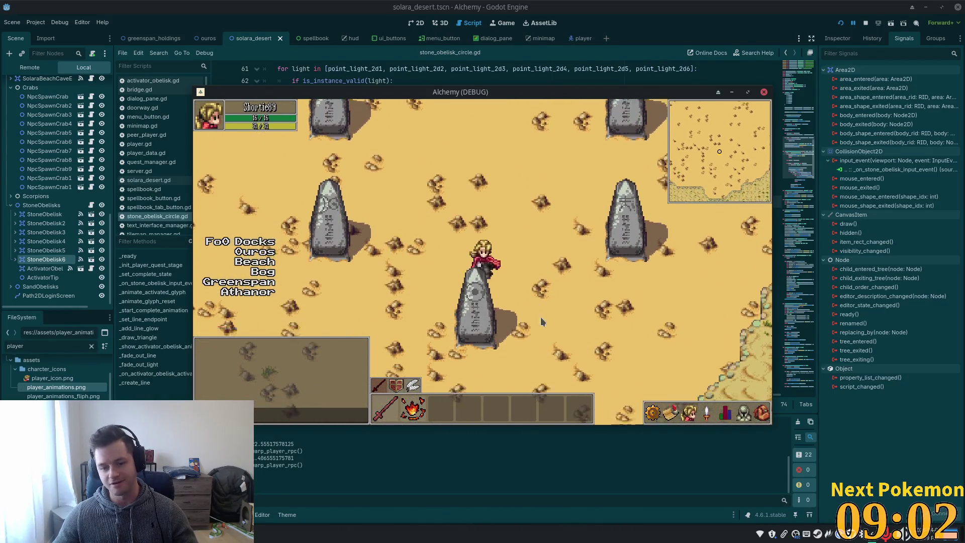
pyautogui.press('Up')
pyautogui.press('Left')
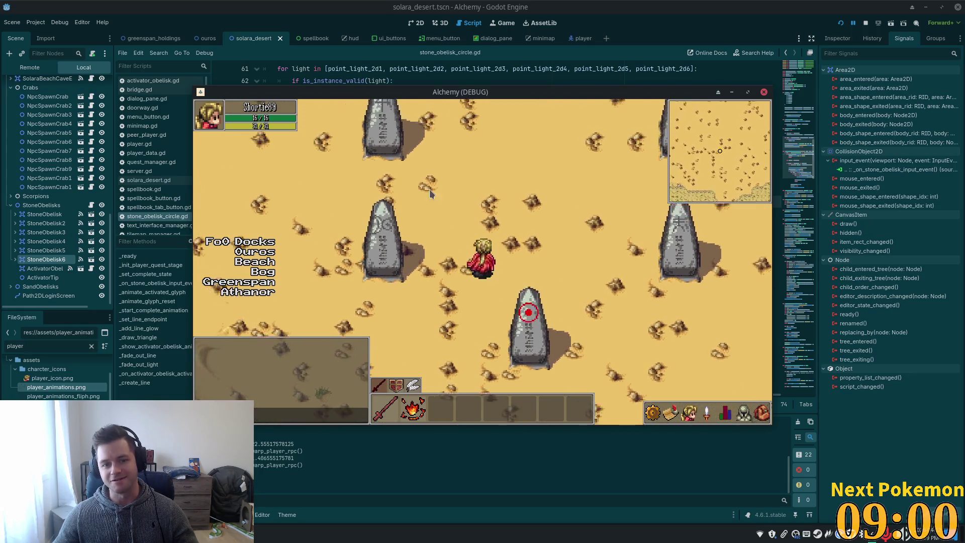
pyautogui.press('Up')
pyautogui.press('Right')
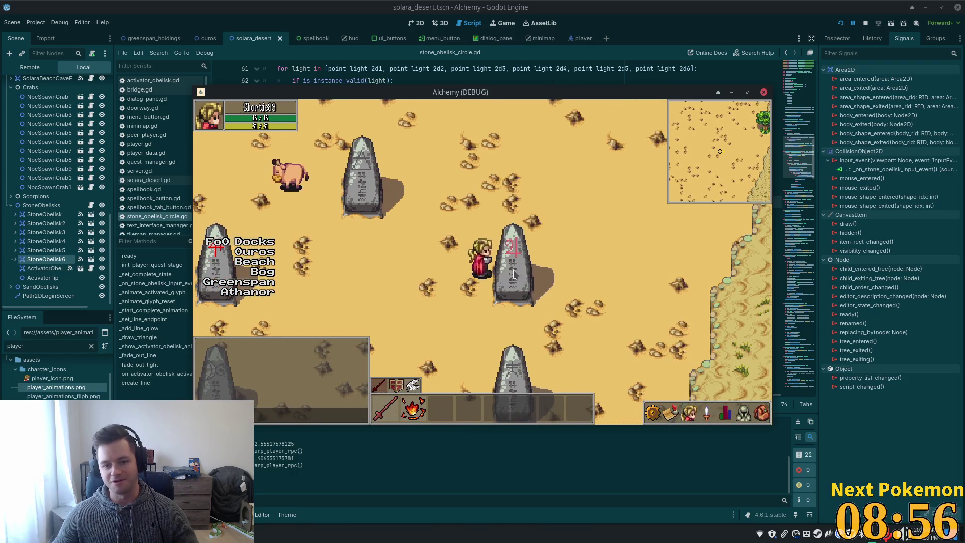
pyautogui.press('Left')
pyautogui.press('Down')
pyautogui.press('Down')
pyautogui.press('Left')
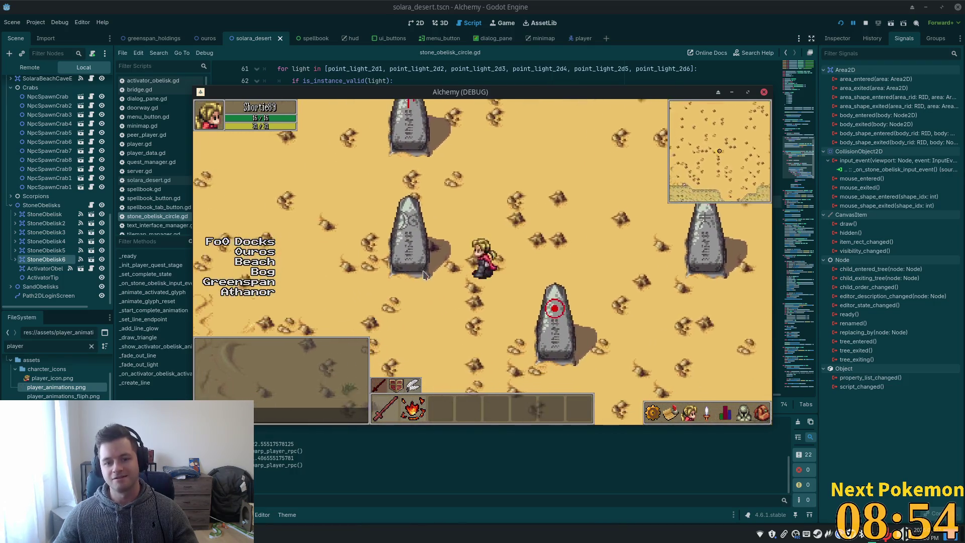
pyautogui.press('Right')
pyautogui.press('Up')
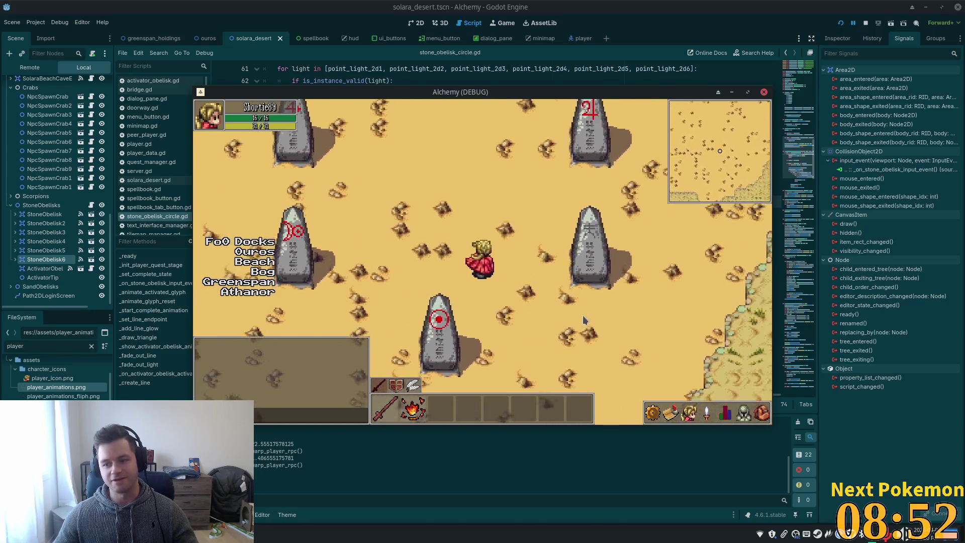
pyautogui.press('Left')
pyautogui.press('Up')
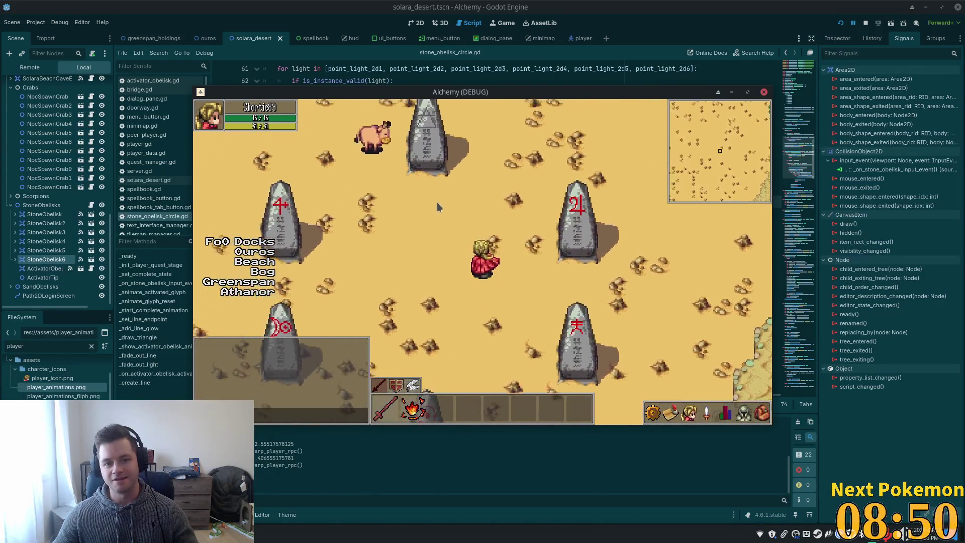
# Activate the last obelisk to complete the circle, then walk down-left as the central obelisk appears
pyautogui.click(480, 235)
pyautogui.press('Down')
pyautogui.press('Right')
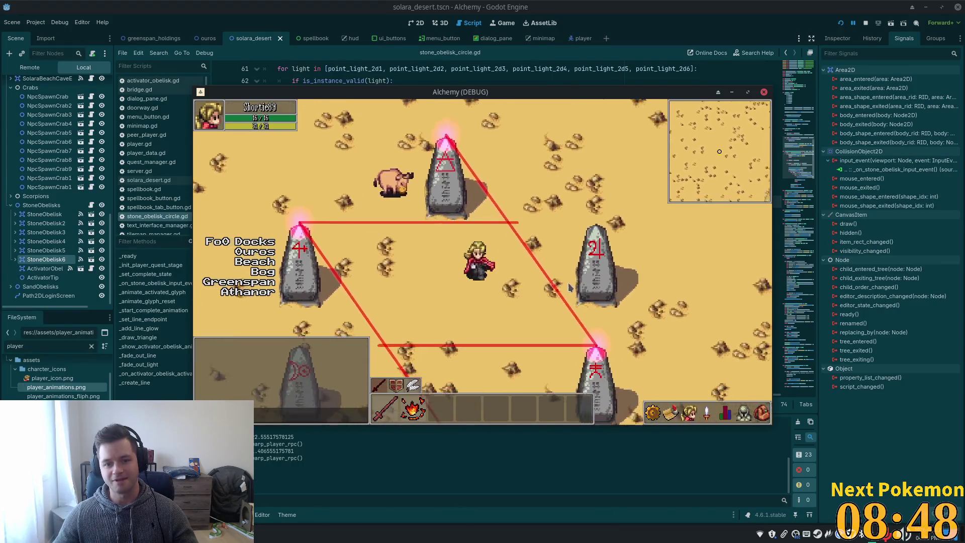
pyautogui.press('Down')
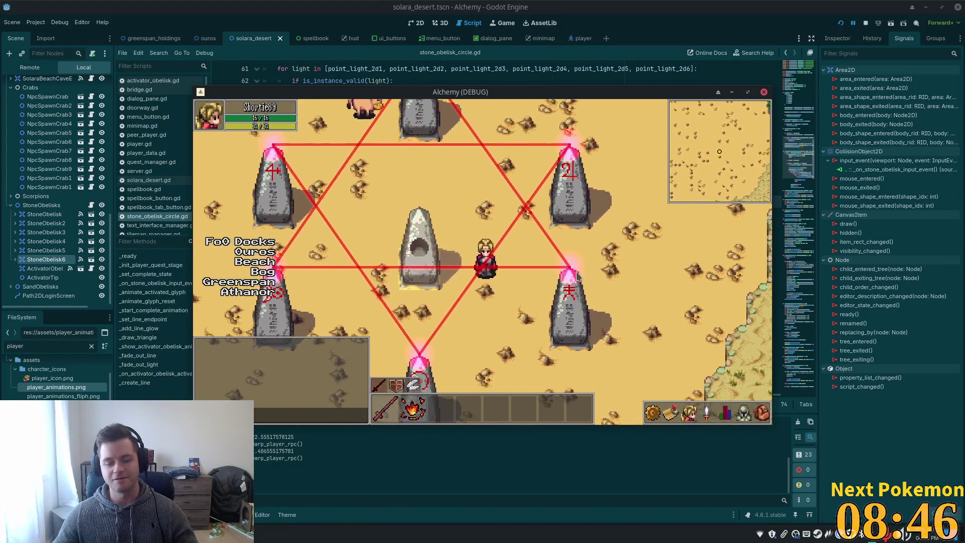
pyautogui.press('Down')
pyautogui.press('Left')
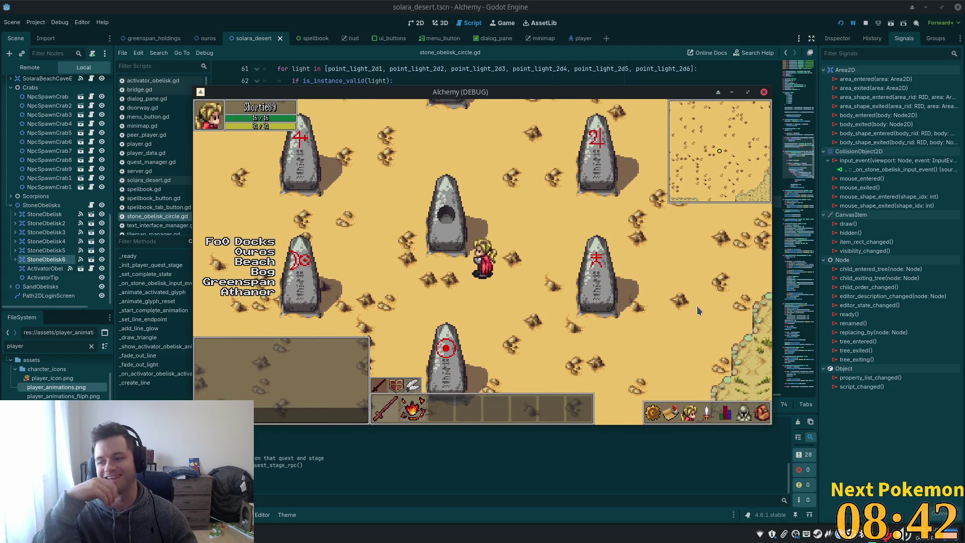
pyautogui.press('Left')
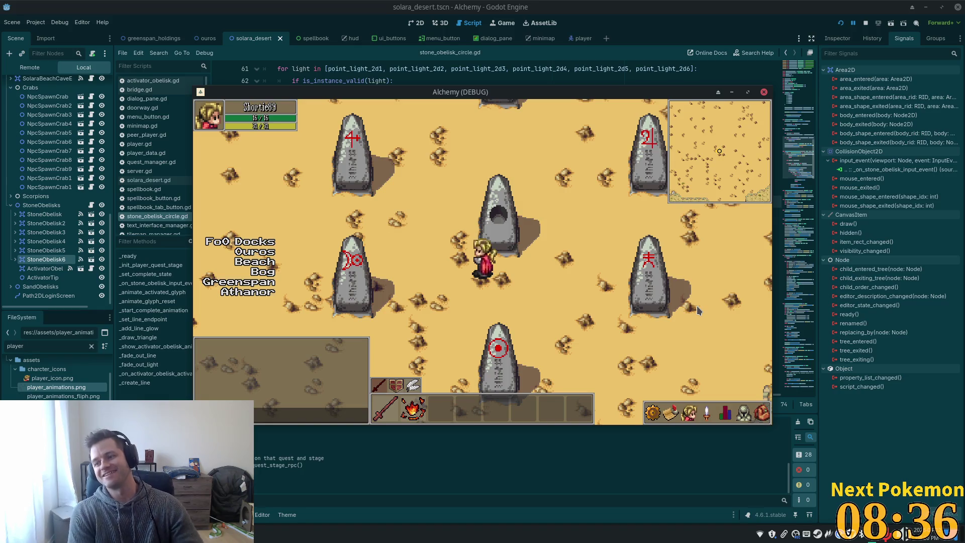
# Walk with WASD south of the obelisks, back north through the ring, and east toward the beach
pyautogui.press('d')
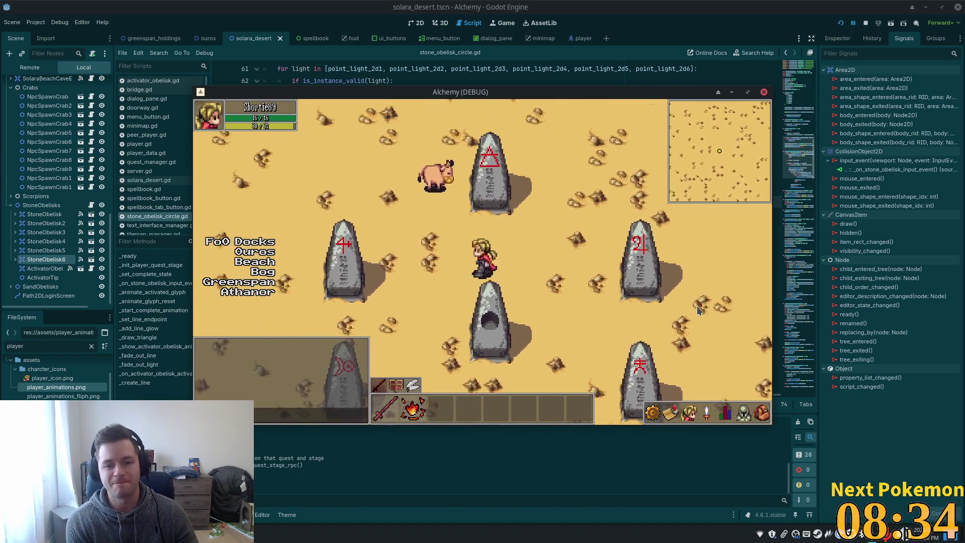
pyautogui.press('d')
pyautogui.press('s')
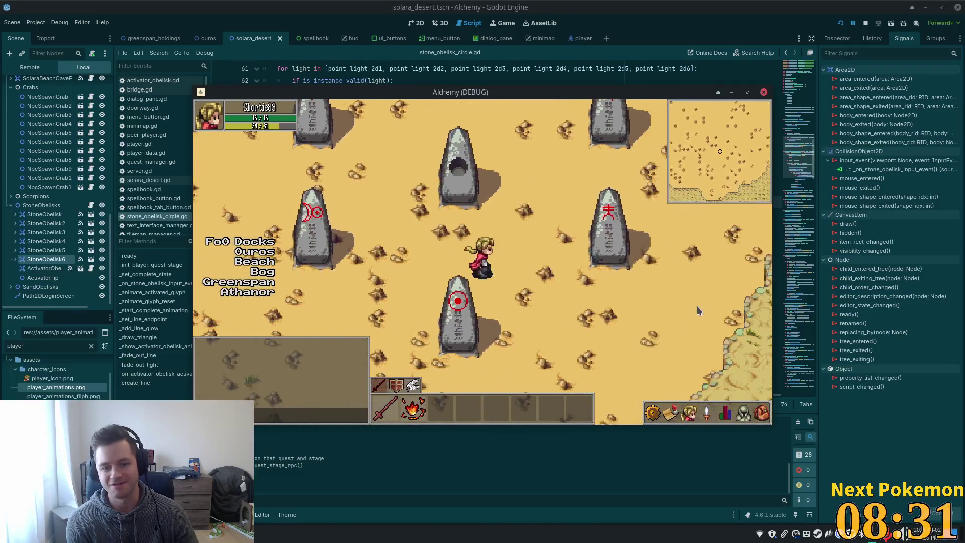
pyautogui.press('s')
pyautogui.press('a')
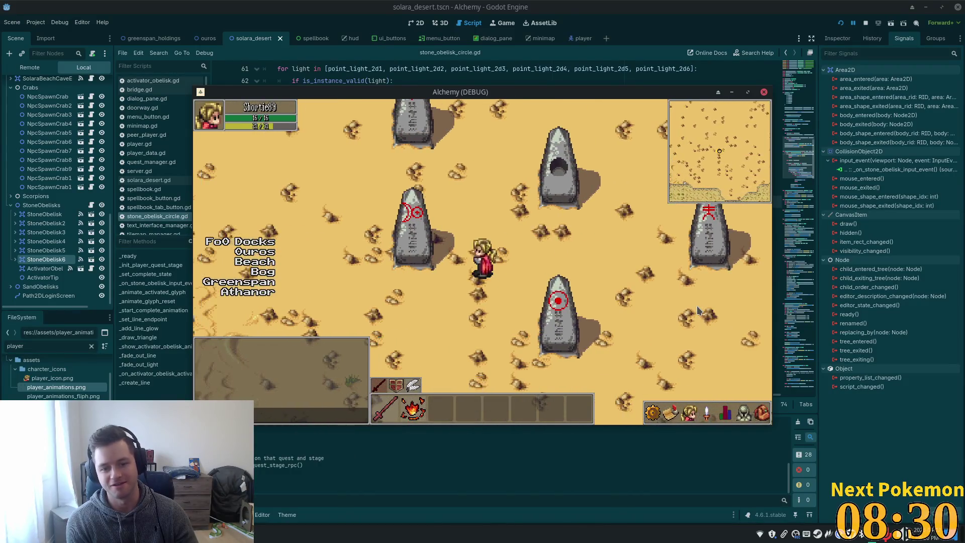
pyautogui.press('s')
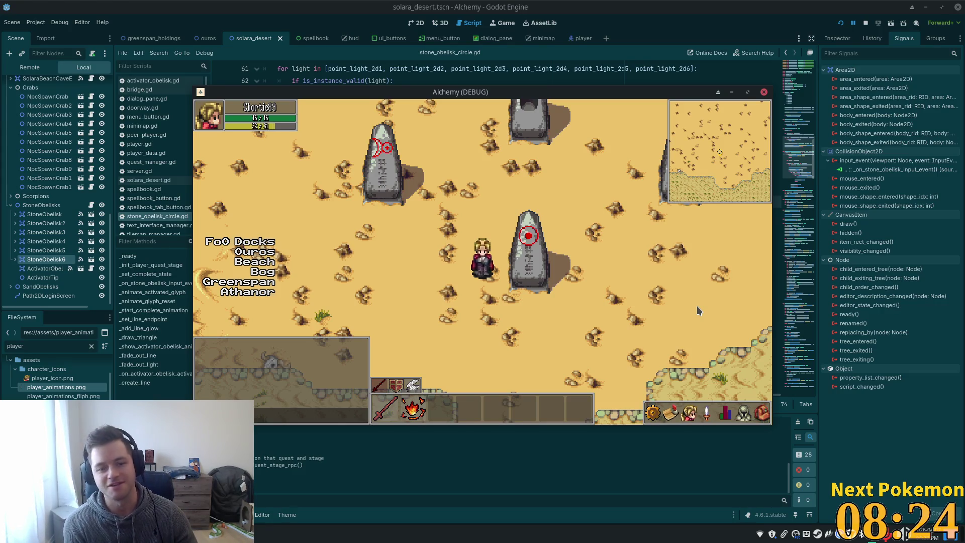
pyautogui.press('w')
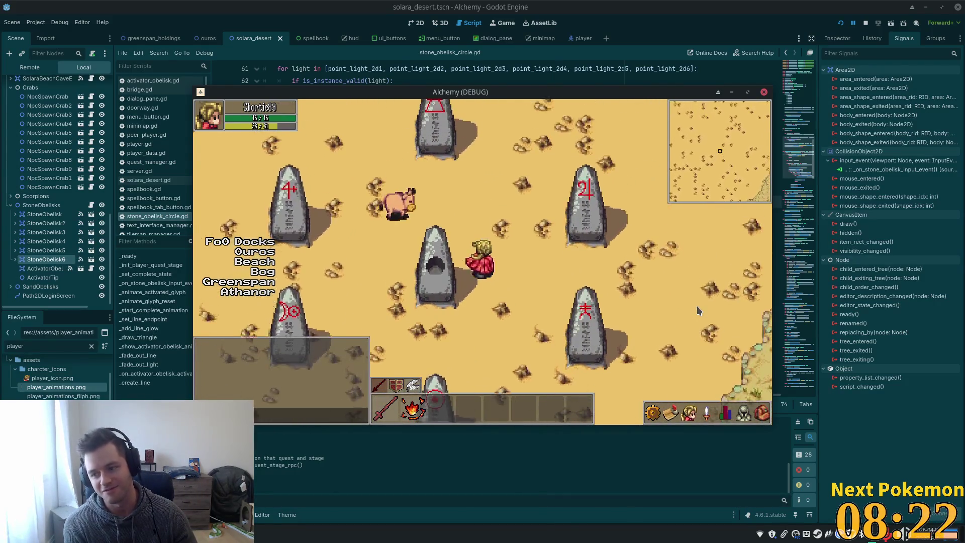
pyautogui.press('w')
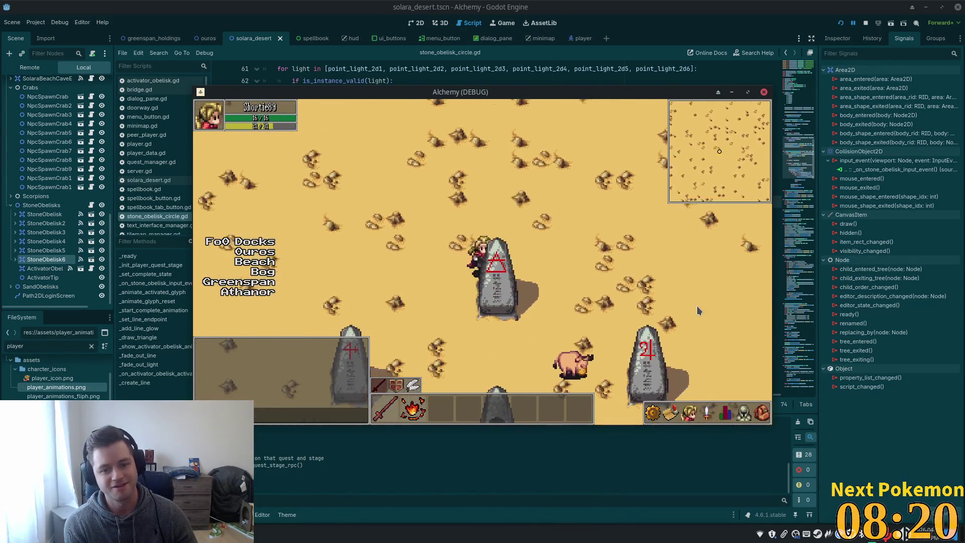
pyautogui.press('d')
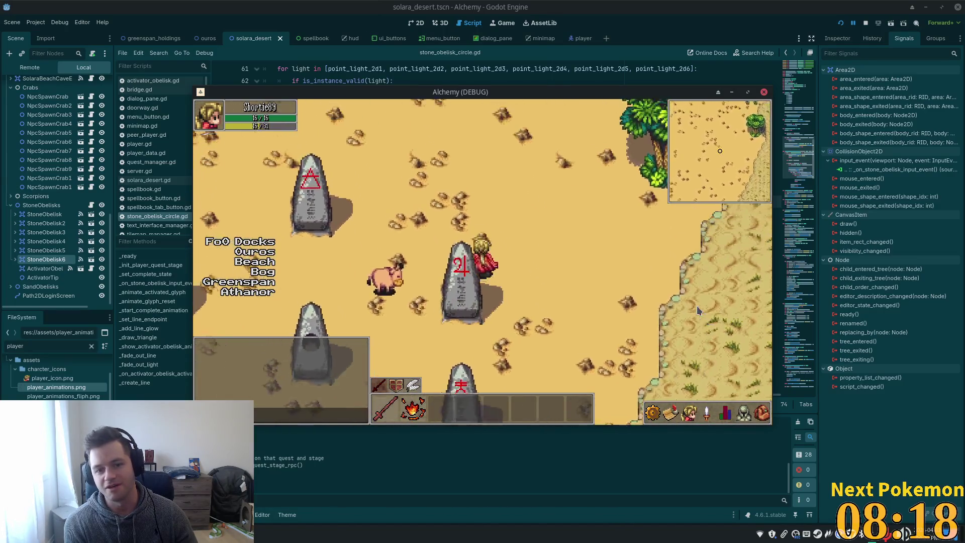
pyautogui.press('a')
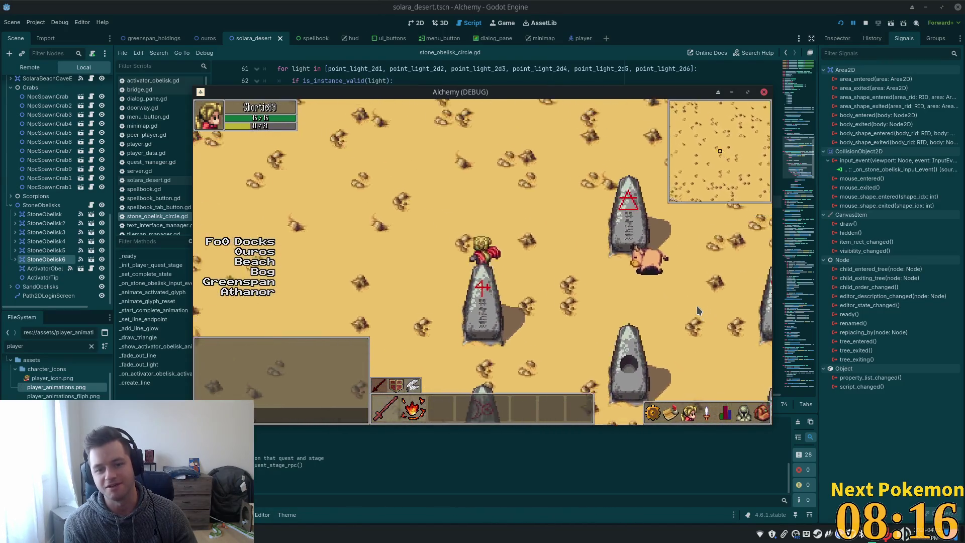
pyautogui.press('d')
pyautogui.press('s')
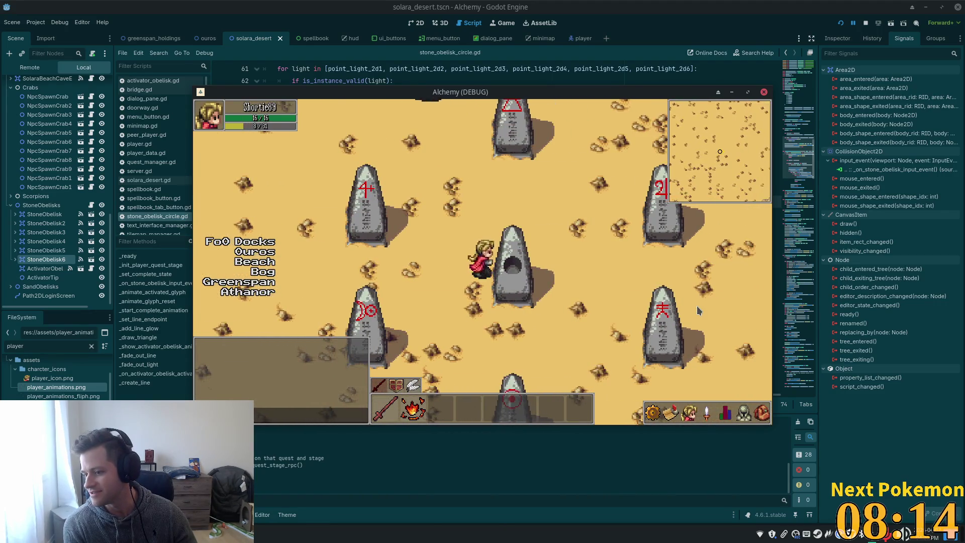
pyautogui.press('a')
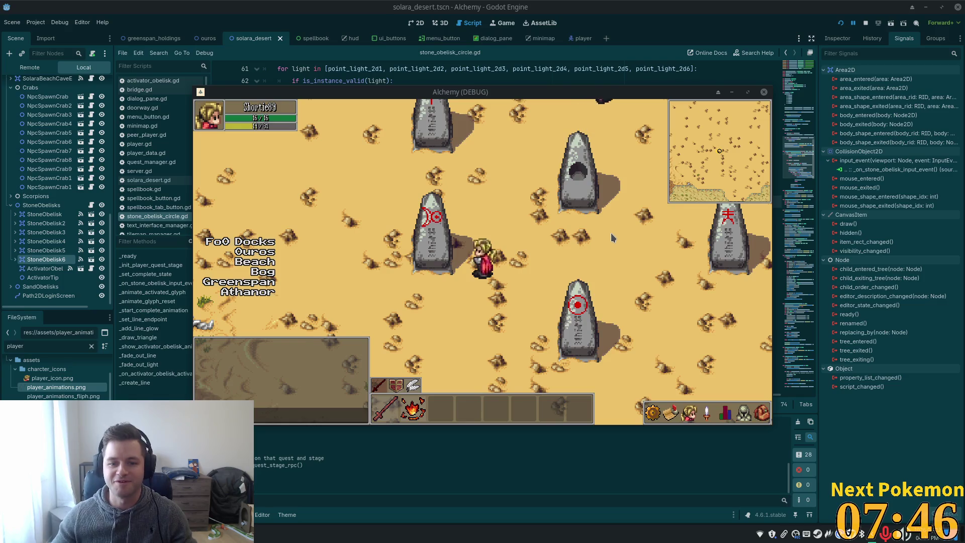
# Walk among the obelisks, casting red glyph circles up-left and then up-right
pyautogui.press('Right')
pyautogui.press('Up')
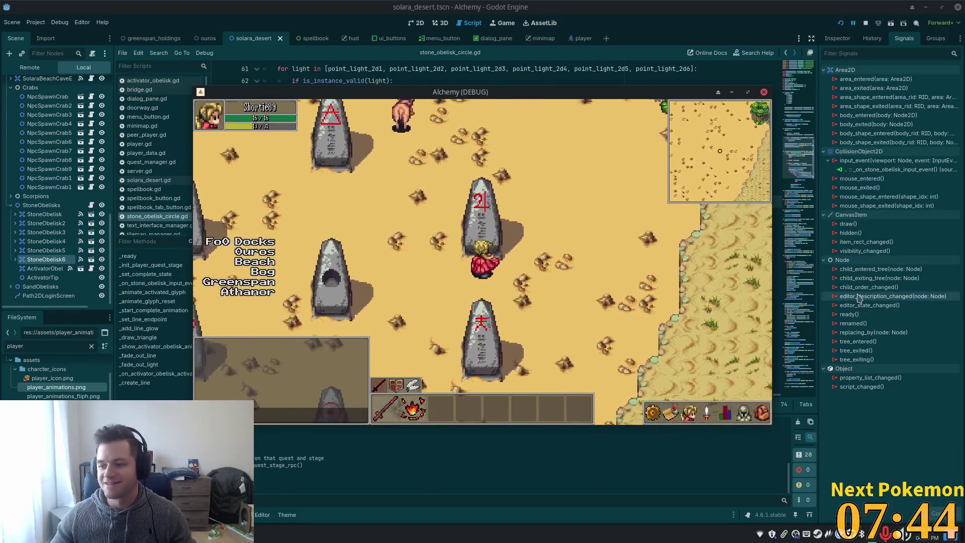
pyautogui.press('Left')
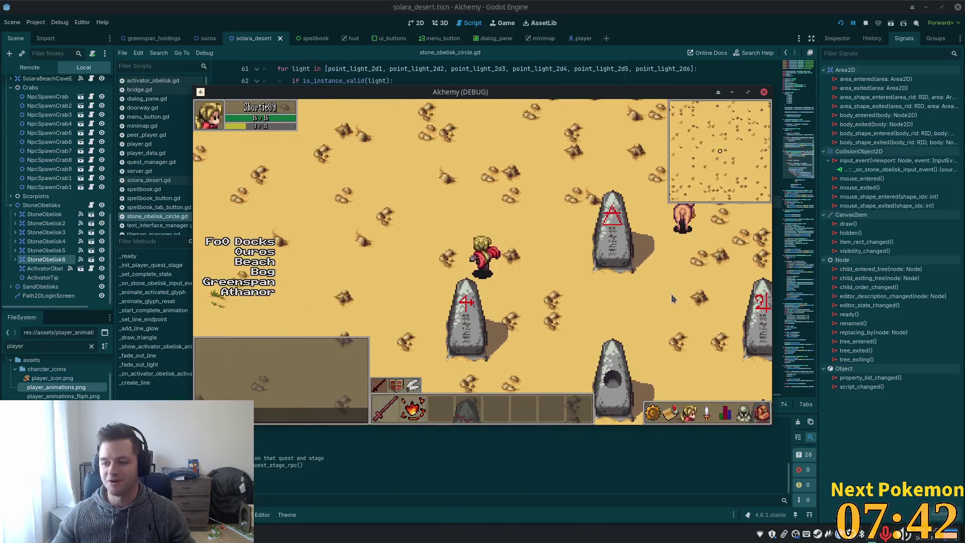
pyautogui.press('Right')
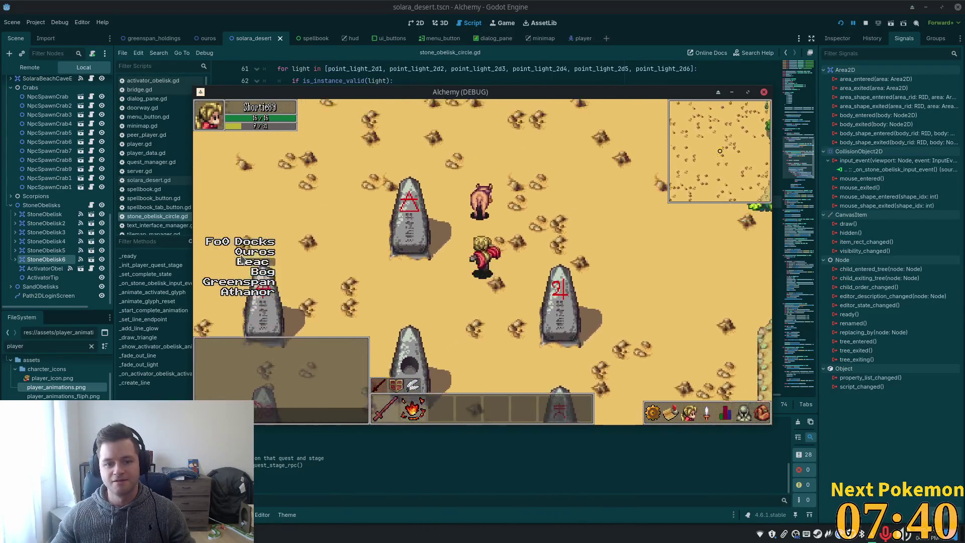
pyautogui.press('Up')
pyautogui.press('Left')
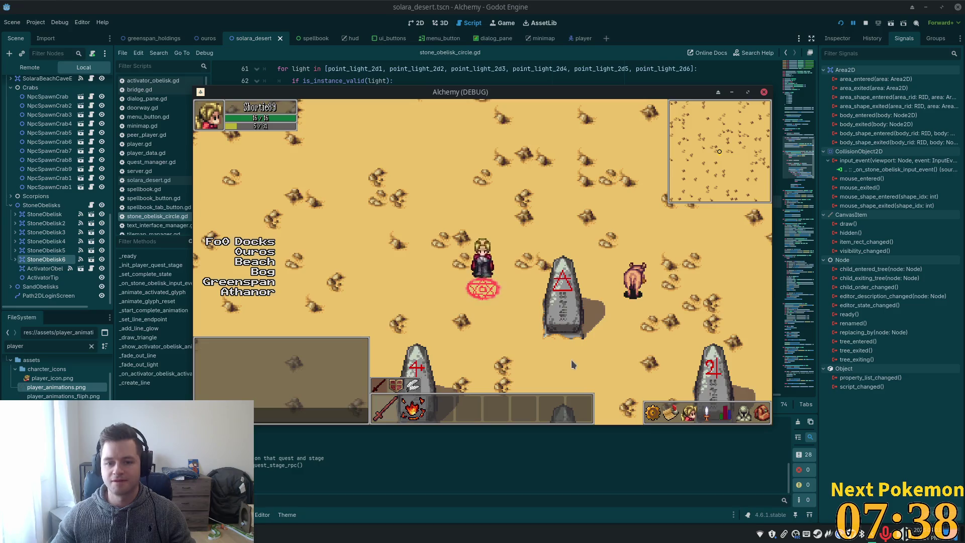
pyautogui.press('Down')
pyautogui.press('Right')
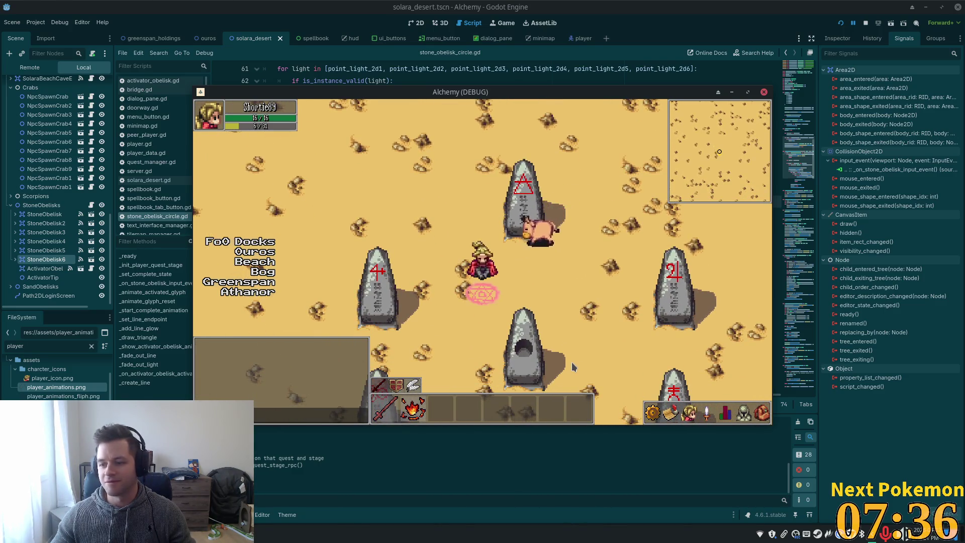
pyautogui.press('Down')
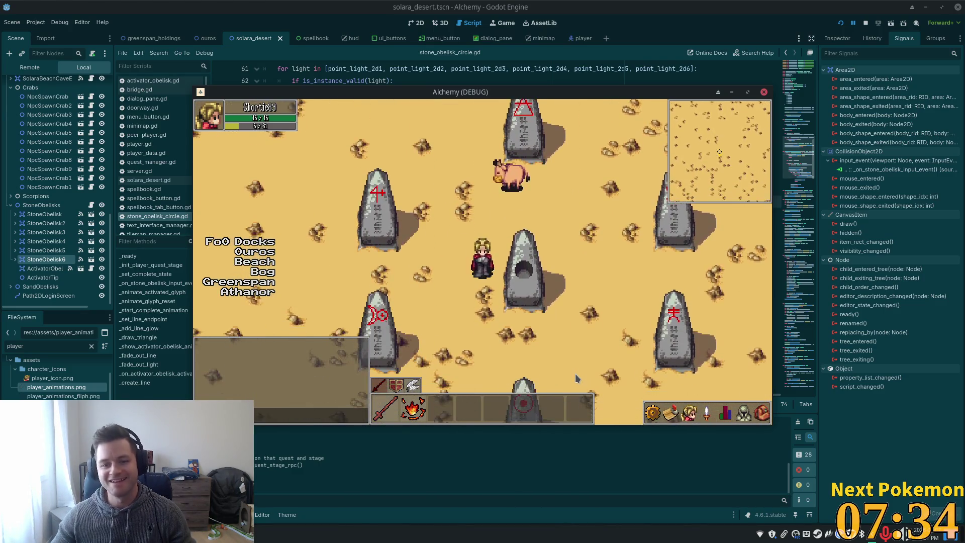
pyautogui.press('Up')
pyautogui.press('Right')
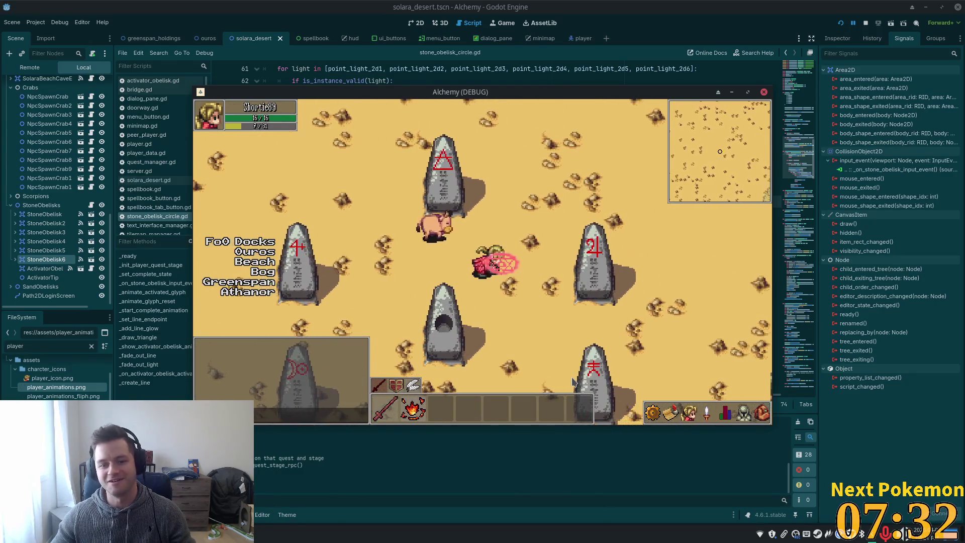
pyautogui.press('Left')
pyautogui.press('Right')
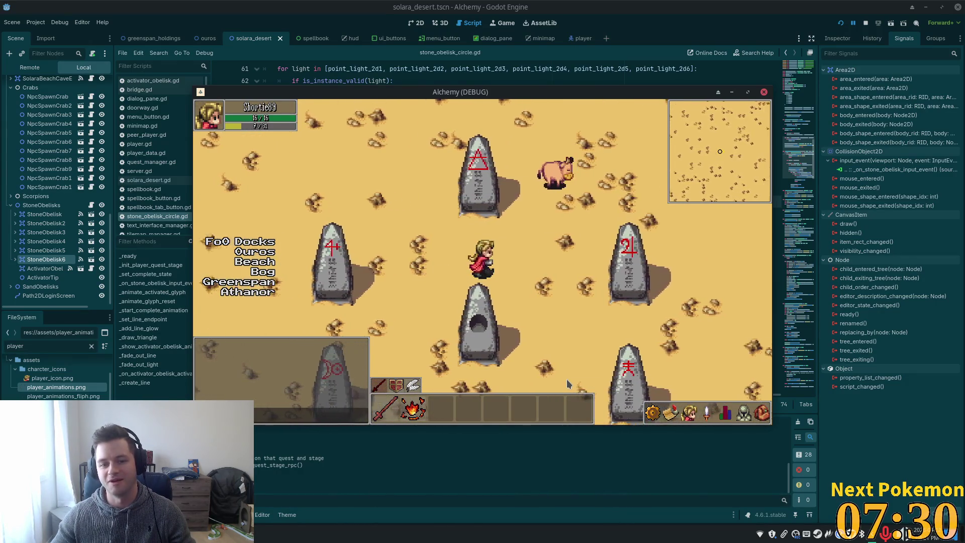
# Cast more glyph circles while walking left and right, then head down-left into the obelisk ring
pyautogui.press('Right')
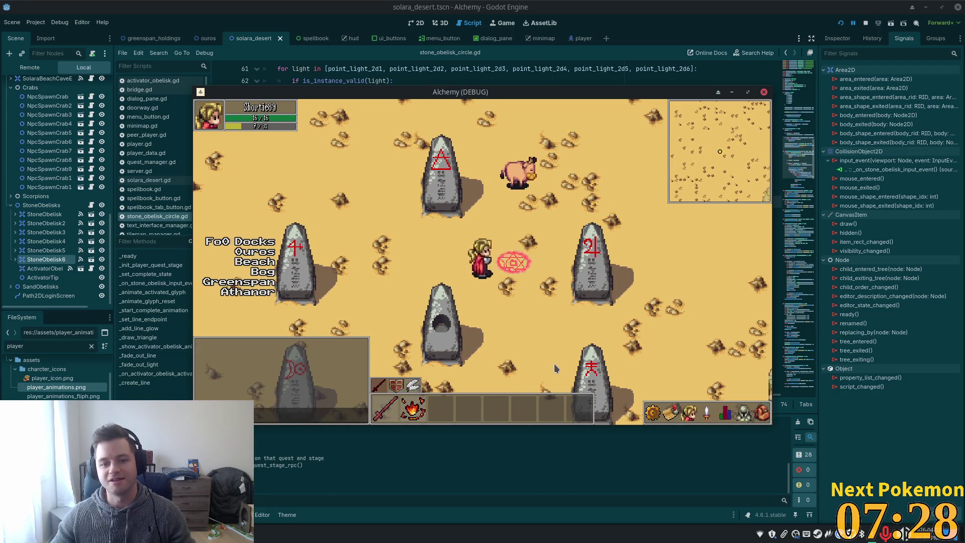
pyautogui.press('Left')
pyautogui.press('Right')
pyautogui.press('Left')
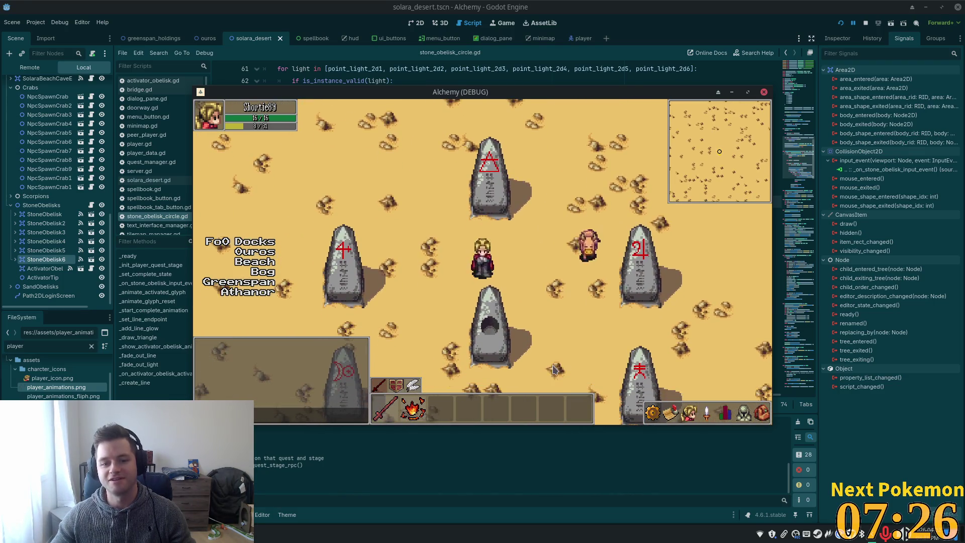
pyautogui.press('Left')
pyautogui.press('Right')
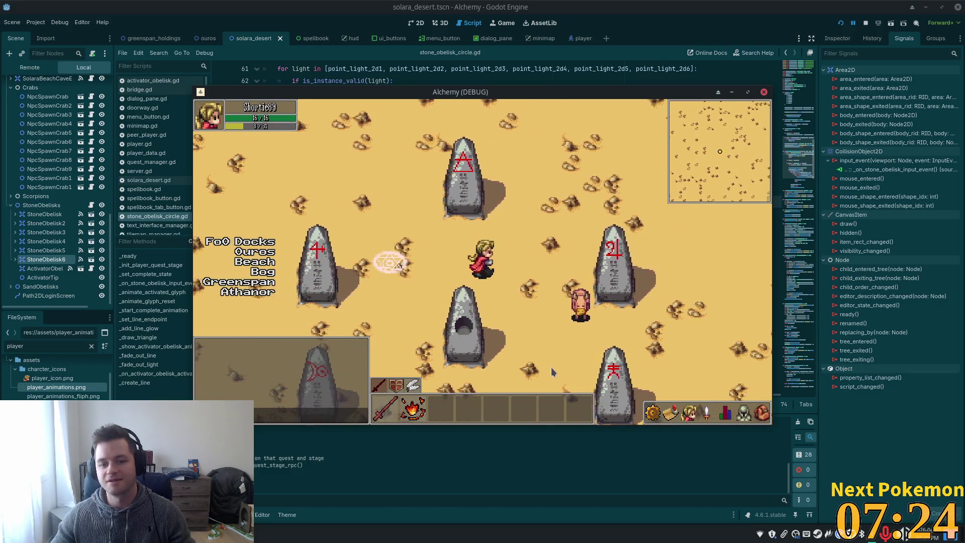
pyautogui.press('Right')
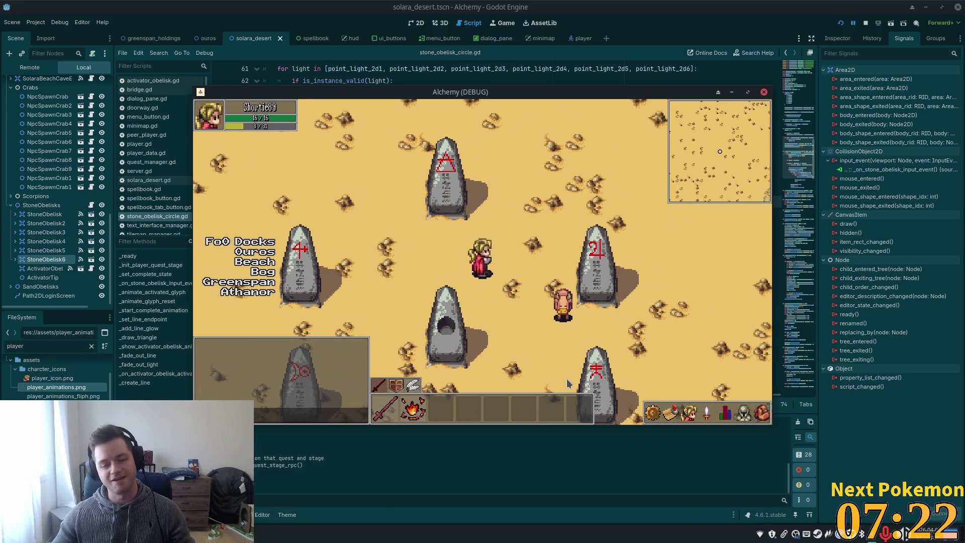
pyautogui.press('Up')
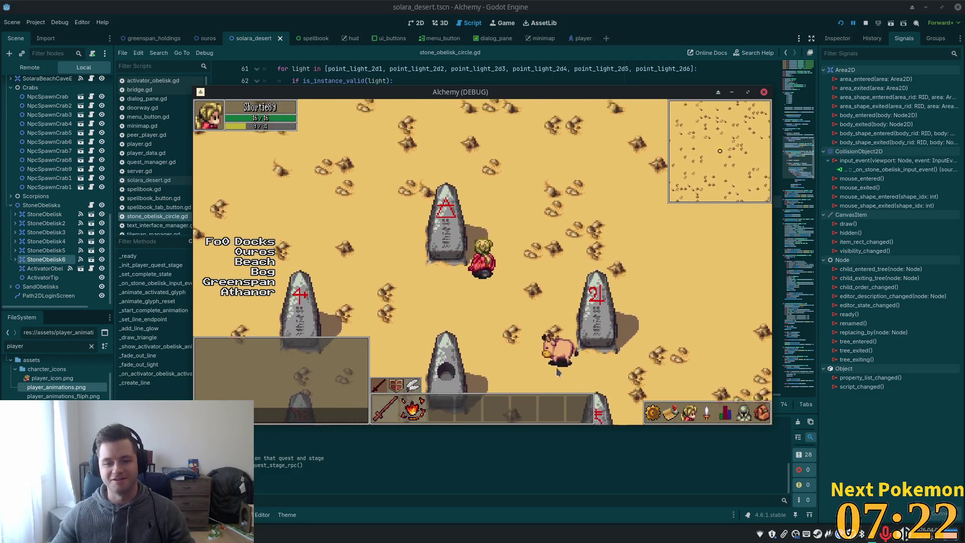
pyautogui.press('Left')
pyautogui.press('Down')
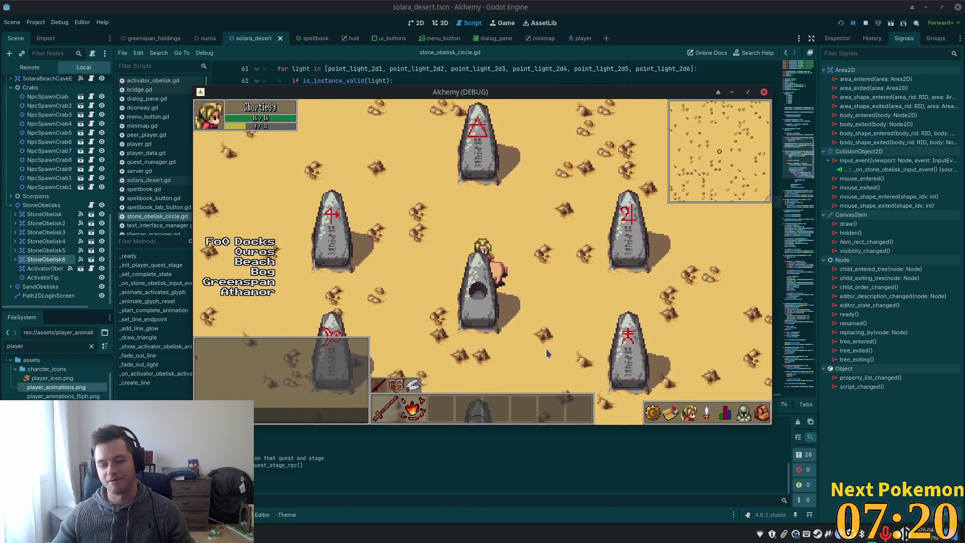
pyautogui.press('Down')
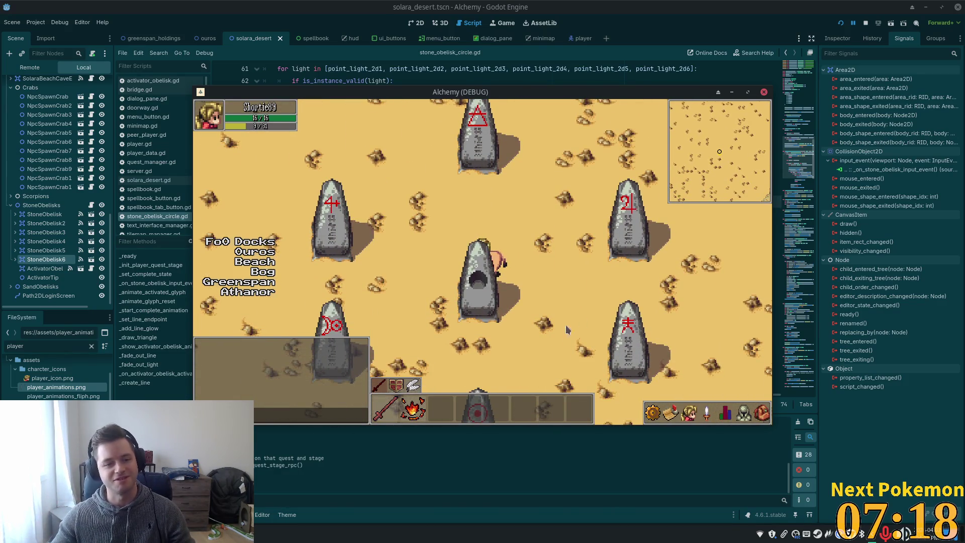
pyautogui.press('Up')
pyautogui.press('Left')
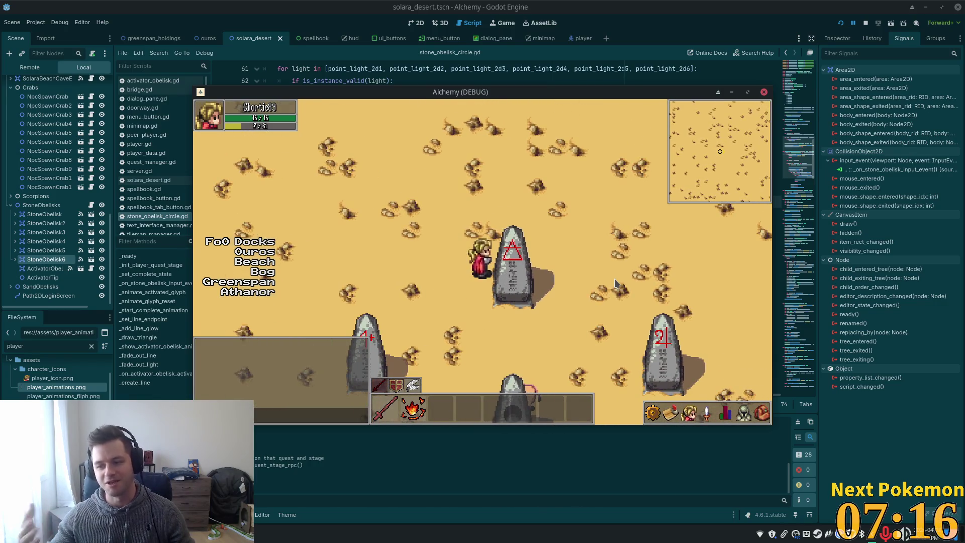
pyautogui.press('Down')
pyautogui.press('Right')
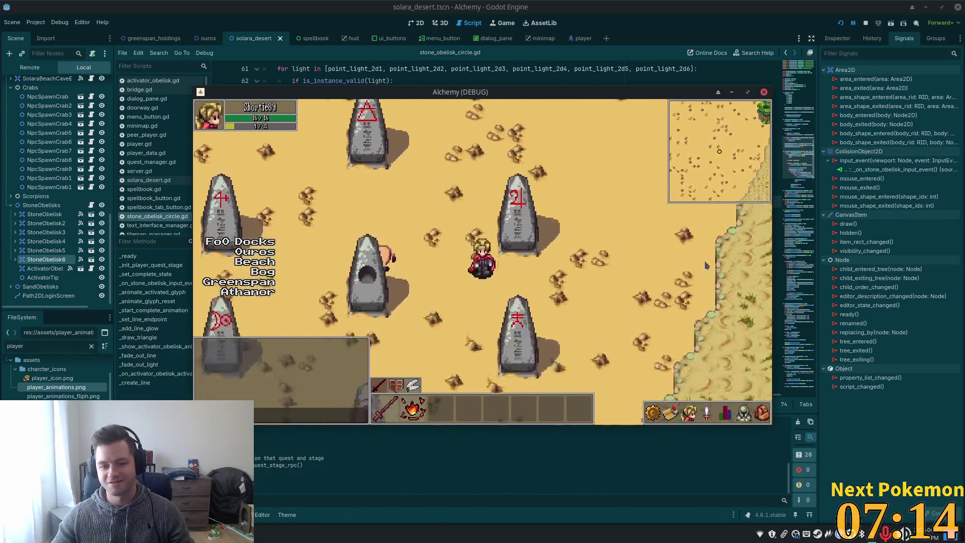
pyautogui.press('Down')
pyautogui.press('Left')
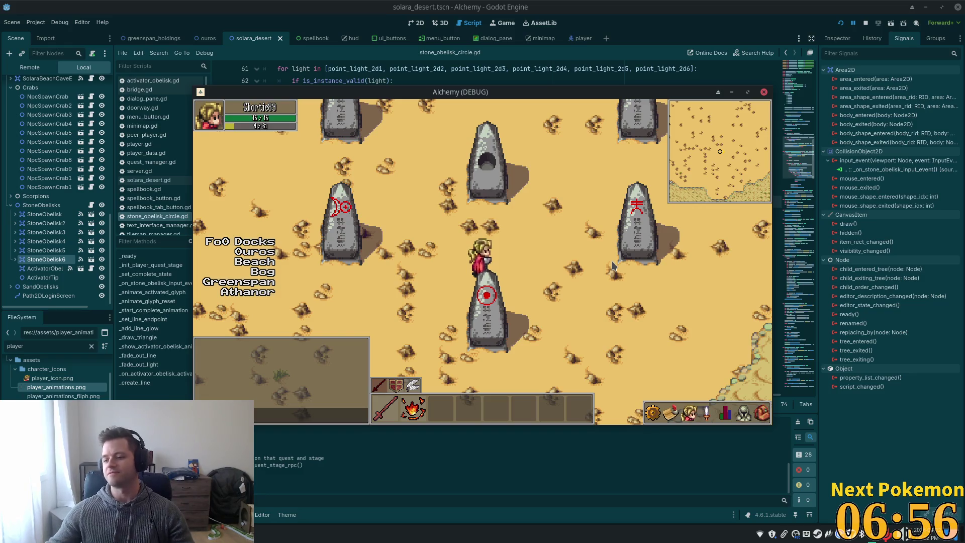
# Leave the obelisk ring and walk west into the Fields of Ouros, across the wooden dock
pyautogui.click(553, 122)
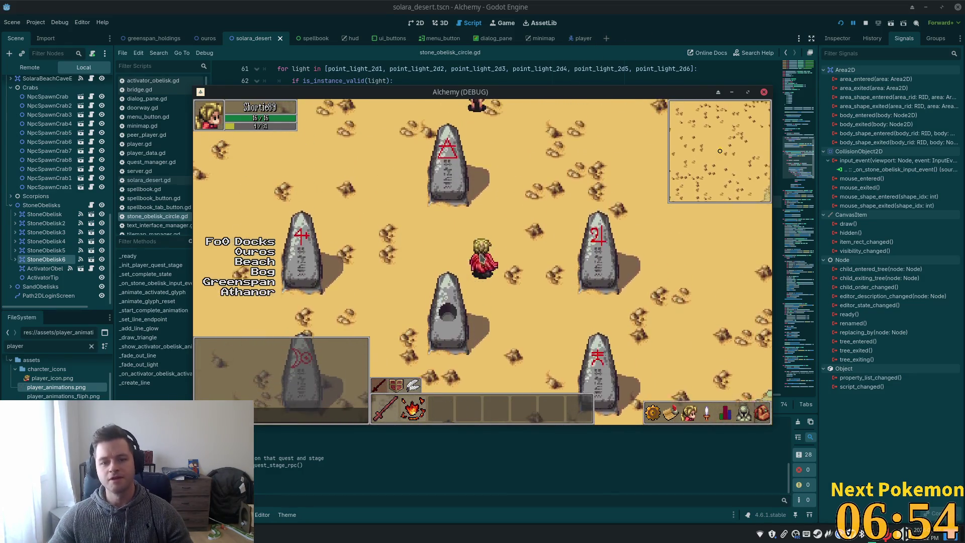
pyautogui.click(293, 252)
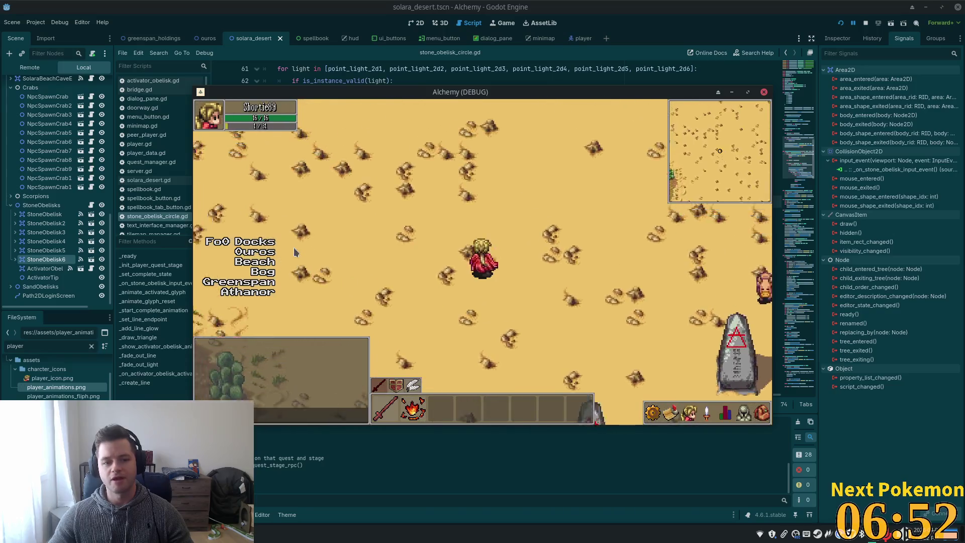
pyautogui.click(283, 285)
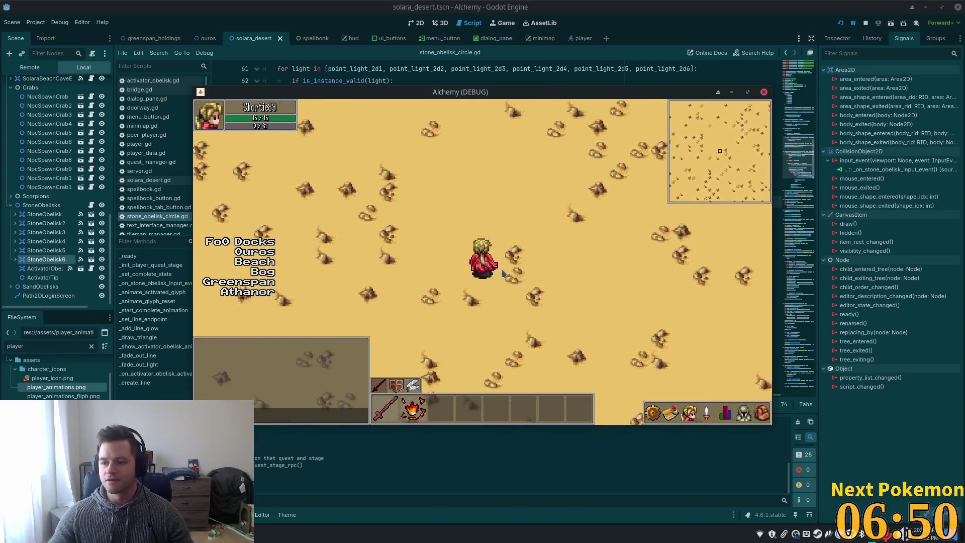
pyautogui.press('w')
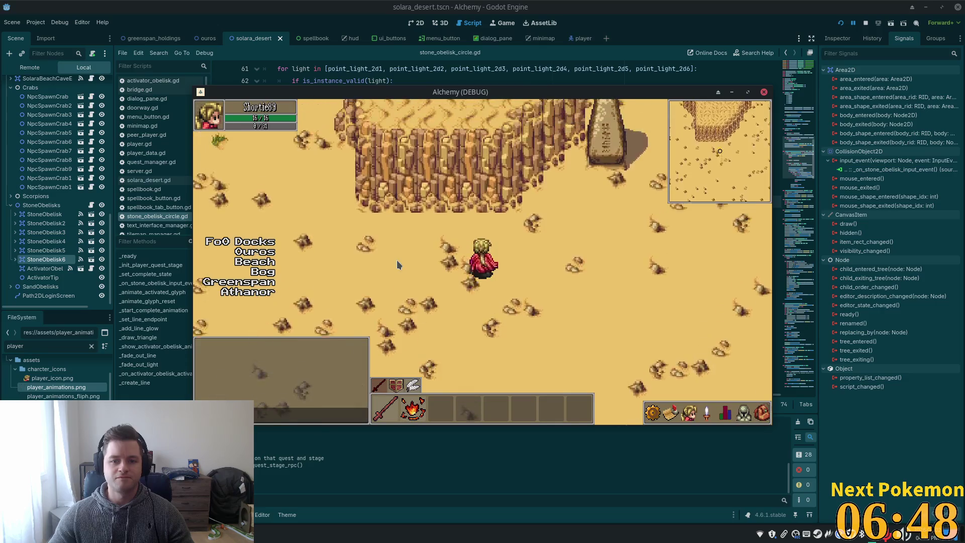
pyautogui.press('a')
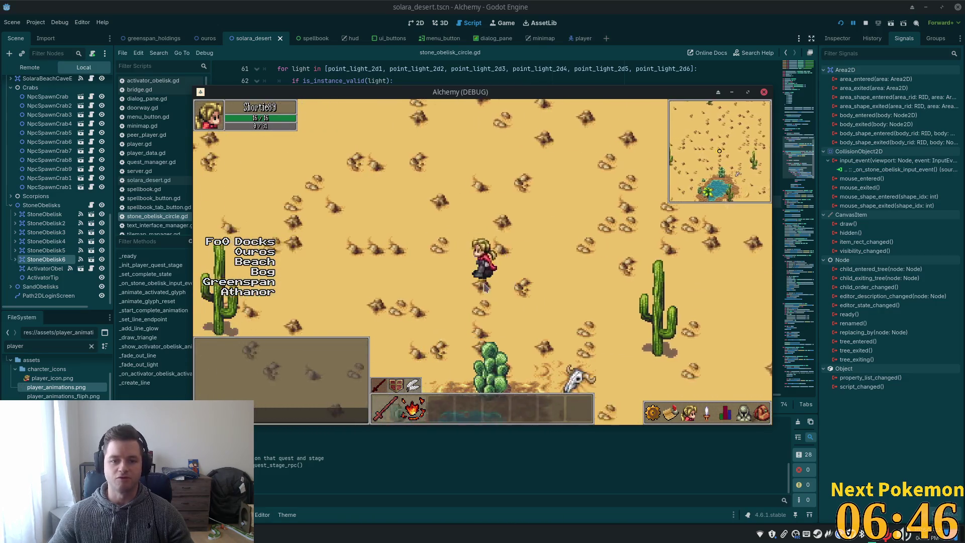
pyautogui.press('a')
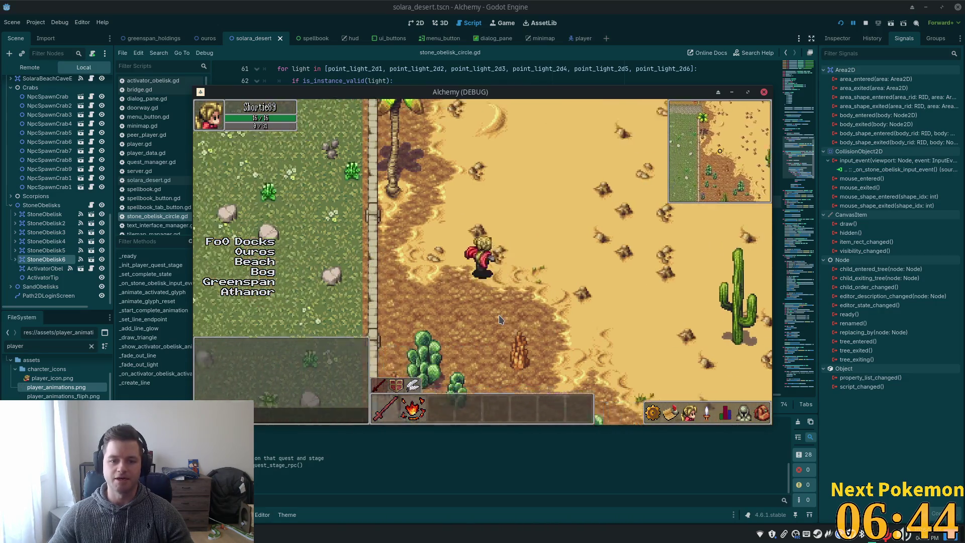
pyautogui.press('a')
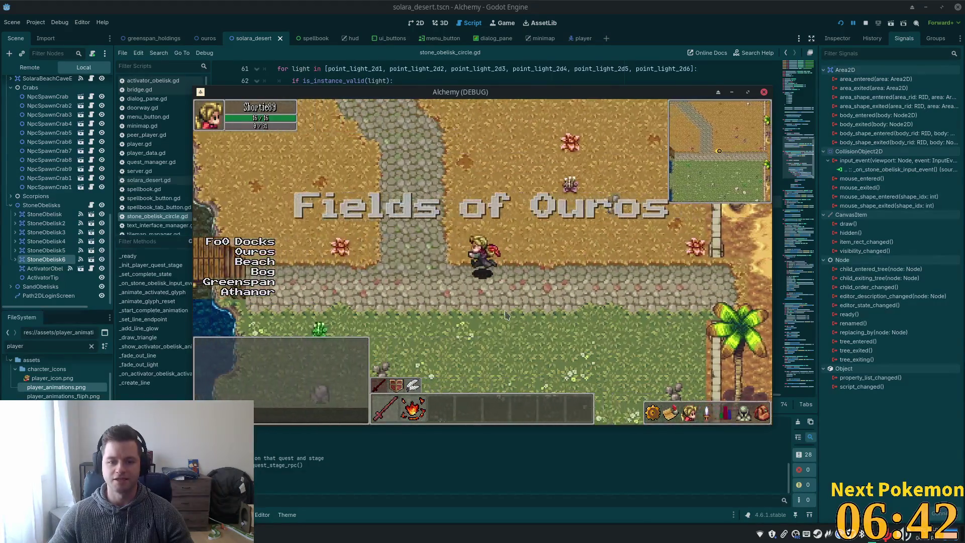
pyautogui.press('a')
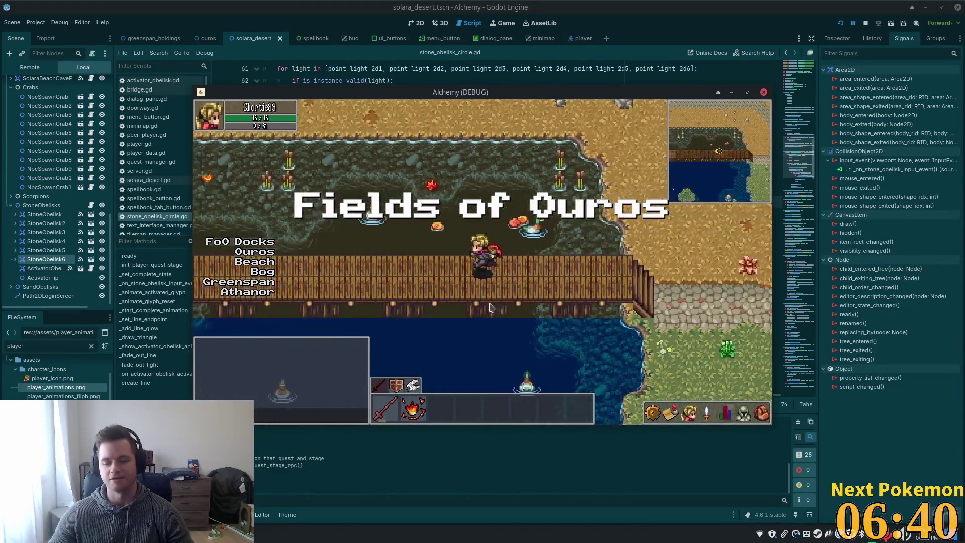
pyautogui.press('a')
pyautogui.press('w')
# Open the skills and stats panels, then close them while walking west into Ouros town past the inn
pyautogui.click(707, 413)
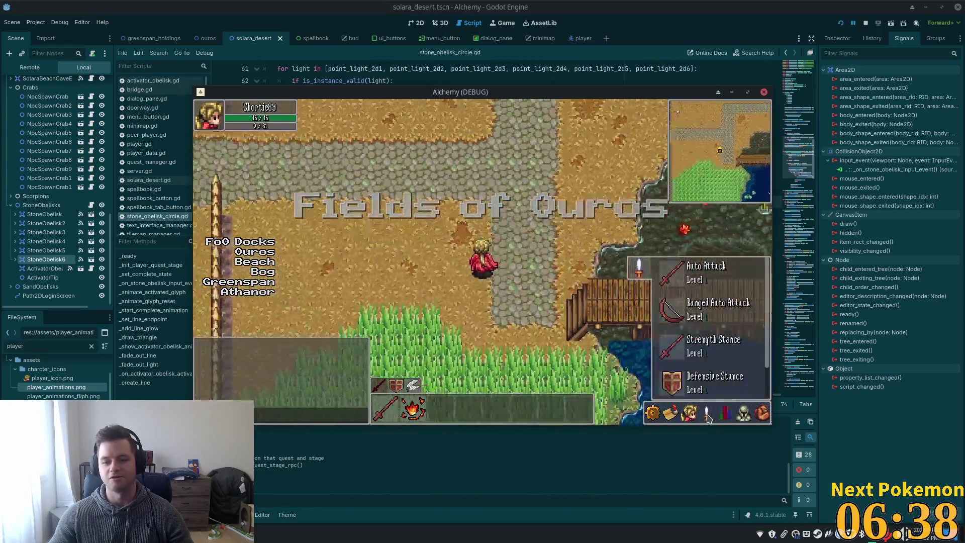
pyautogui.press('a')
pyautogui.click(725, 413)
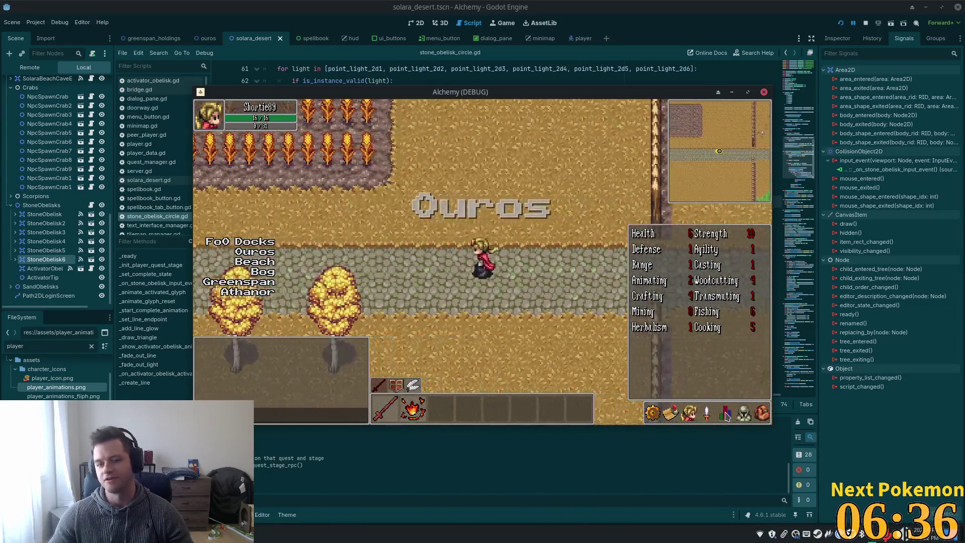
pyautogui.press('a')
pyautogui.click(725, 413)
pyautogui.press('a')
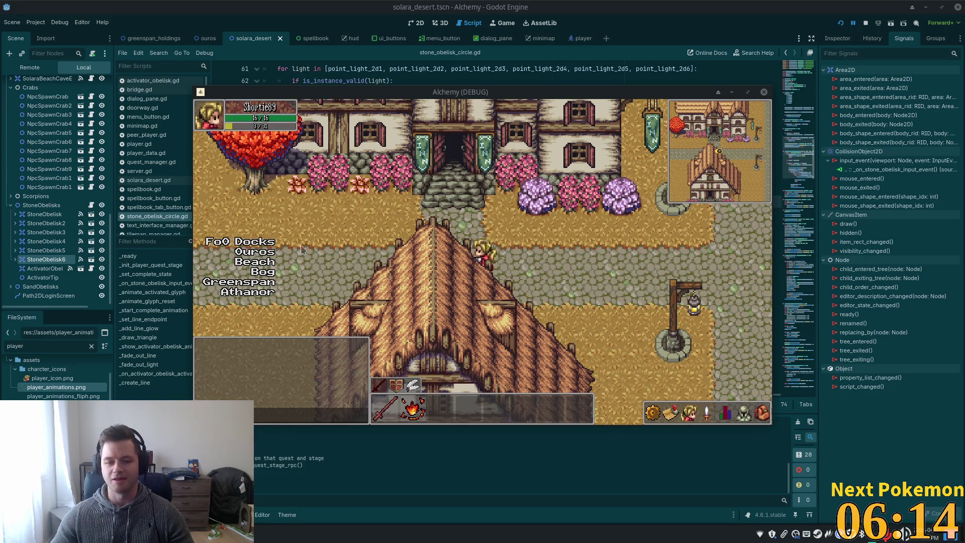
# Walk through the inn door onto the fireplace rug, across the tavern, and back onto the rug
pyautogui.press('Up')
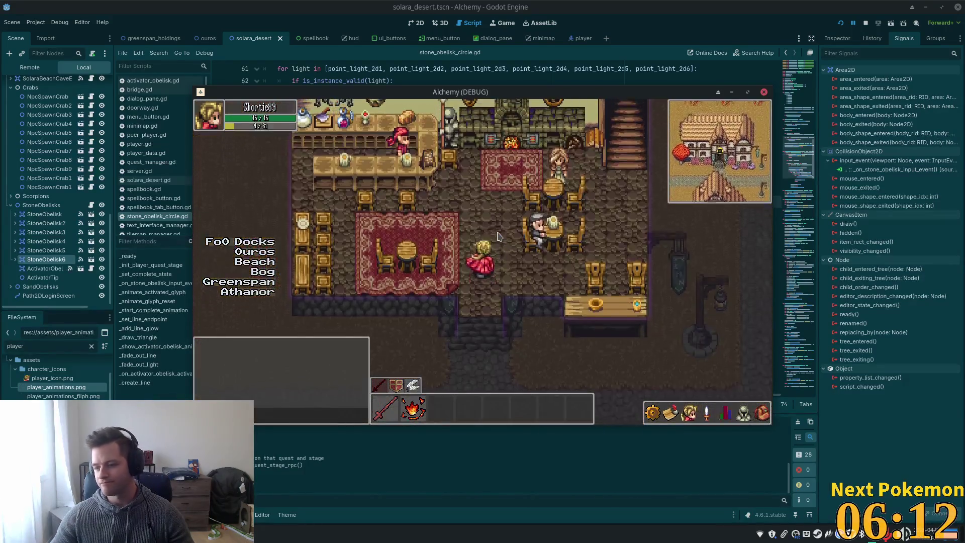
pyautogui.press('Up')
pyautogui.press('Right')
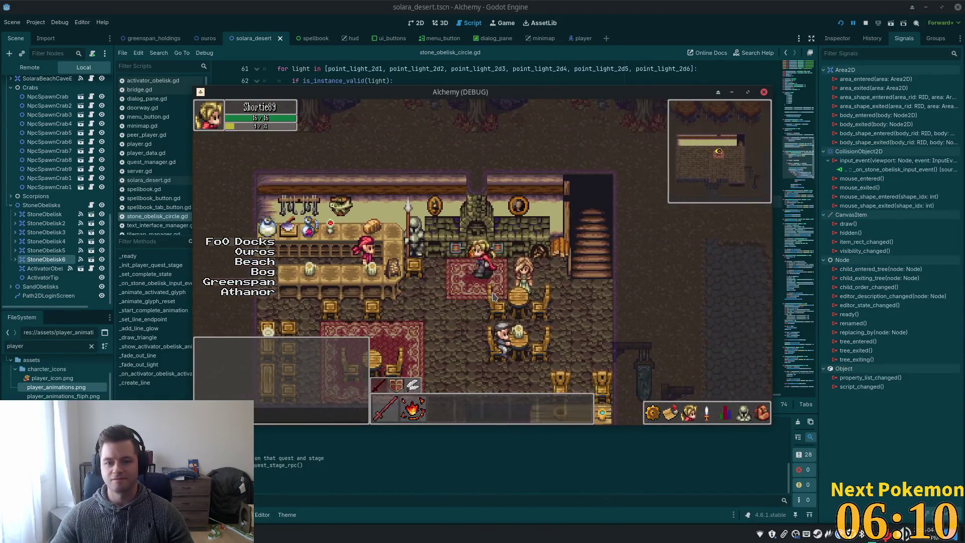
pyautogui.press('Down')
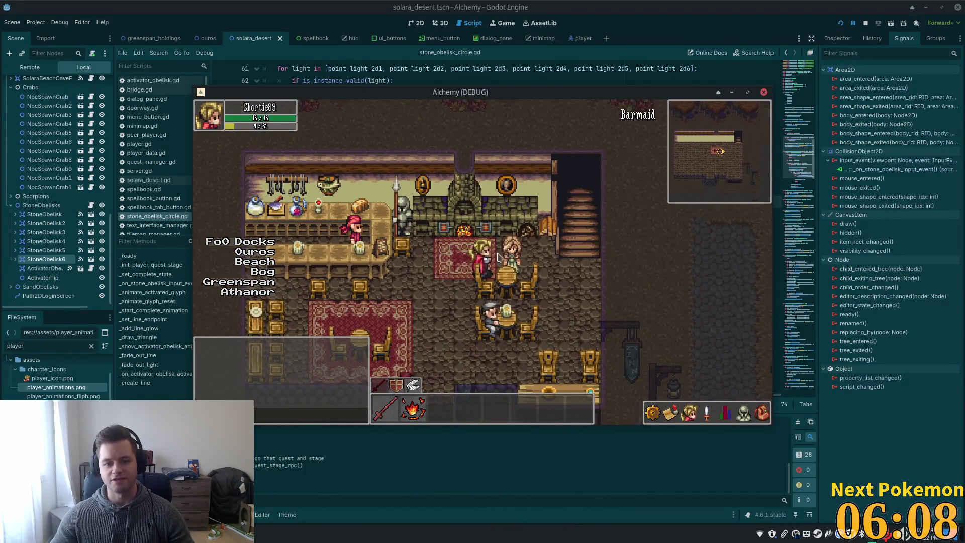
pyautogui.press('Left')
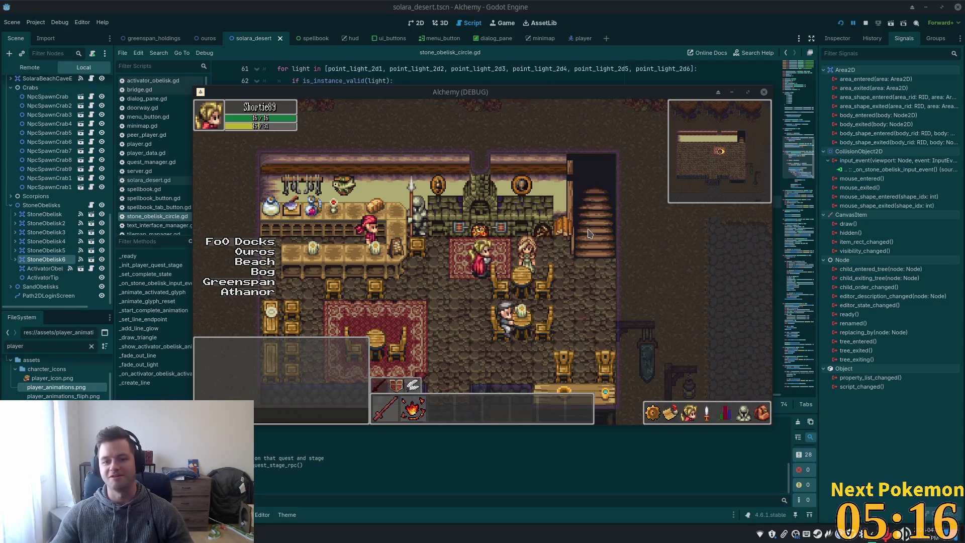
pyautogui.press('Down')
pyautogui.press('Left')
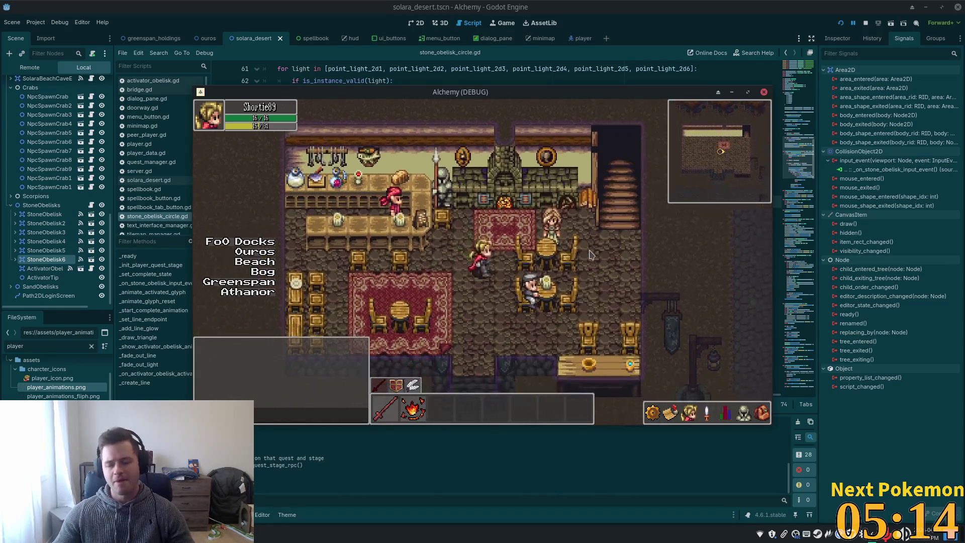
pyautogui.press('Up')
pyautogui.press('Right')
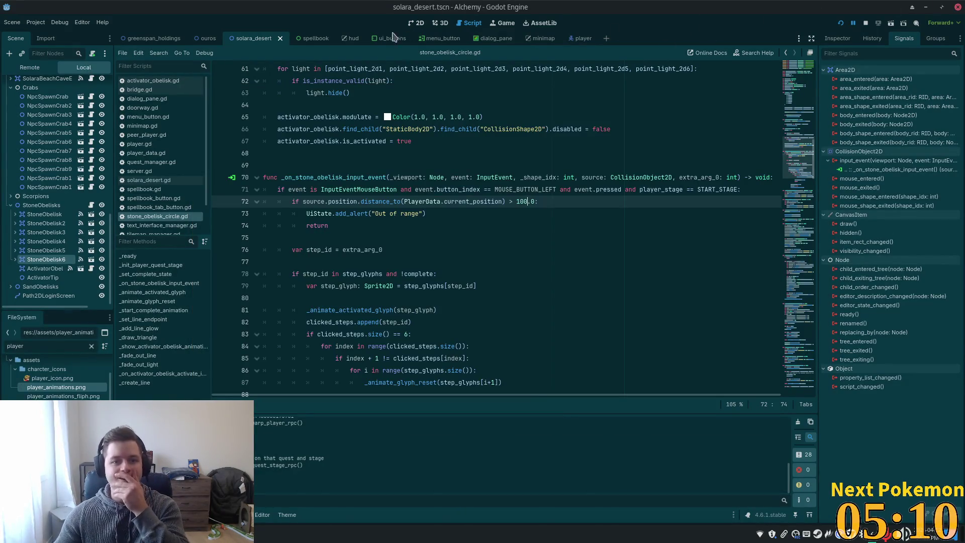
# Show the ouros scene in the 2D view, zoomed and panned to the inn
pyautogui.click(208, 38)
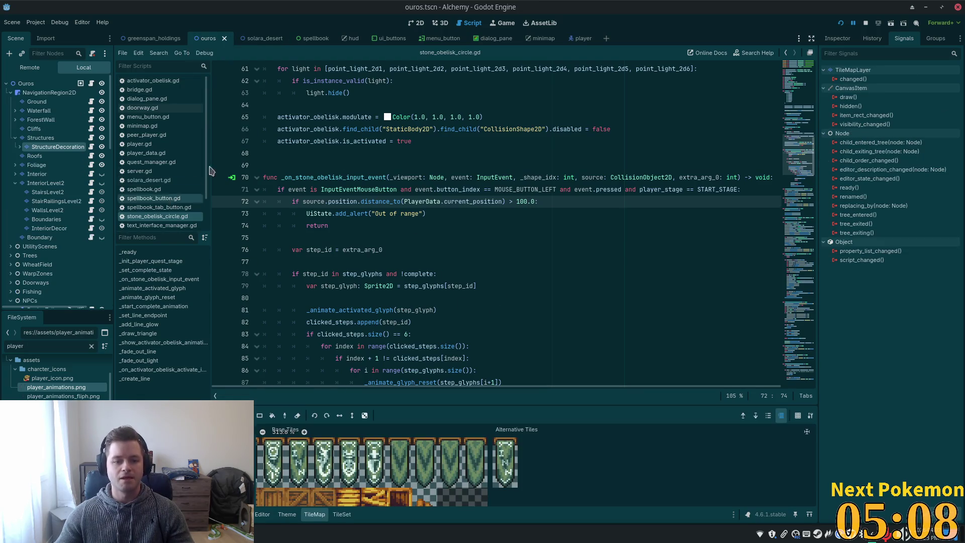
pyautogui.click(415, 22)
pyautogui.scroll(-6, 552, 250)
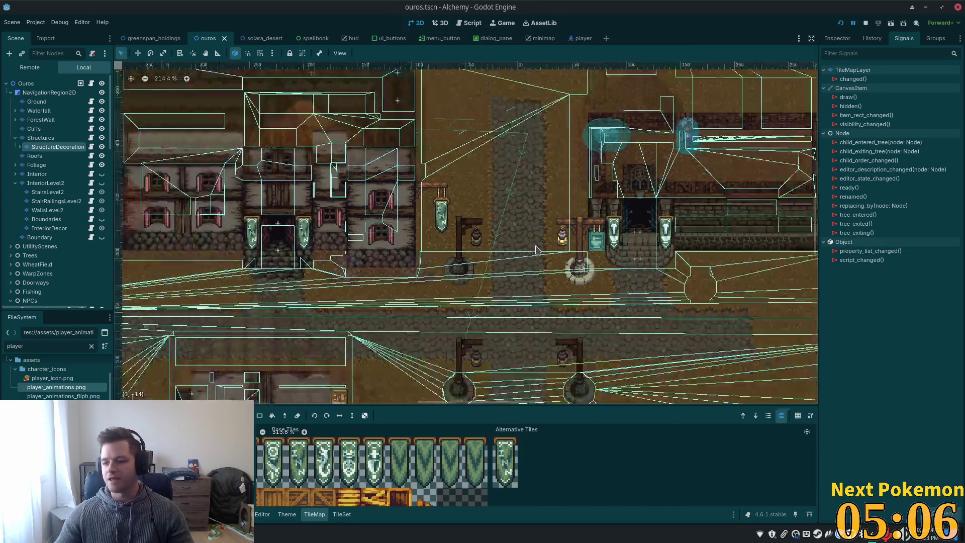
pyautogui.moveTo(517, 211); pyautogui.dragTo(623, 216)
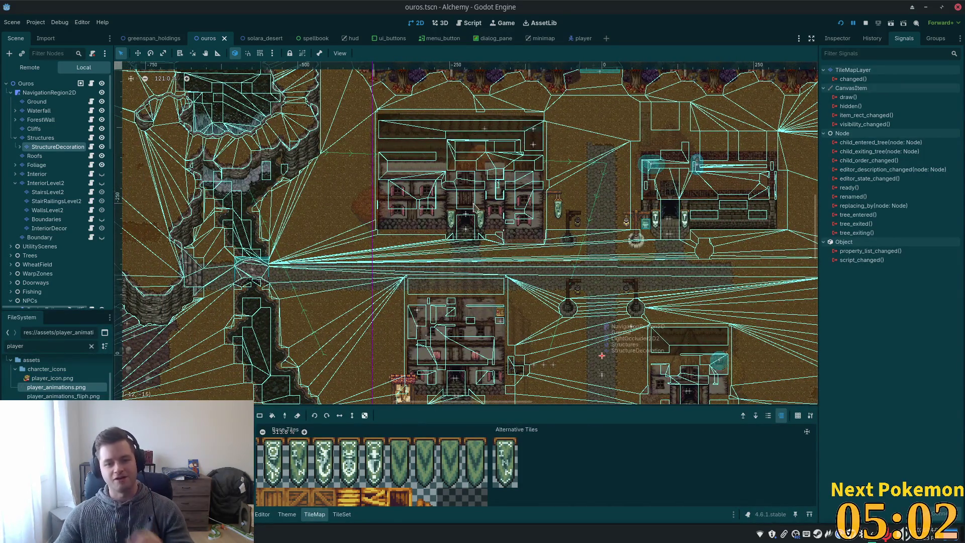
pyautogui.scroll(3, 476, 208)
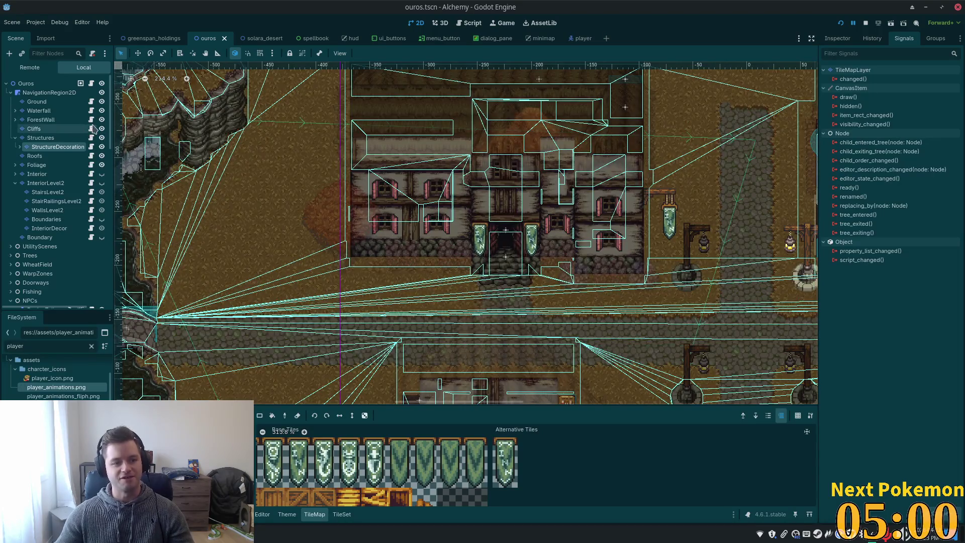
pyautogui.scroll(3, 452, 181)
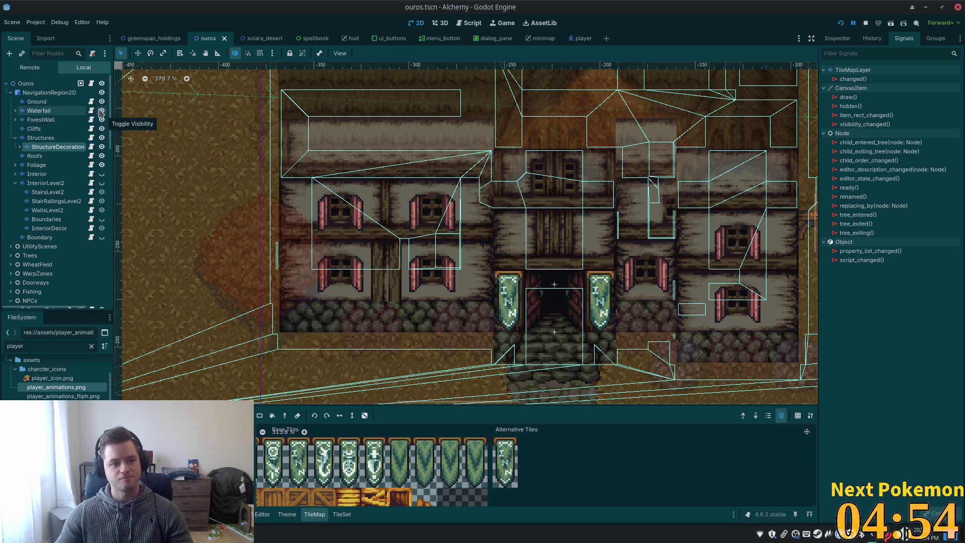
# Hide the Cliffs and Structures layers and make the Interior layer visible
pyautogui.click(101, 129)
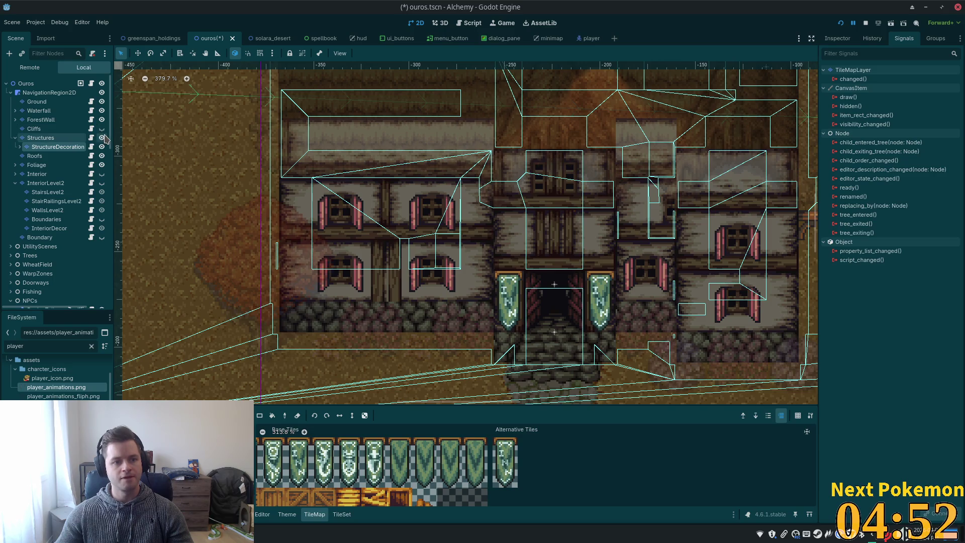
pyautogui.click(102, 138)
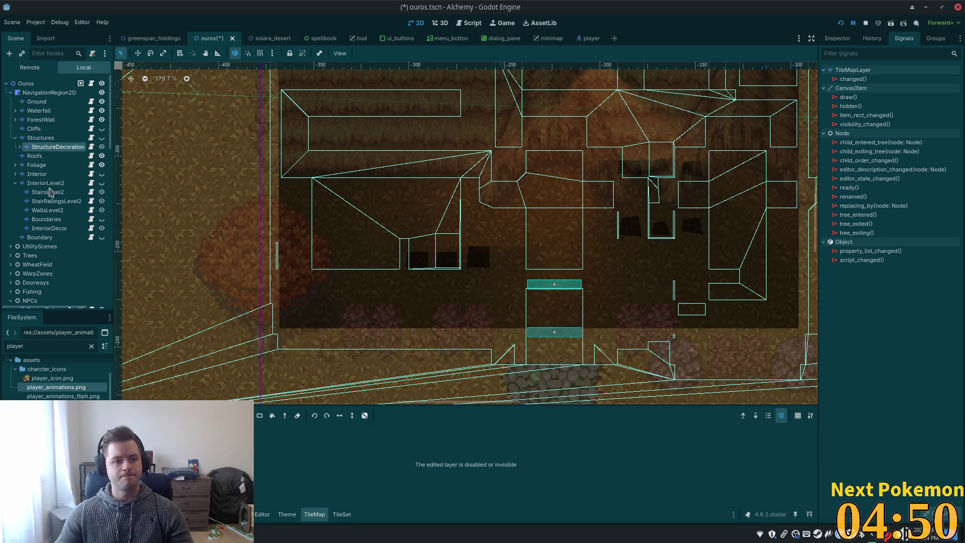
pyautogui.click(64, 174)
pyautogui.click(101, 175)
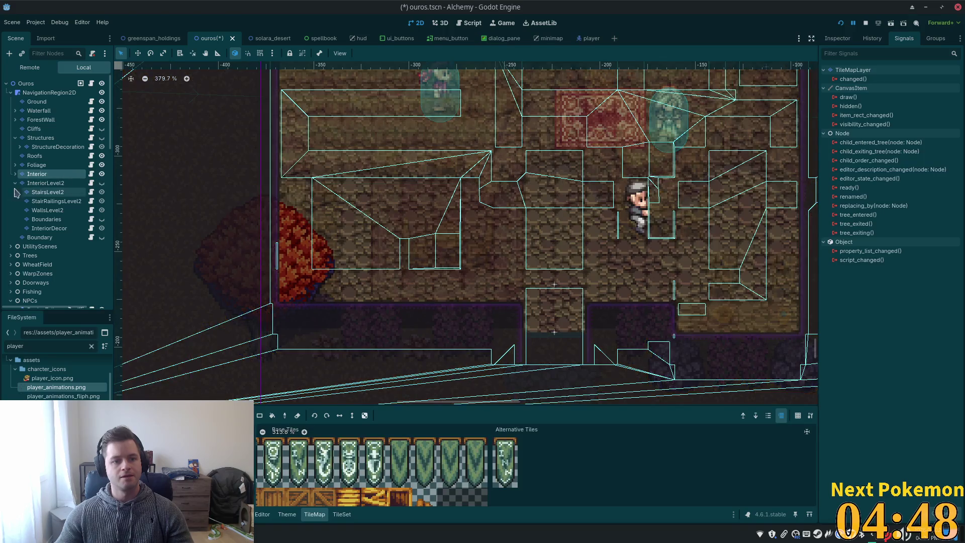
pyautogui.moveTo(619, 217); pyautogui.dragTo(449, 280)
pyautogui.scroll(-1, 449, 279)
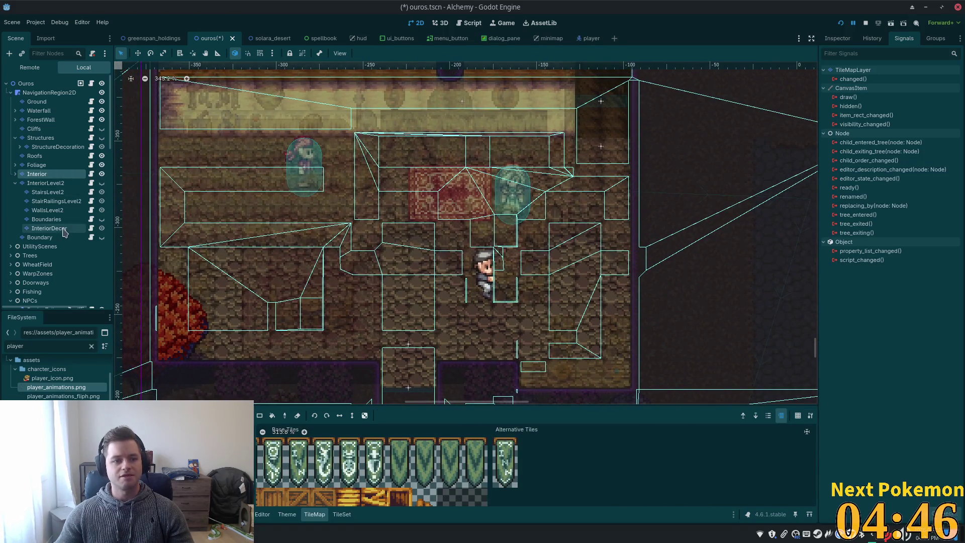
# Expand the Interior node and select its LightOccluder2D and Forge children
pyautogui.click(15, 174)
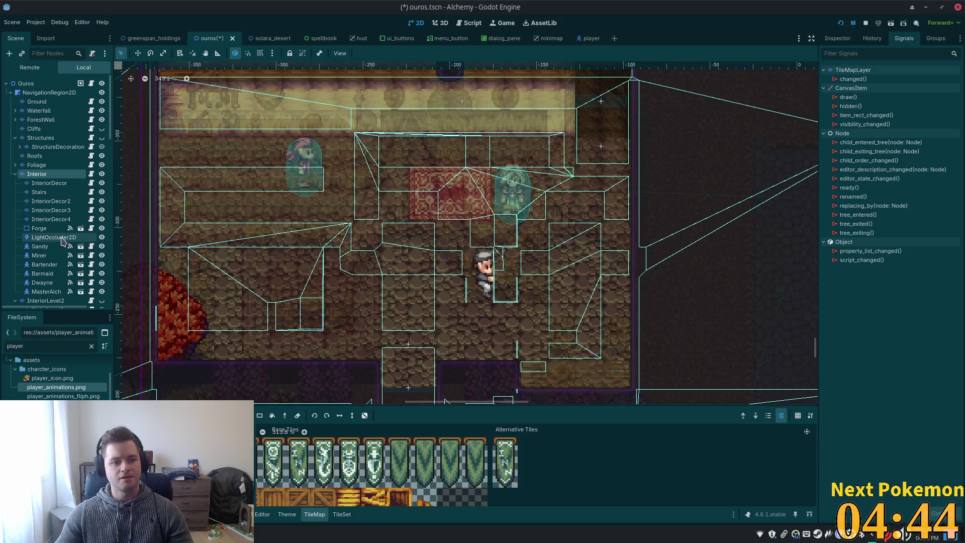
pyautogui.click(43, 236)
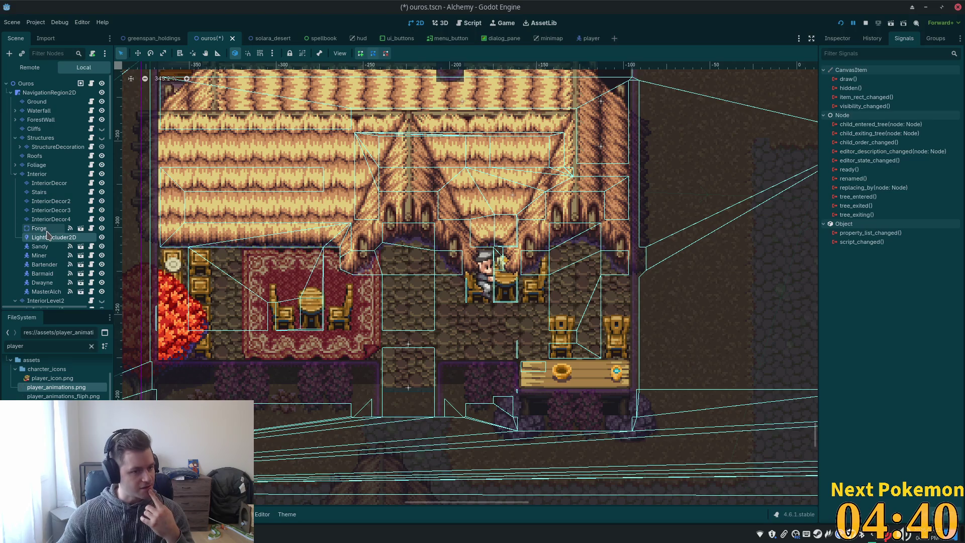
pyautogui.click(45, 229)
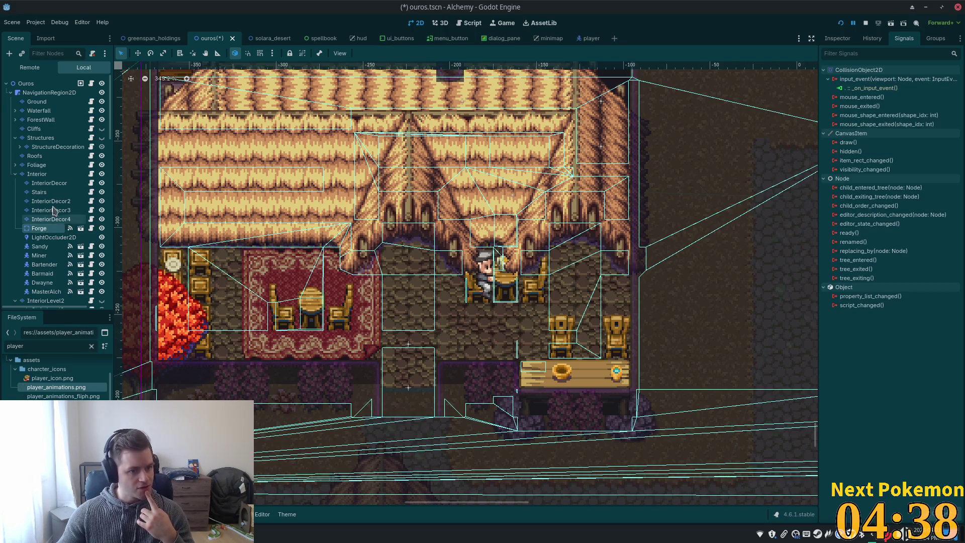
pyautogui.scroll(-3, 61, 226)
pyautogui.scroll(-6, 61, 226)
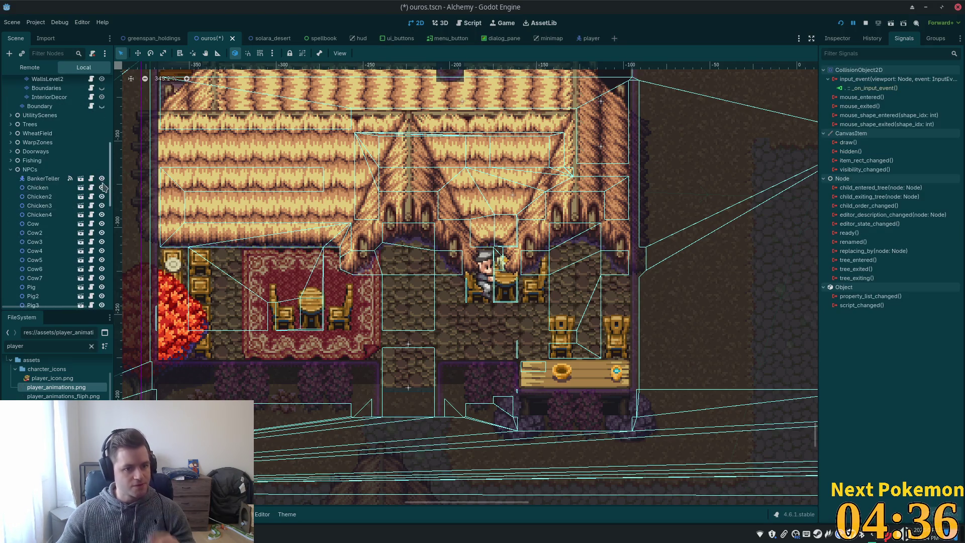
pyautogui.moveTo(112, 171); pyautogui.dragTo(123, 298)
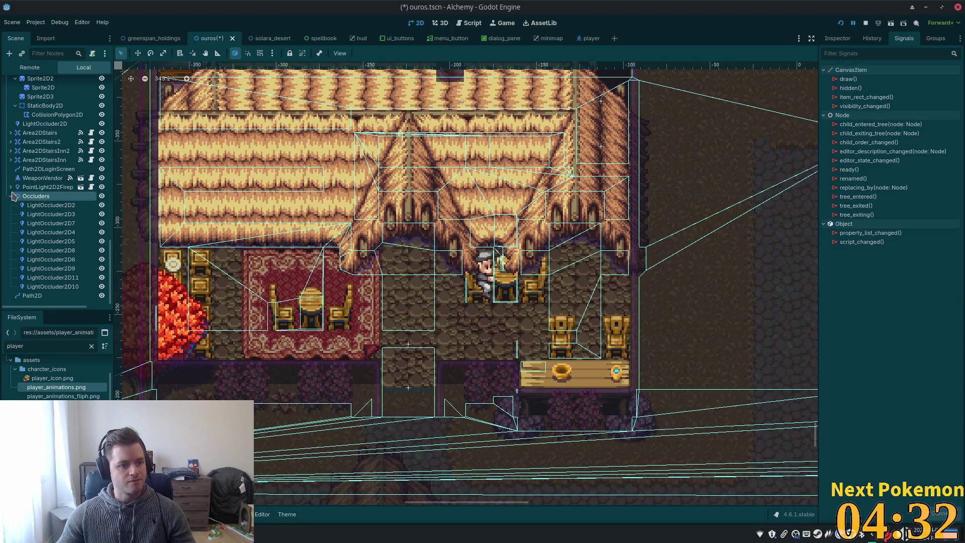
# Set the fireplace PointLight2D's Z Max to 11 and launch the game with F5
pyautogui.click(32, 188)
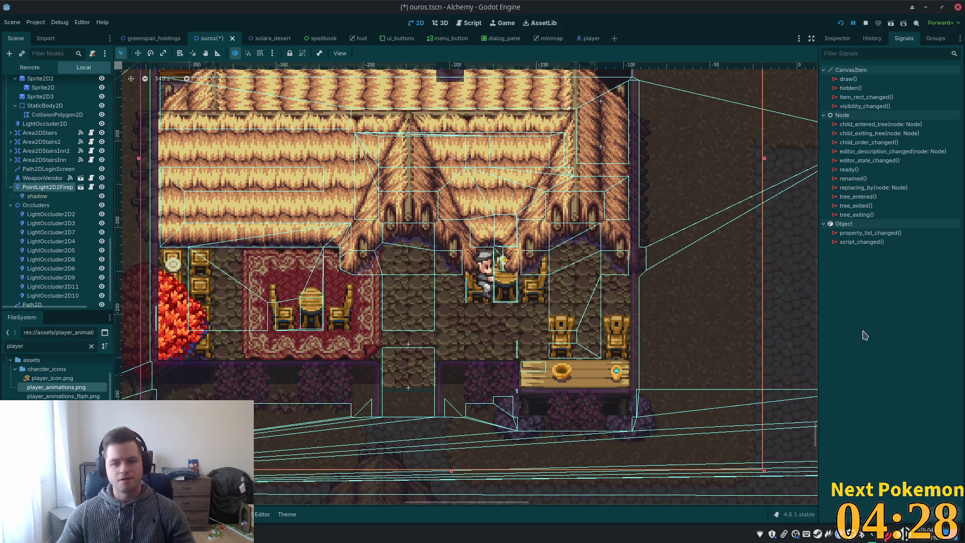
pyautogui.click(837, 39)
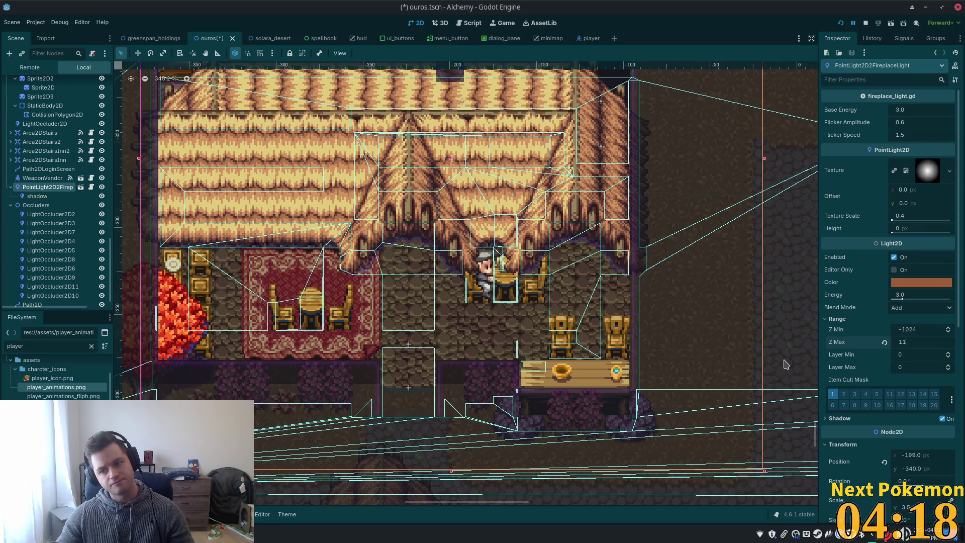
pyautogui.press('Tab')
pyautogui.press('F5')
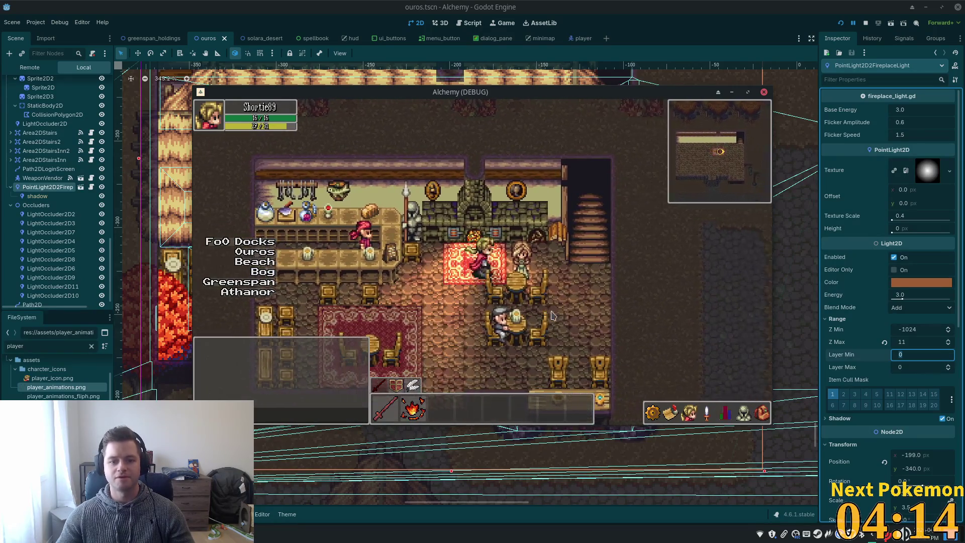
# Walk the character across the rug, down the tavern stairs, and out the door to the village
pyautogui.press('Left')
pyautogui.press('Up')
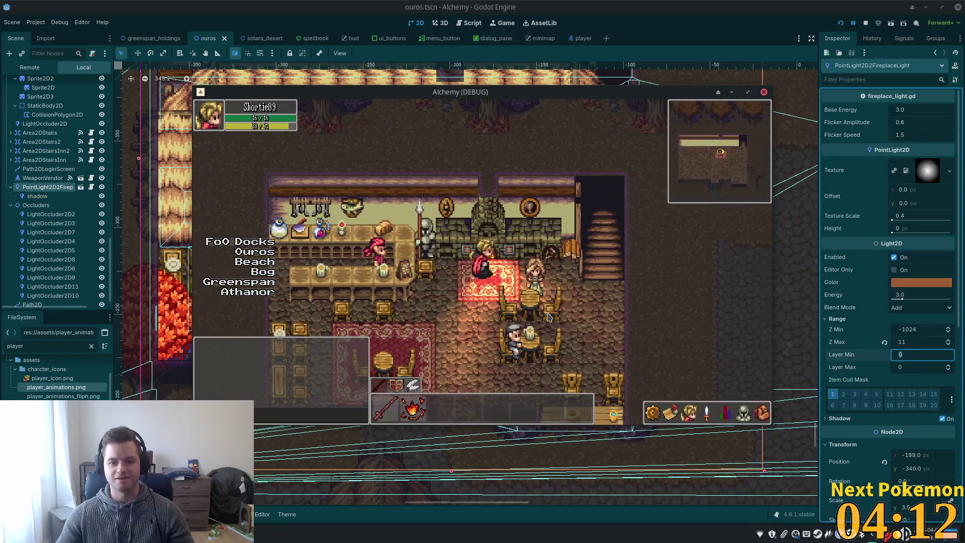
pyautogui.press('Right')
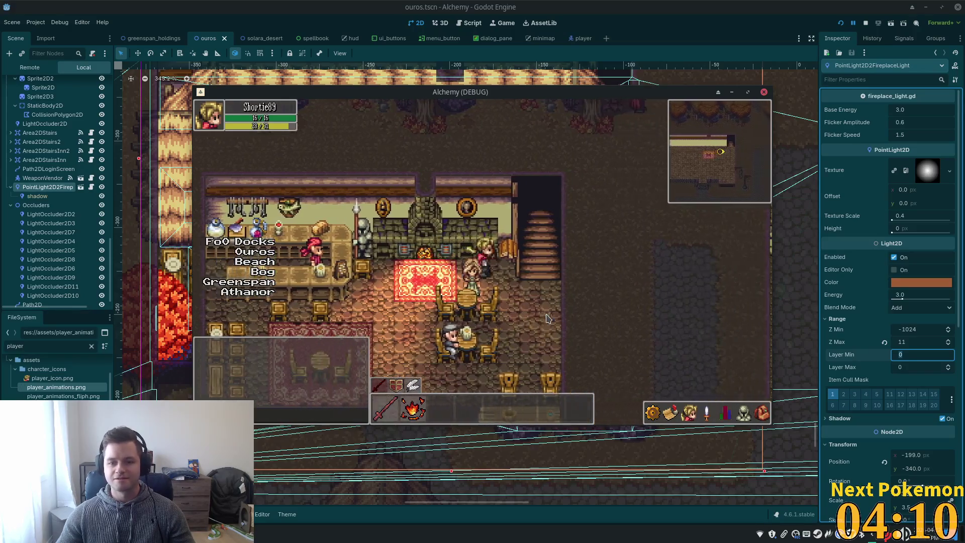
pyautogui.press('Right')
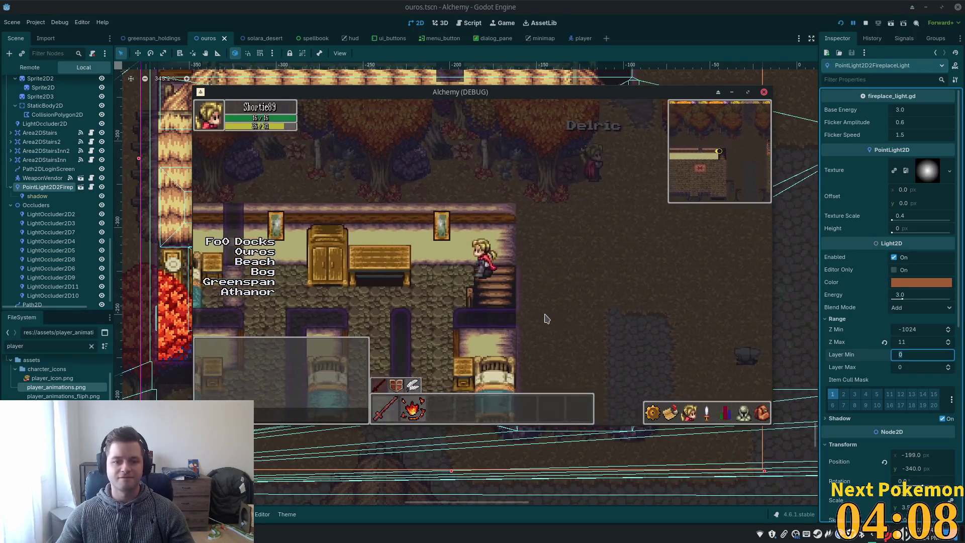
pyautogui.press('Down')
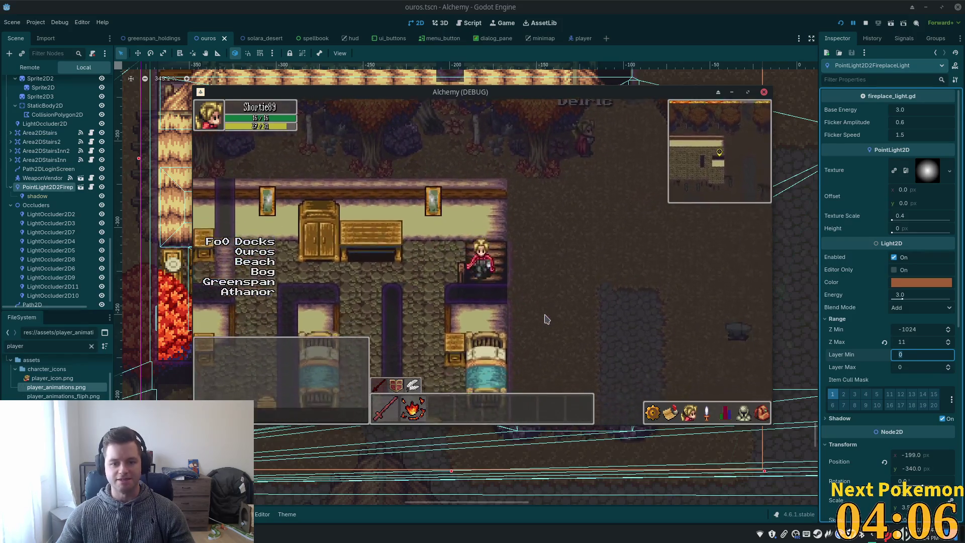
pyautogui.press('Down')
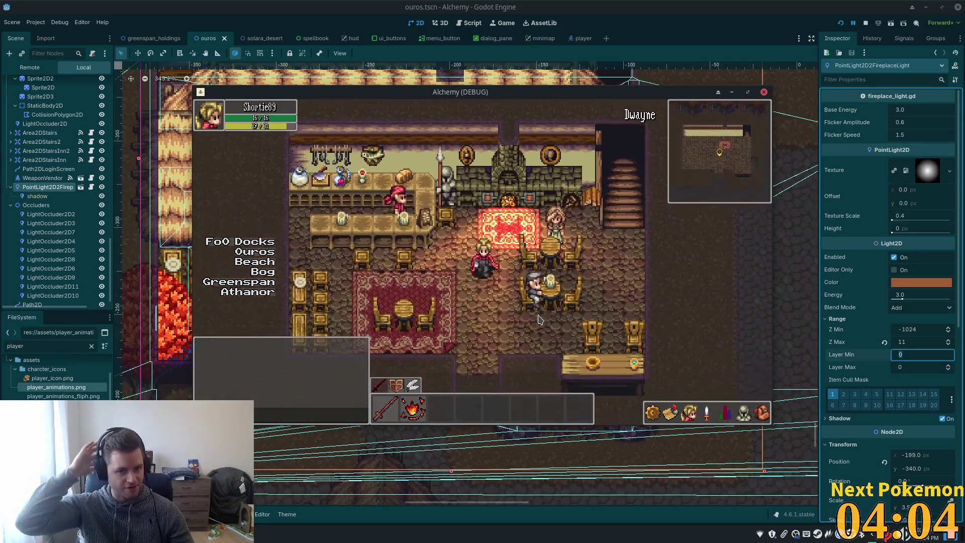
pyautogui.press('Down')
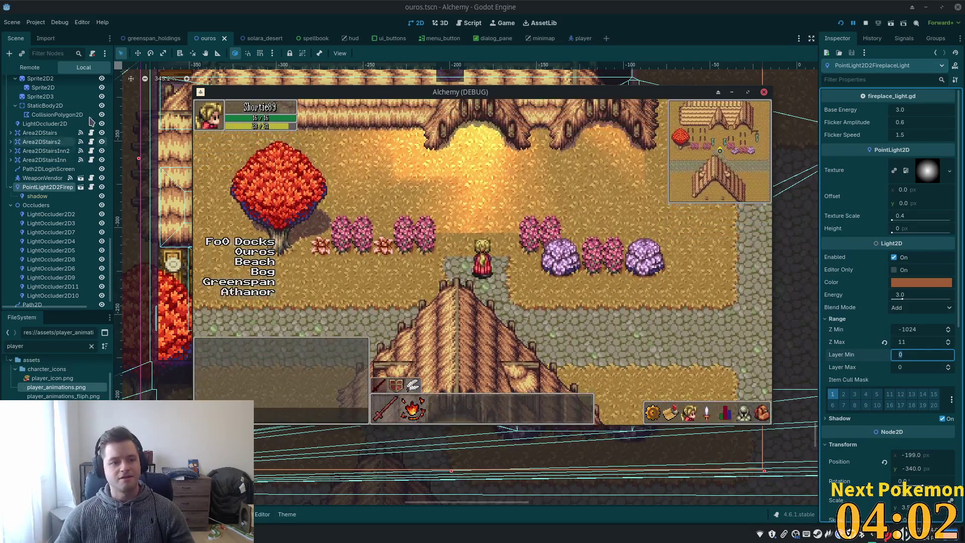
pyautogui.scroll(10, 60, 176)
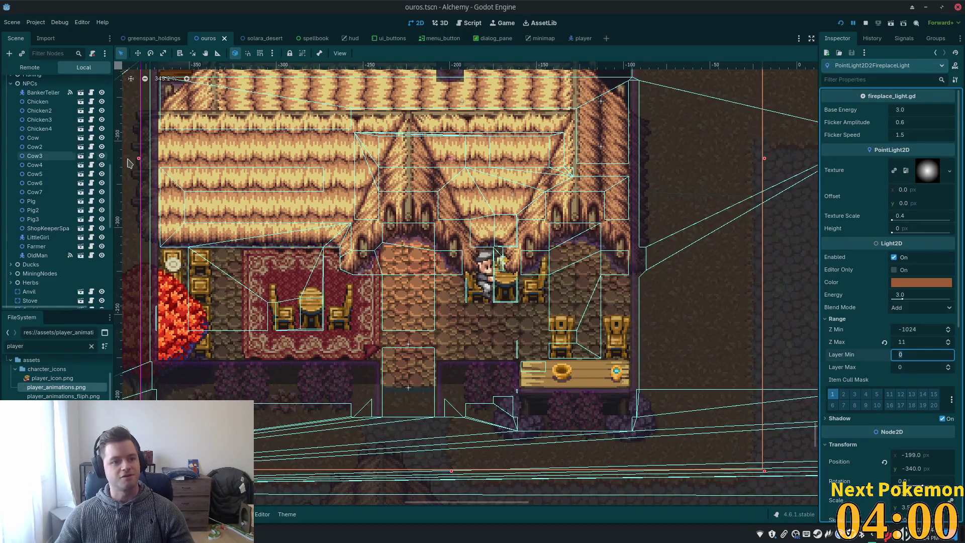
# Make the Cliffs layer visible, then save the scene and run the game with F5
pyautogui.moveTo(111, 196); pyautogui.dragTo(112, 81)
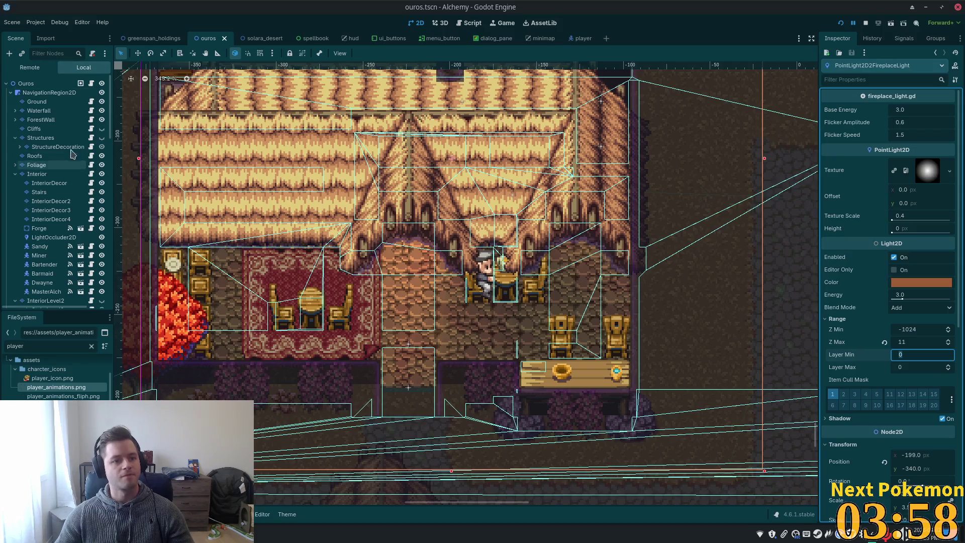
pyautogui.click(101, 129)
pyautogui.press('F5')
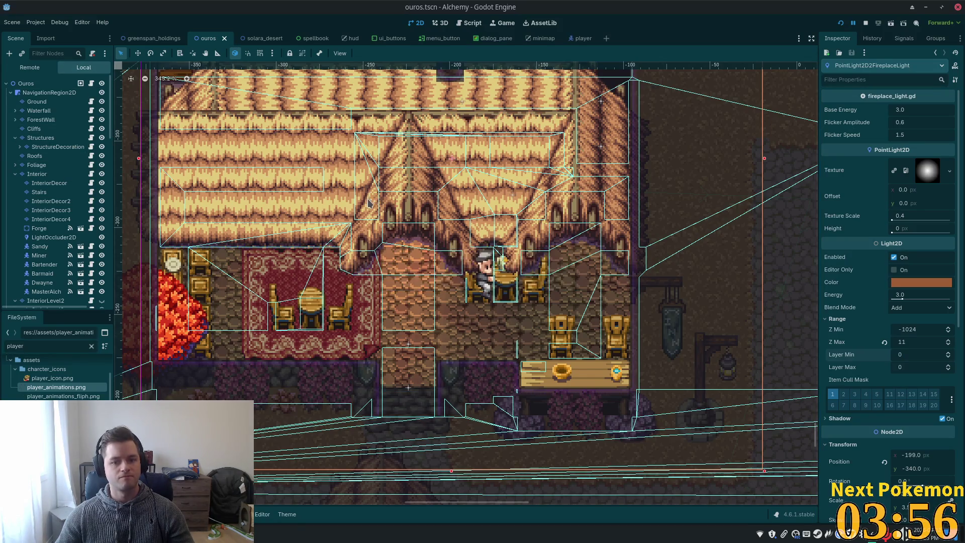
# Walk from the river bridge across the sand and Ouros Highlands into Verdigris Meadows
pyautogui.press('Left')
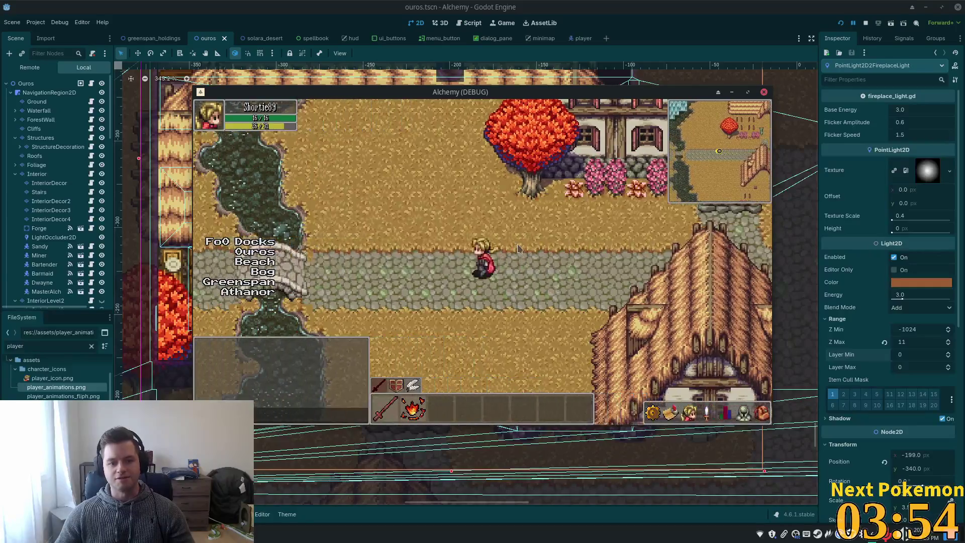
pyautogui.press('Left')
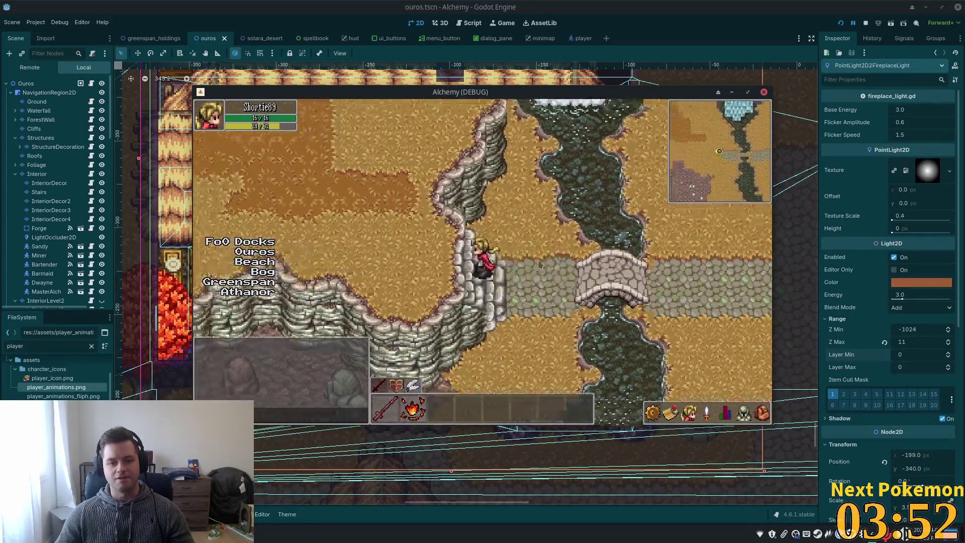
pyautogui.press('Up')
pyautogui.press('Up')
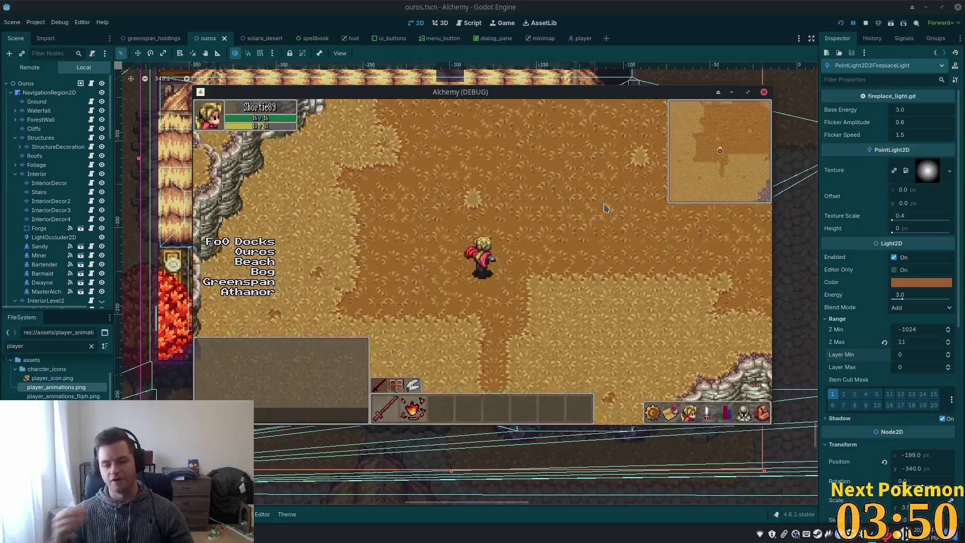
pyautogui.press('Left')
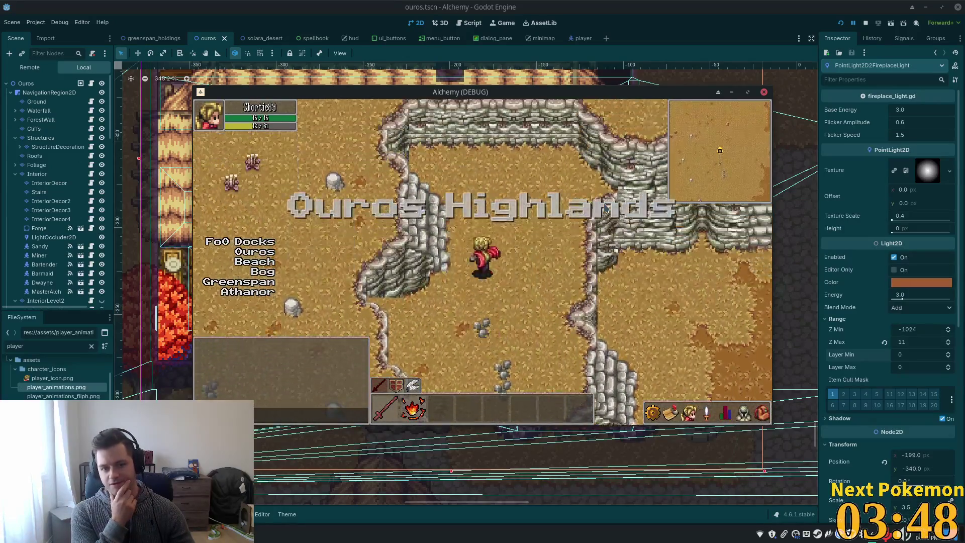
pyautogui.press('Up')
pyautogui.press('Up')
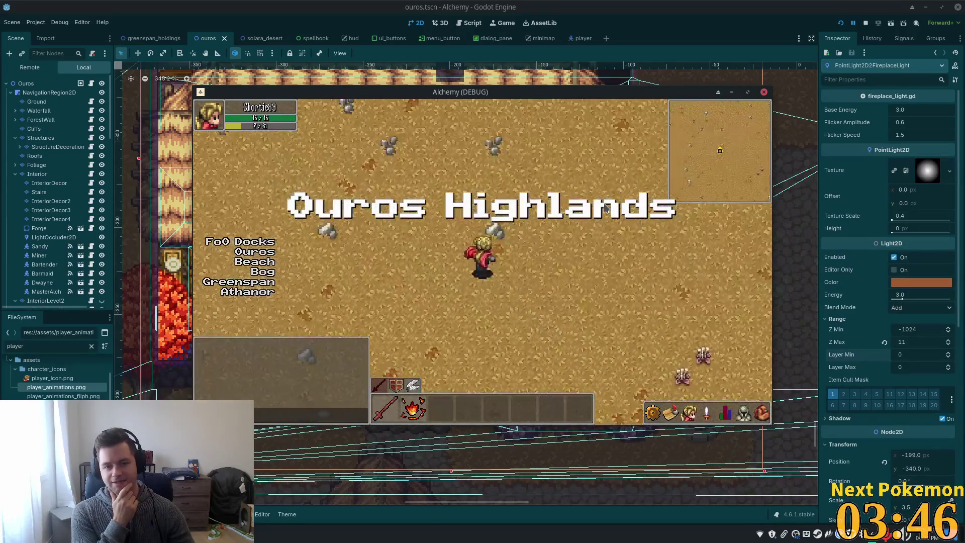
pyautogui.press('Right')
pyautogui.press('Left')
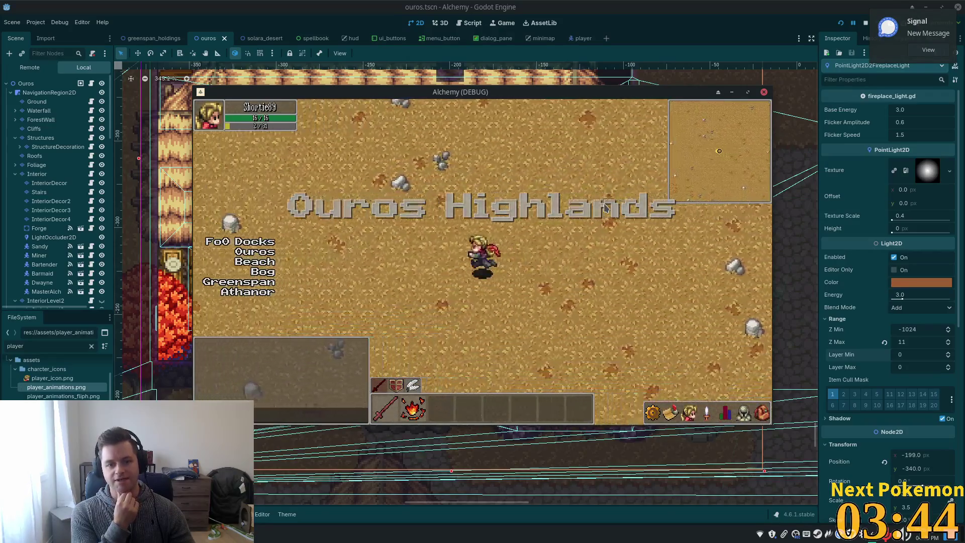
pyautogui.press('Left')
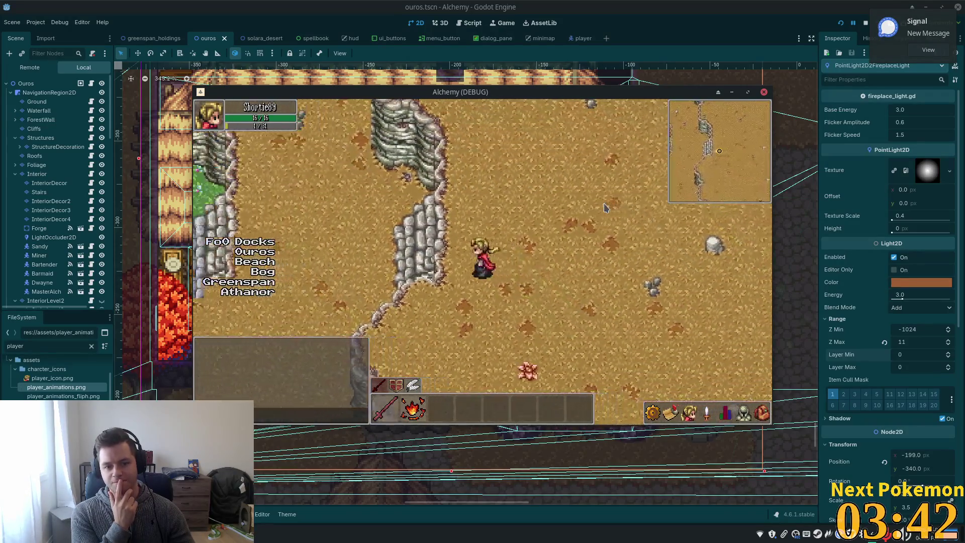
pyautogui.press('Left')
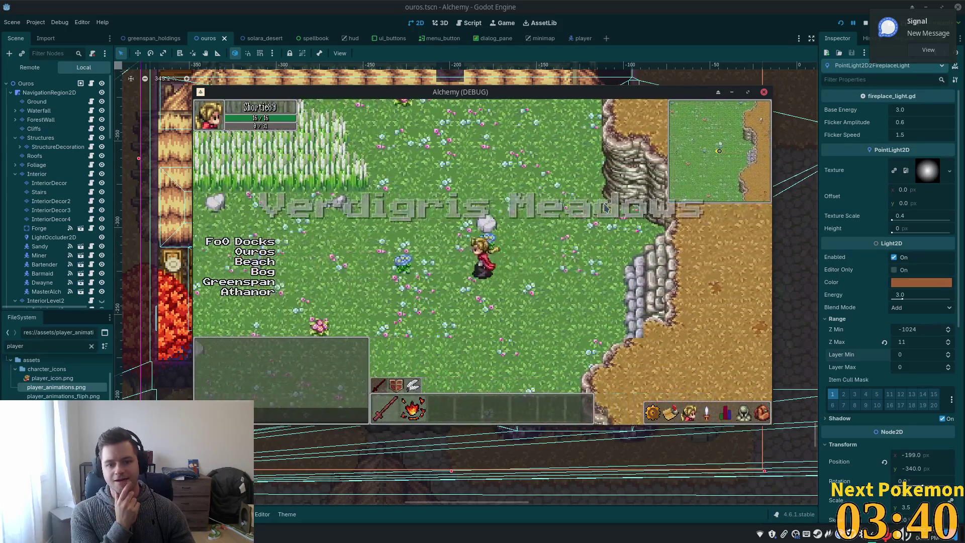
pyautogui.press('Up')
pyautogui.press('Up')
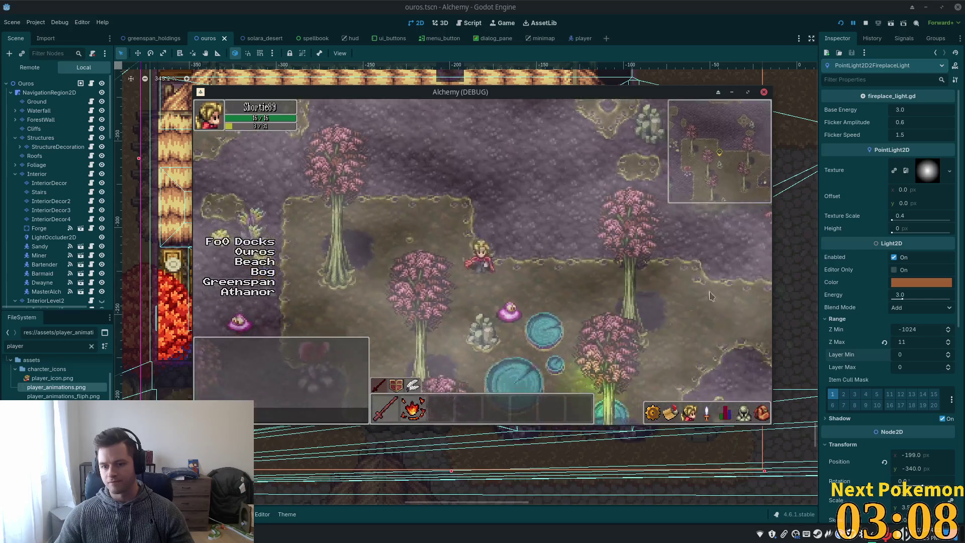
# Toggle the inventory, then attack the Bog Slime repeatedly until it is defeated
pyautogui.press('i')
pyautogui.press('s')
pyautogui.press('i')
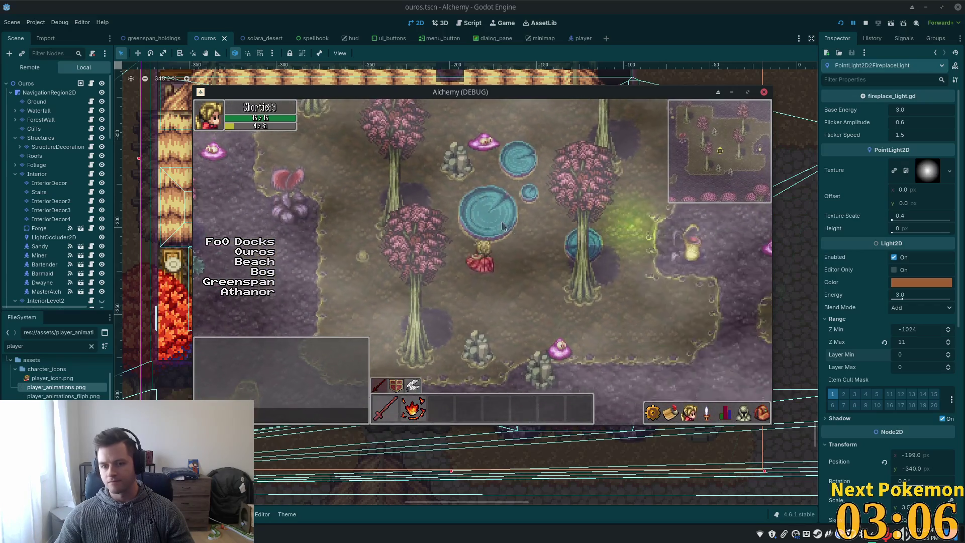
pyautogui.press('w')
pyautogui.press('2')
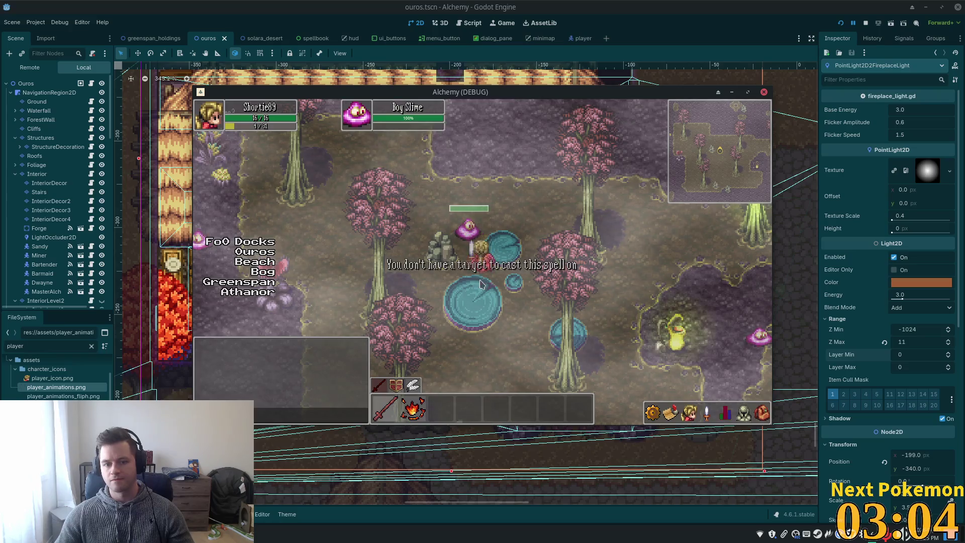
pyautogui.press('d')
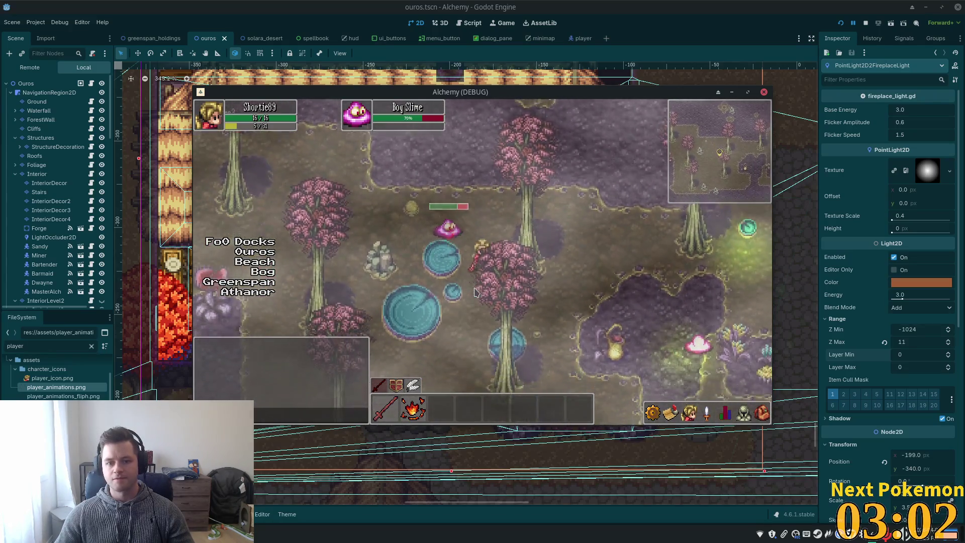
pyautogui.press('s')
pyautogui.press('a')
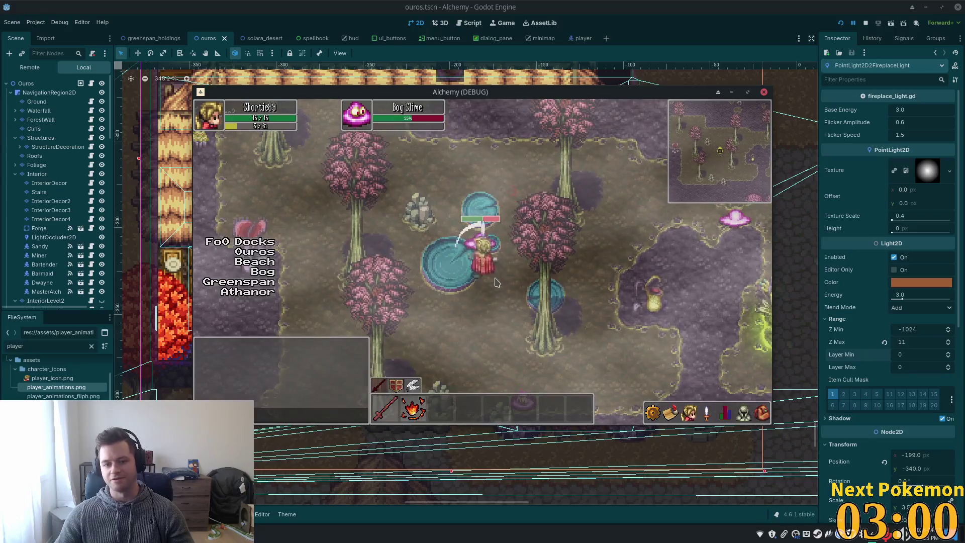
pyautogui.press('s')
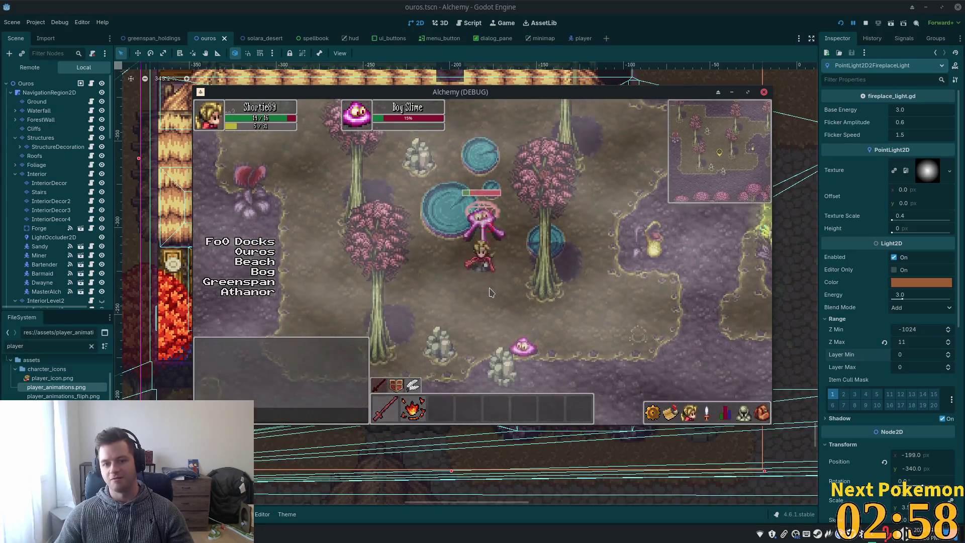
pyautogui.press('a')
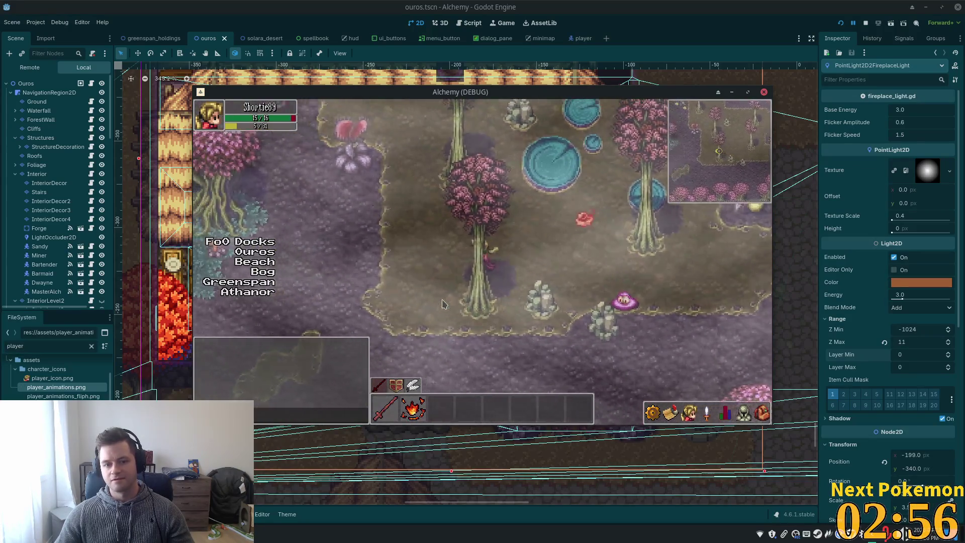
# Walk past the mud patch into Bog Cave and north through it toward the cave lake
pyautogui.press('a')
pyautogui.press('s')
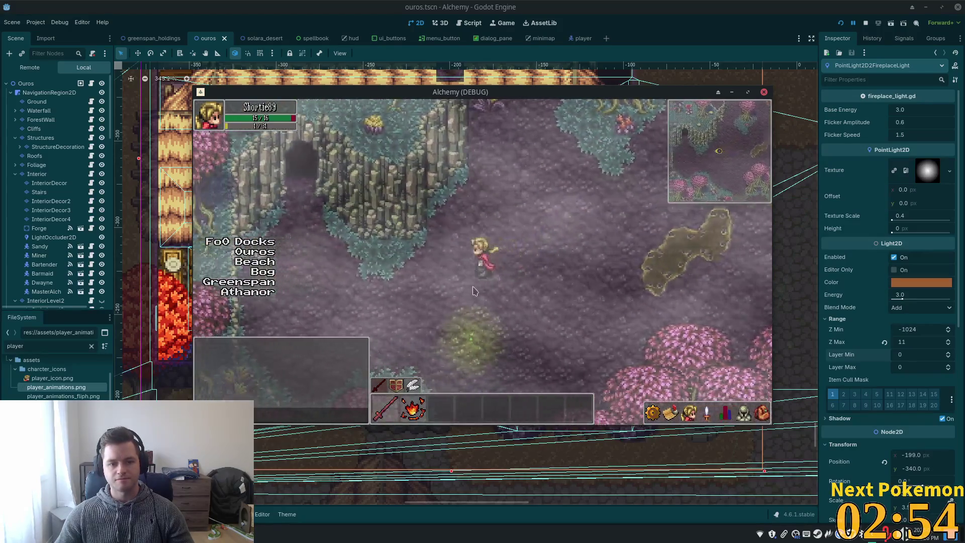
pyautogui.press('a')
pyautogui.press('w')
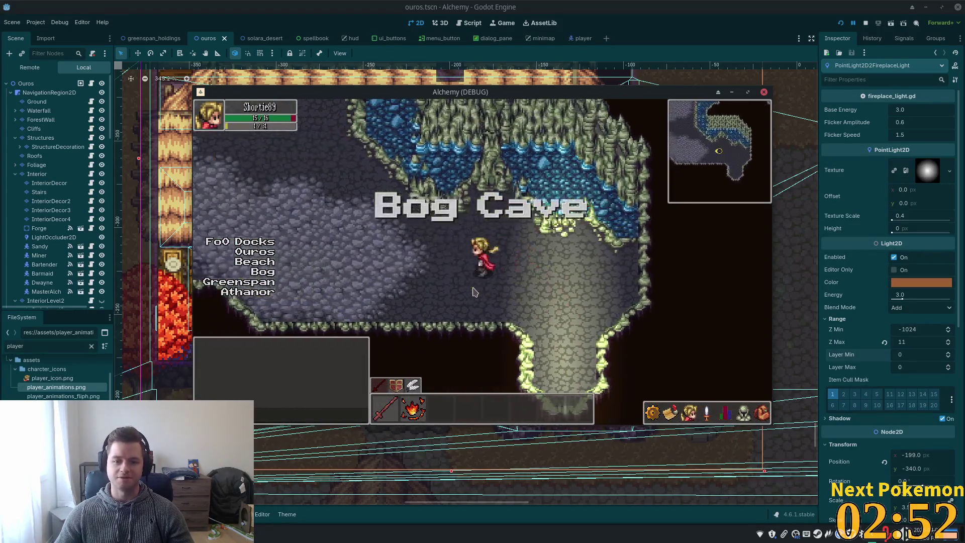
pyautogui.press('w')
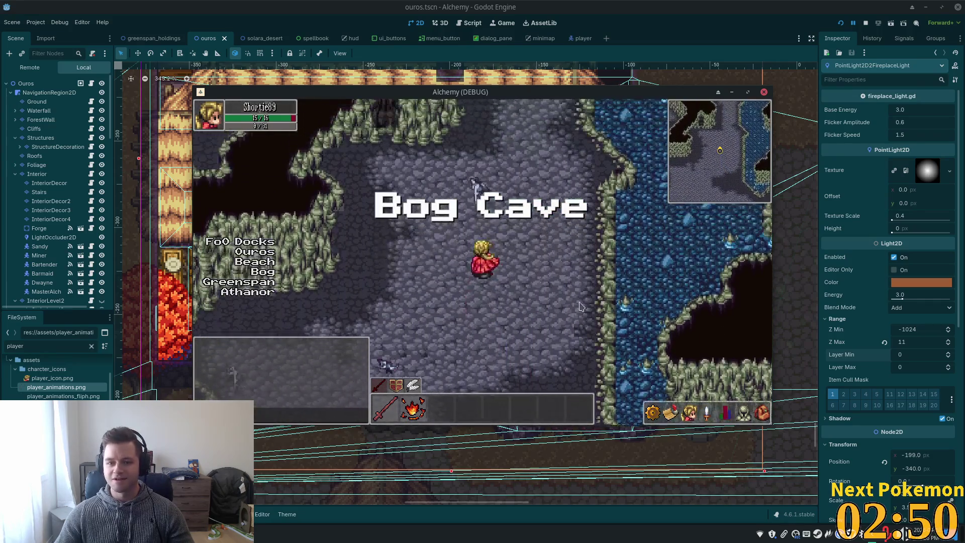
pyautogui.press('a')
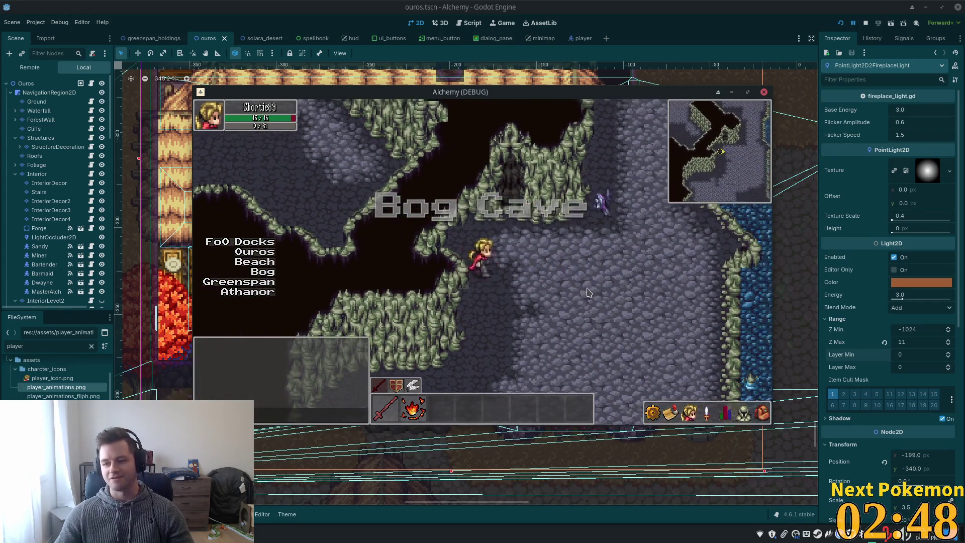
pyautogui.press('w')
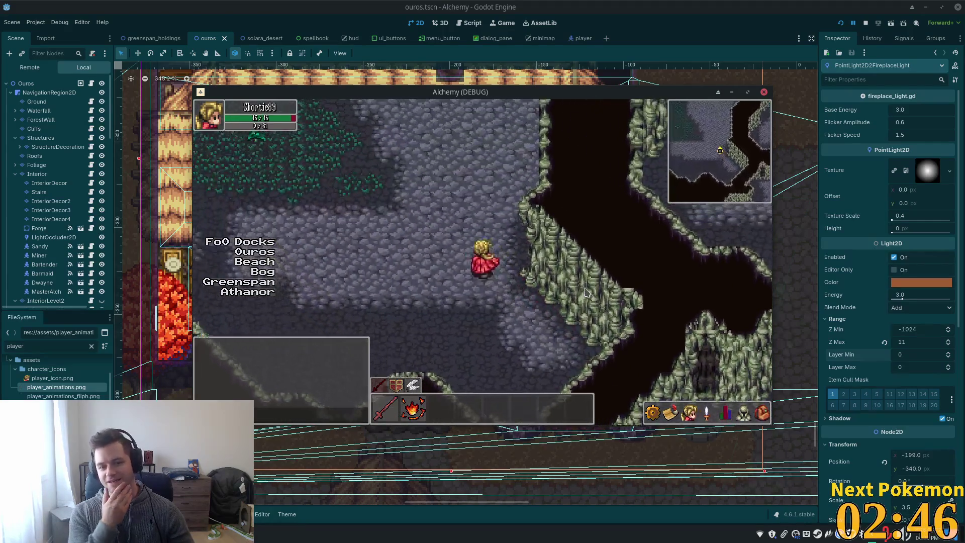
pyautogui.press('w')
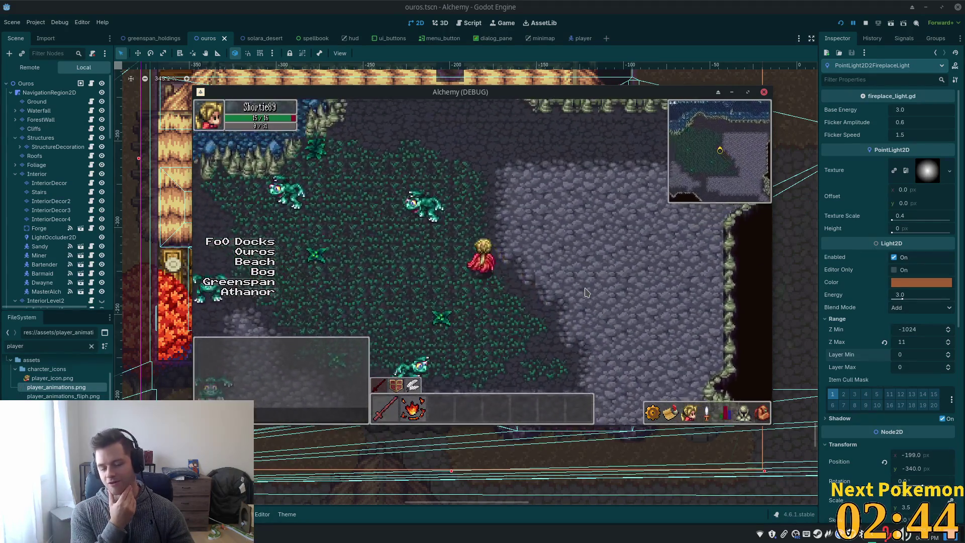
pyautogui.press('w')
pyautogui.press('s')
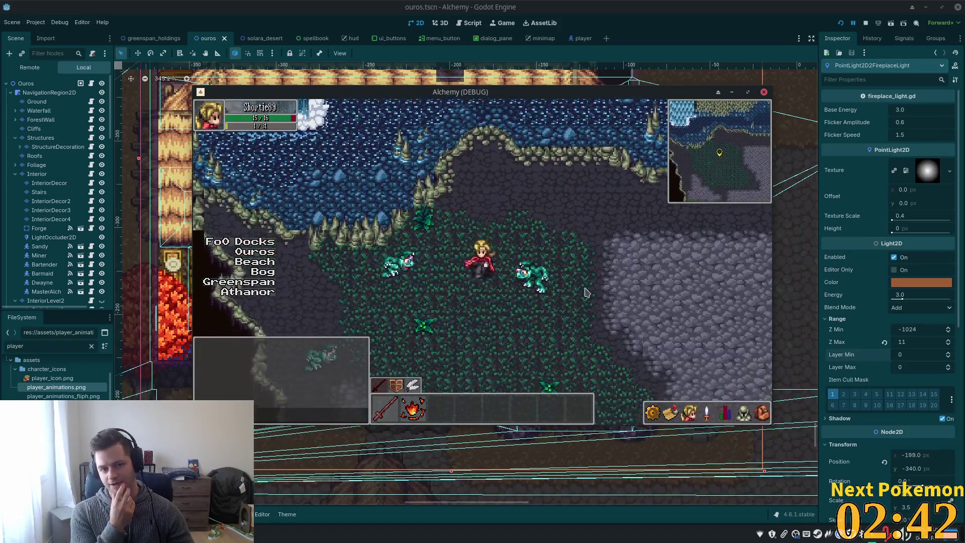
pyautogui.press('w')
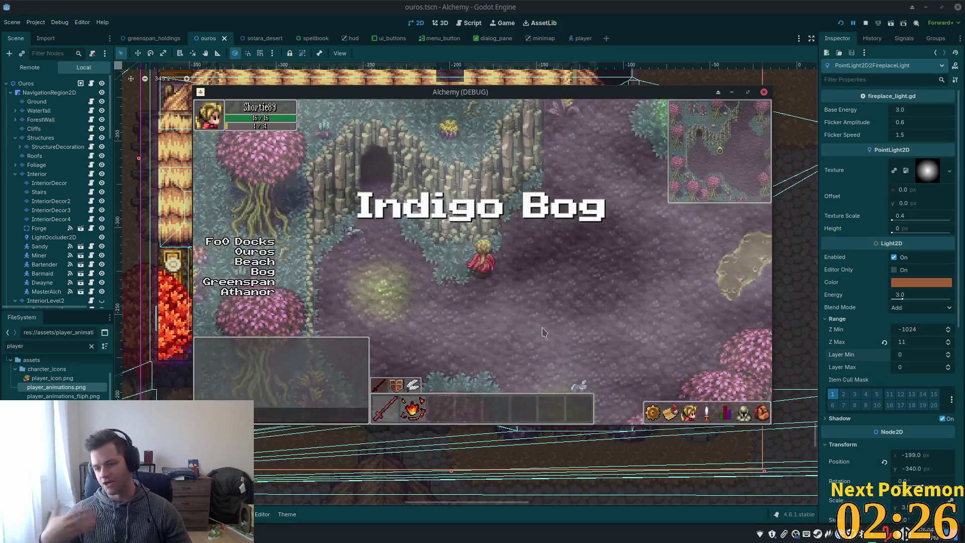
# Walk north through Indigo Bog and the Sunken Pass cave into Greenspan Holdings
pyautogui.press('w')
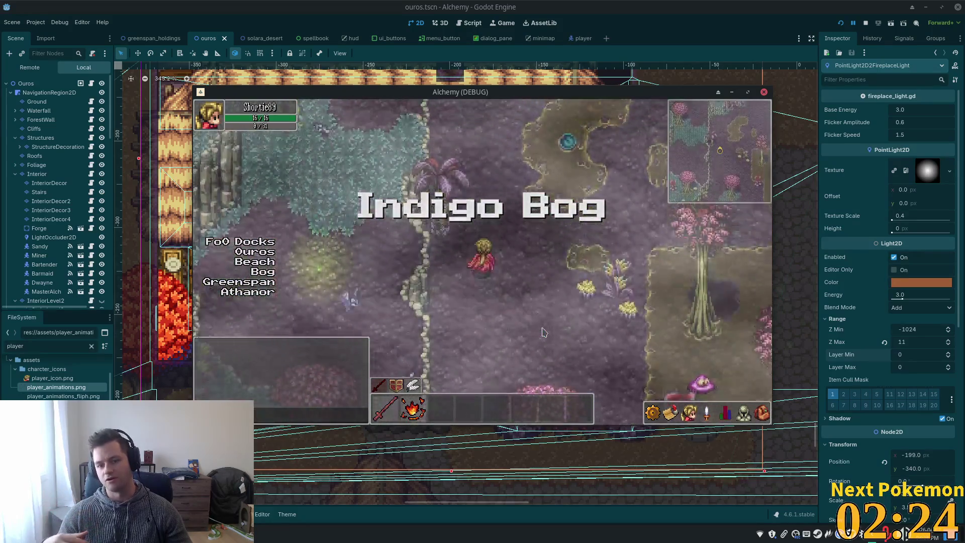
pyautogui.press('w')
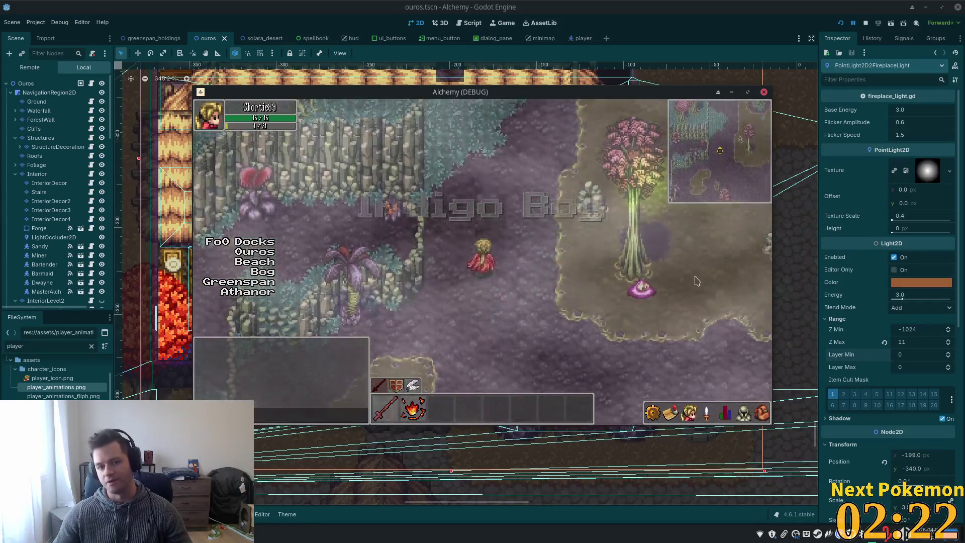
pyautogui.press('w')
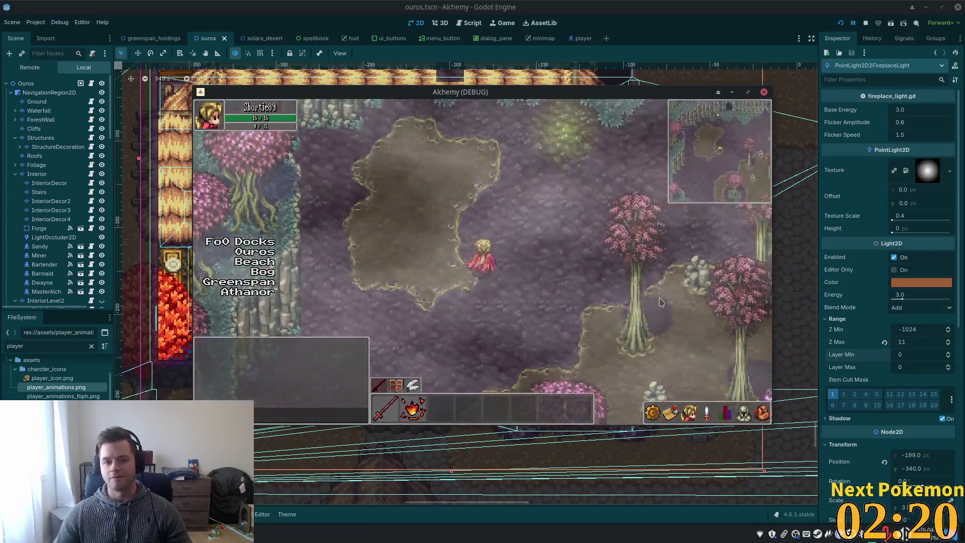
pyautogui.press('w')
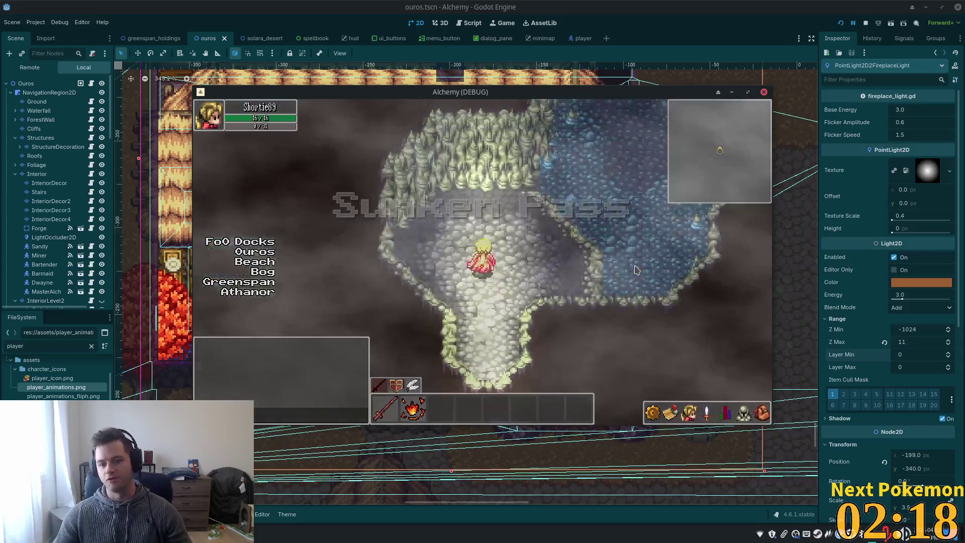
pyautogui.press('w')
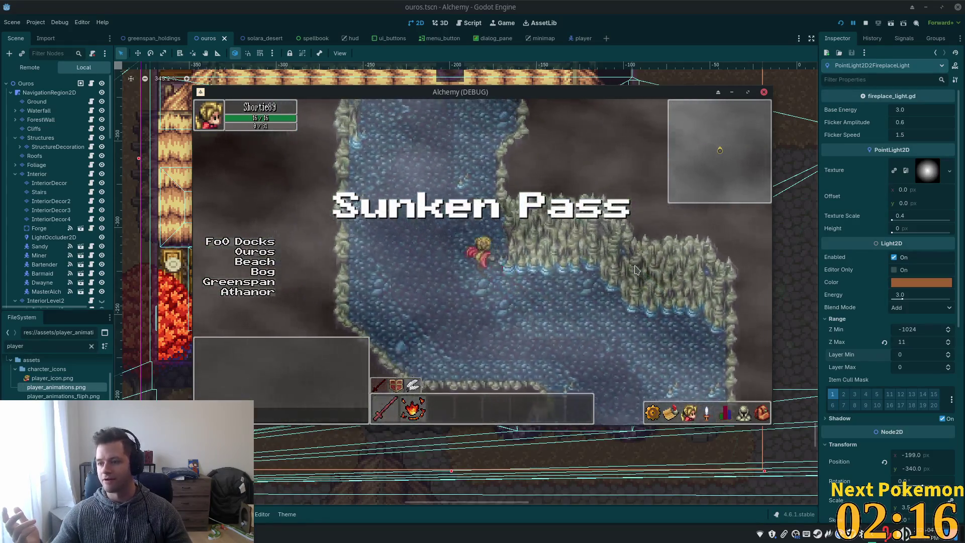
pyautogui.press('w')
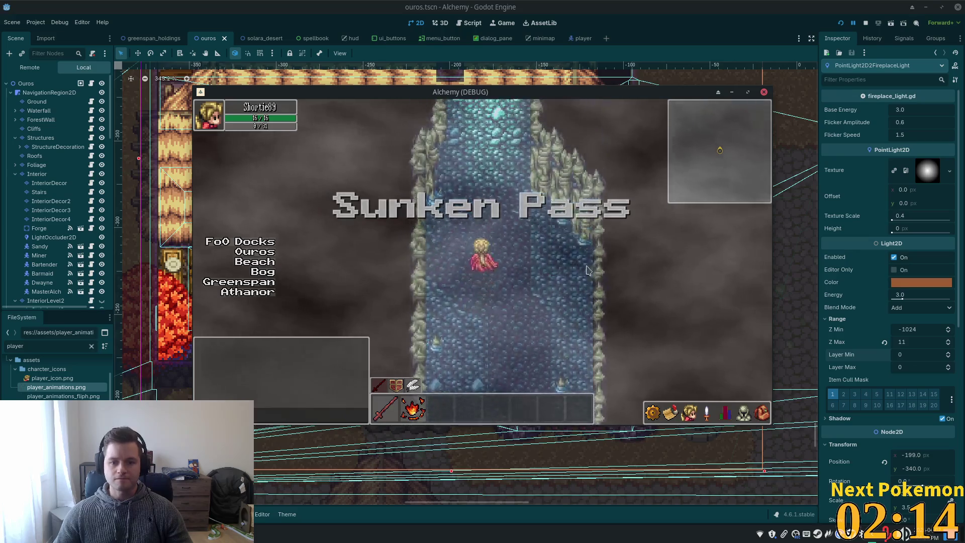
# Head west past the cow field and pig fence, then north up the lane to the wooden house
pyautogui.press('w')
pyautogui.press('a')
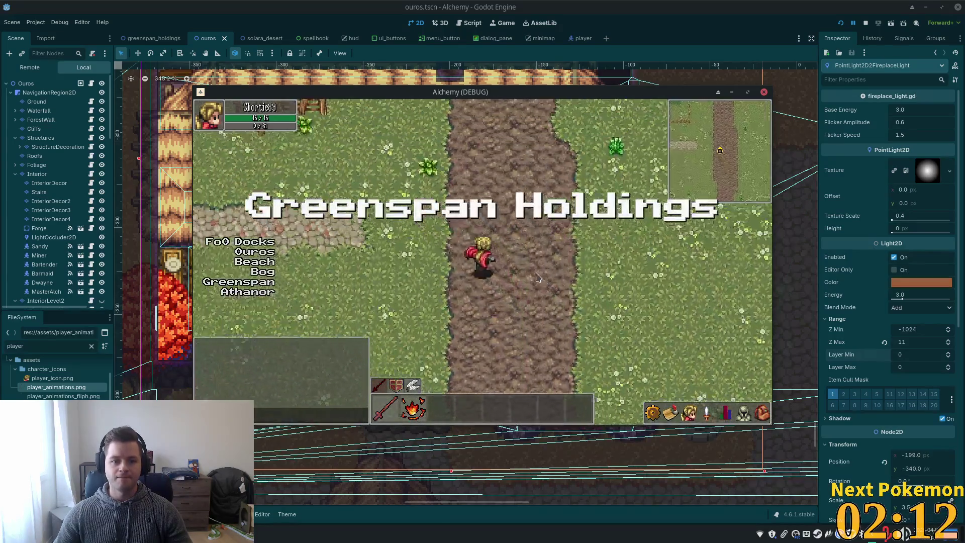
pyautogui.press('a')
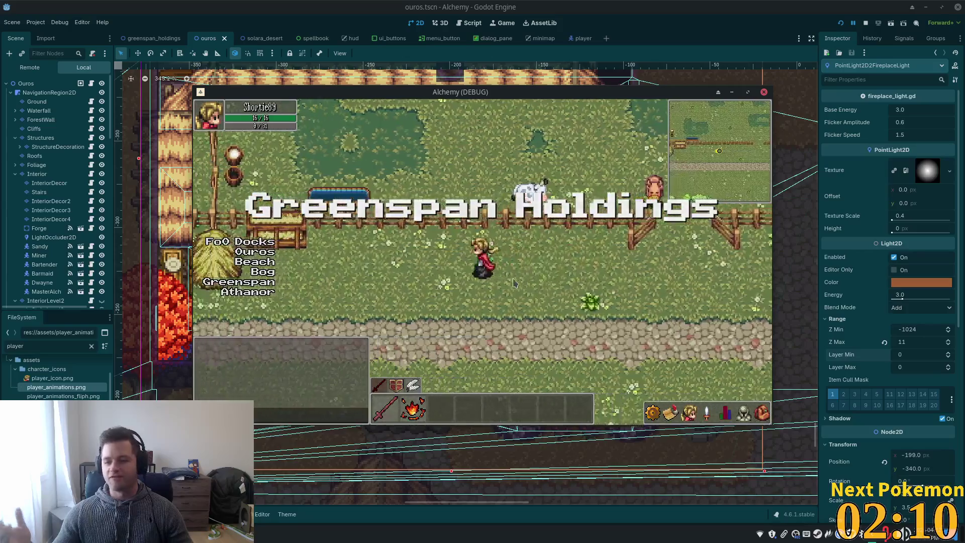
pyautogui.press('s')
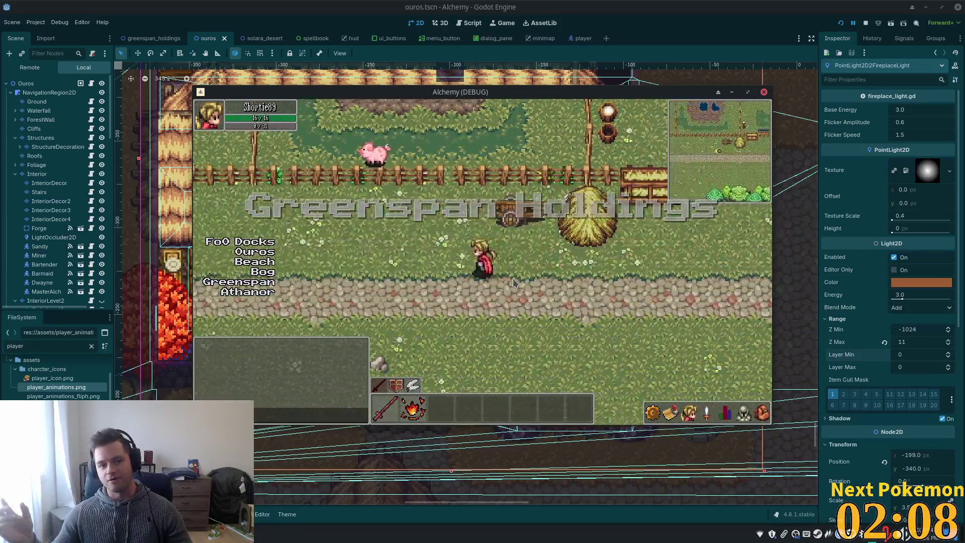
pyautogui.press('a')
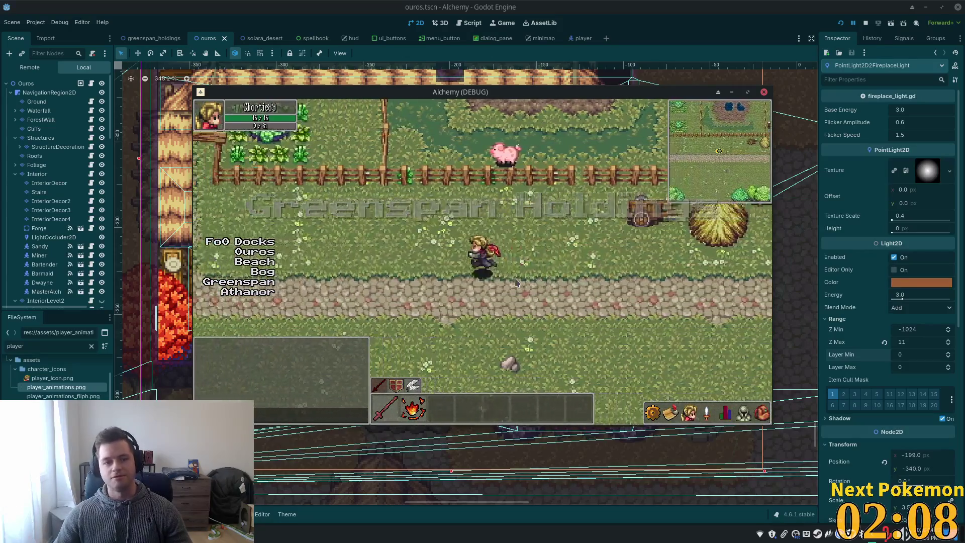
pyautogui.press('w')
pyautogui.press('w')
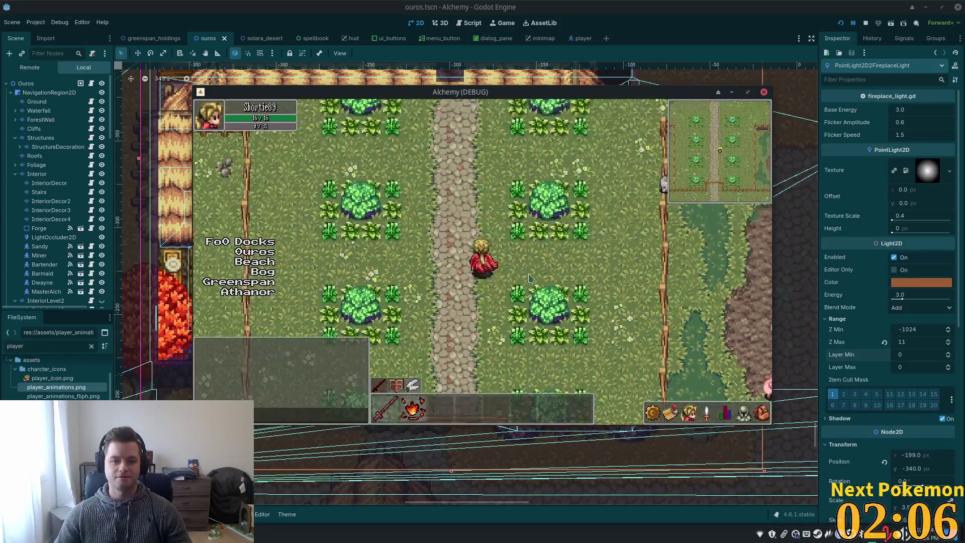
pyautogui.press('a')
pyautogui.press('a')
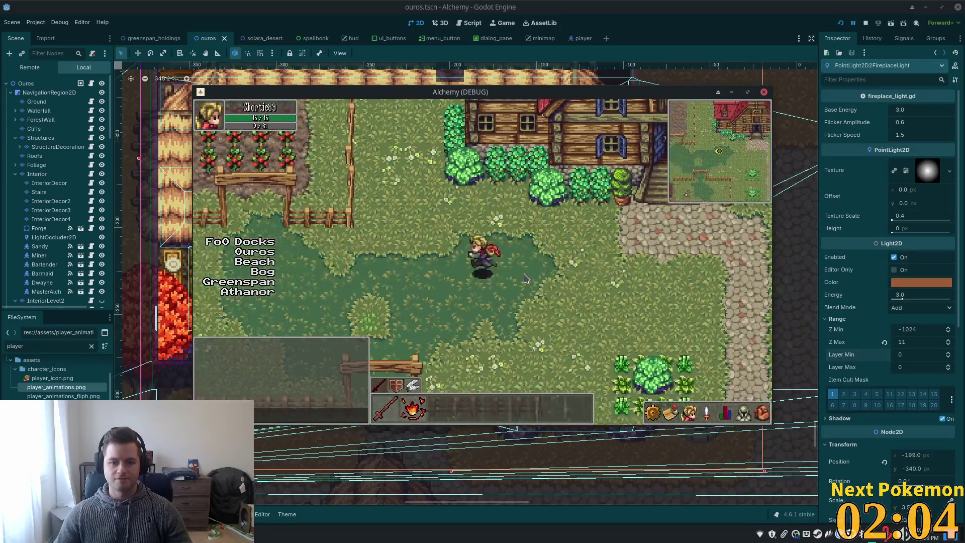
# Move beside the tomato rows, then walk east and north past the red-roofed house
pyautogui.press('w')
pyautogui.press('d')
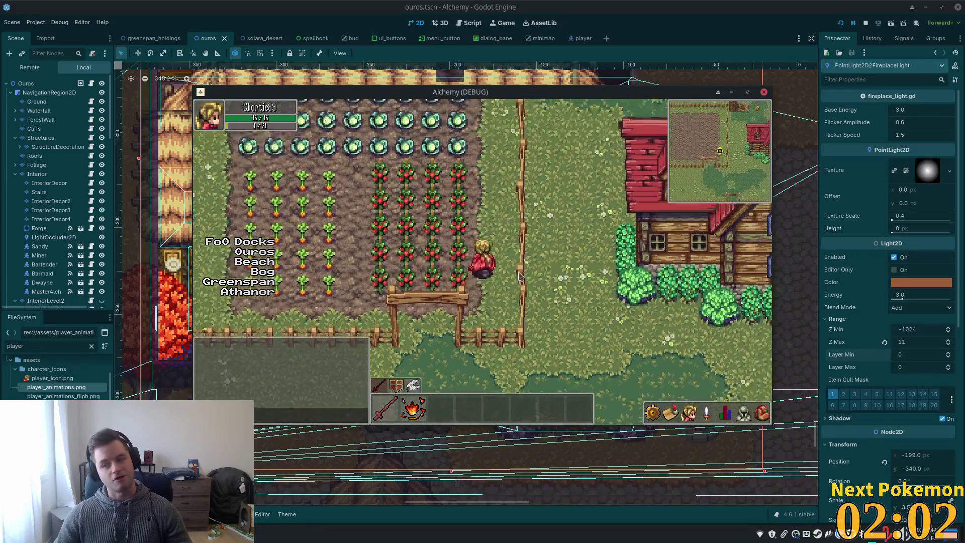
pyautogui.press('w')
pyautogui.press('s')
pyautogui.press('s')
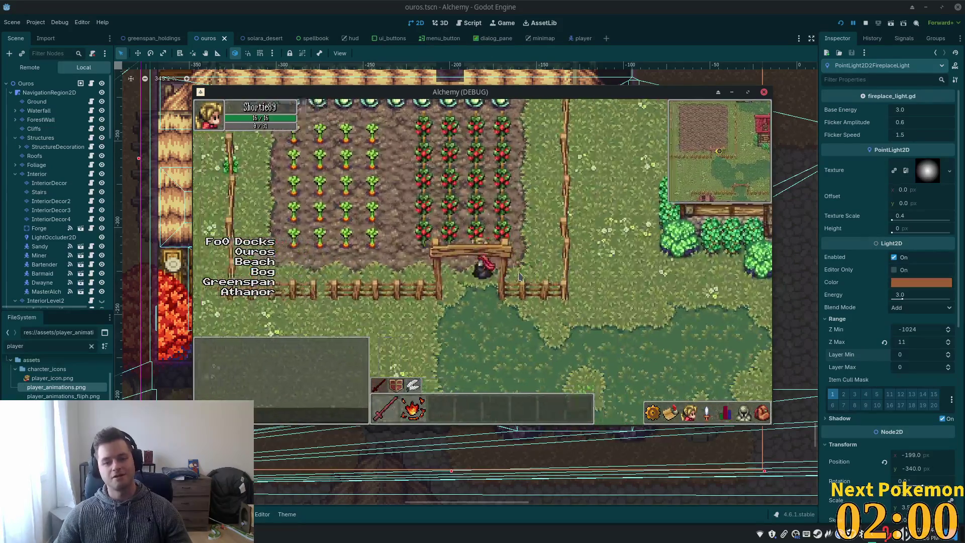
pyautogui.press('d')
pyautogui.press('w')
pyautogui.press('w')
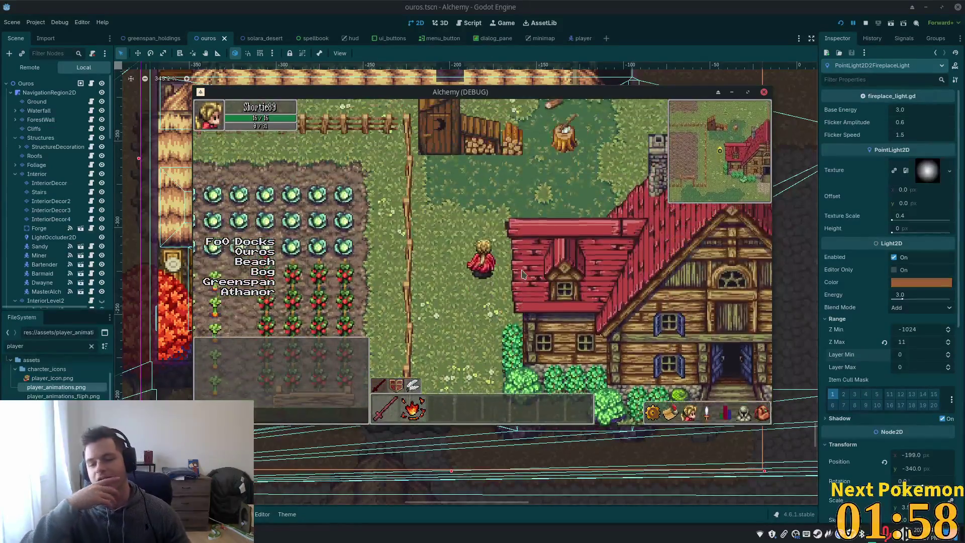
pyautogui.press('w')
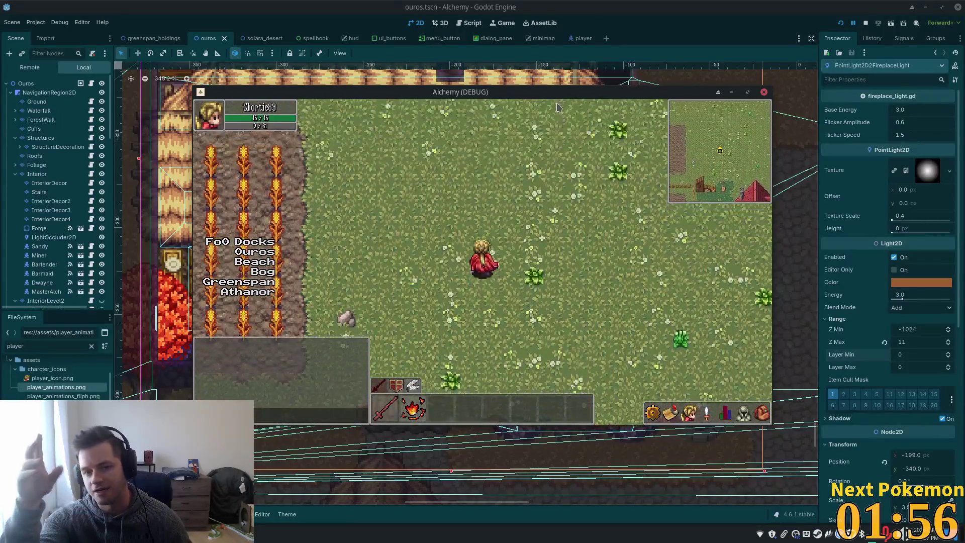
# Reposition the second game window and walk its player west across the grass beside the other character
pyautogui.press('d')
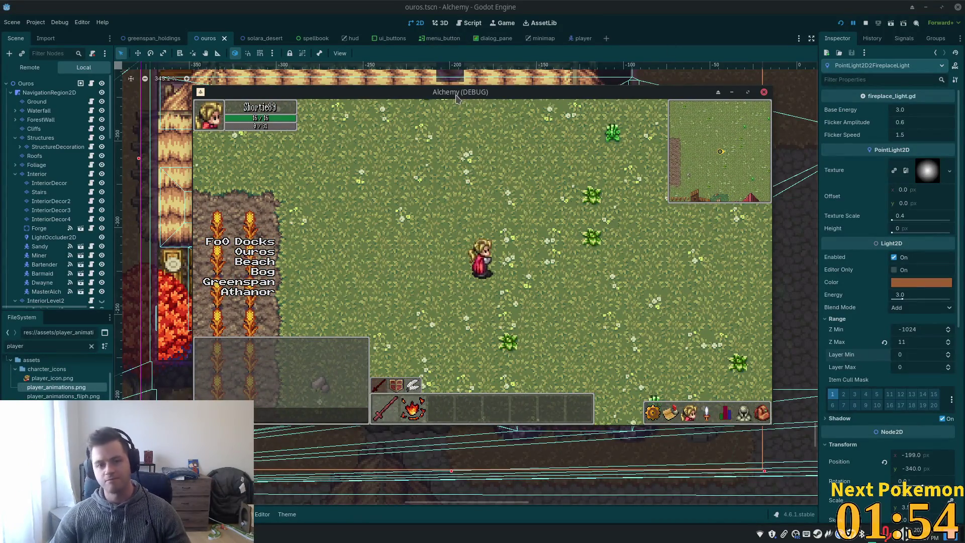
pyautogui.moveTo(457, 98); pyautogui.dragTo(636, 136)
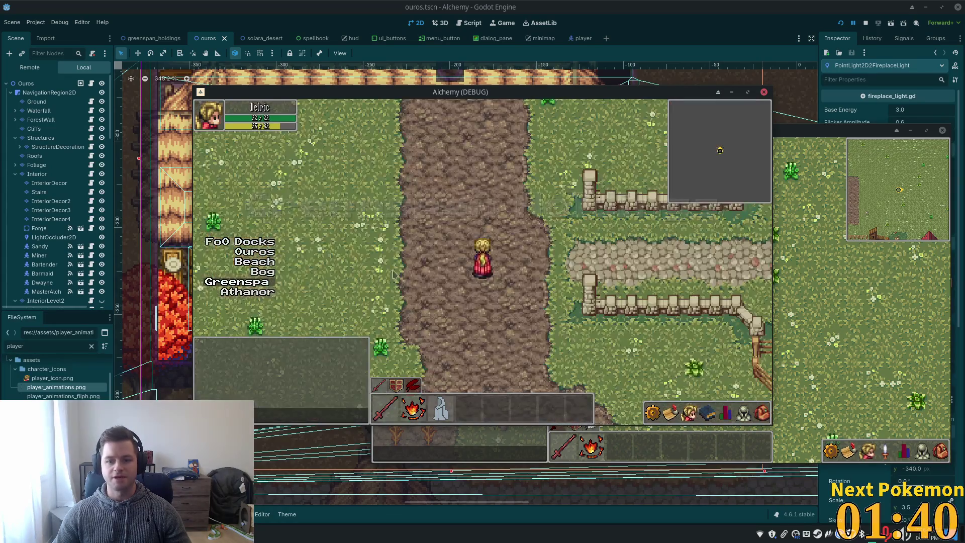
pyautogui.press('Left')
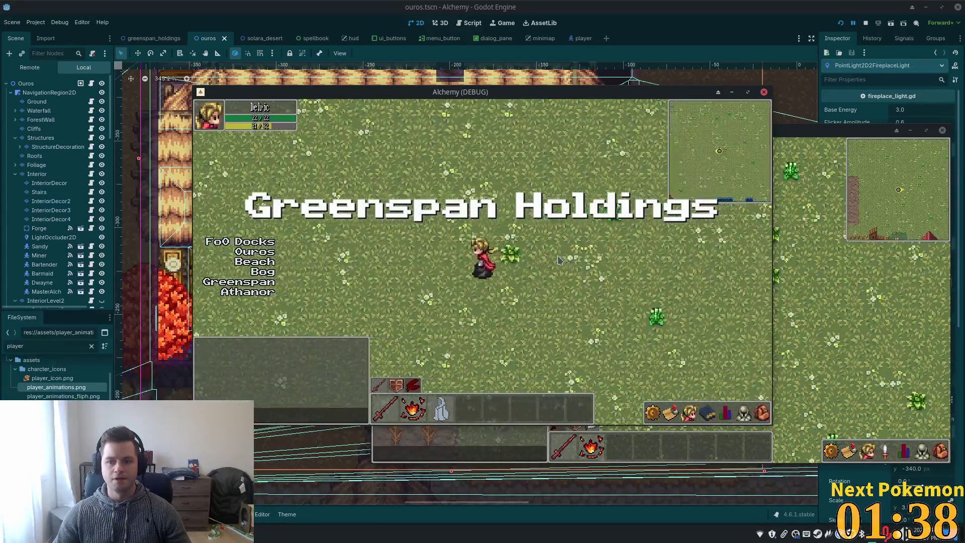
pyautogui.press('Left')
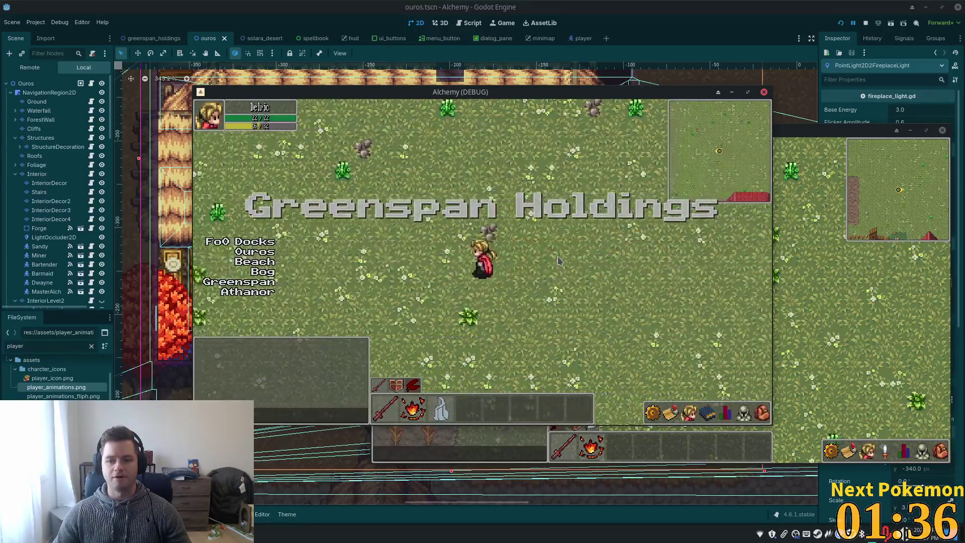
pyautogui.press('Down')
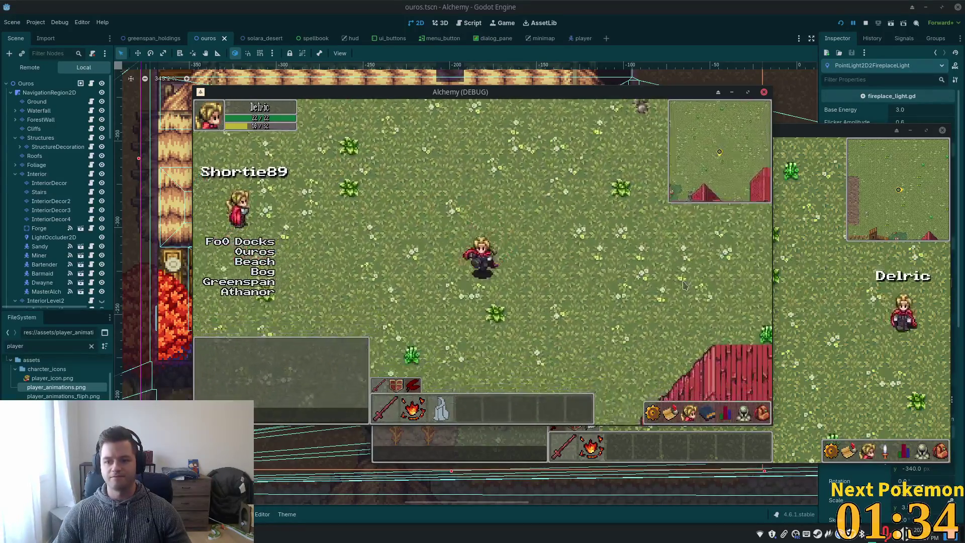
pyautogui.press('Up')
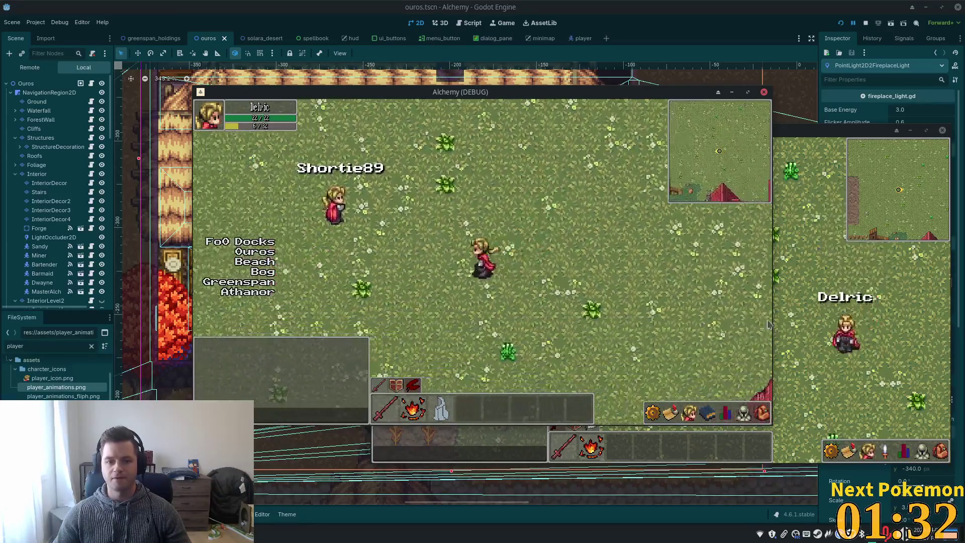
pyautogui.press('Up')
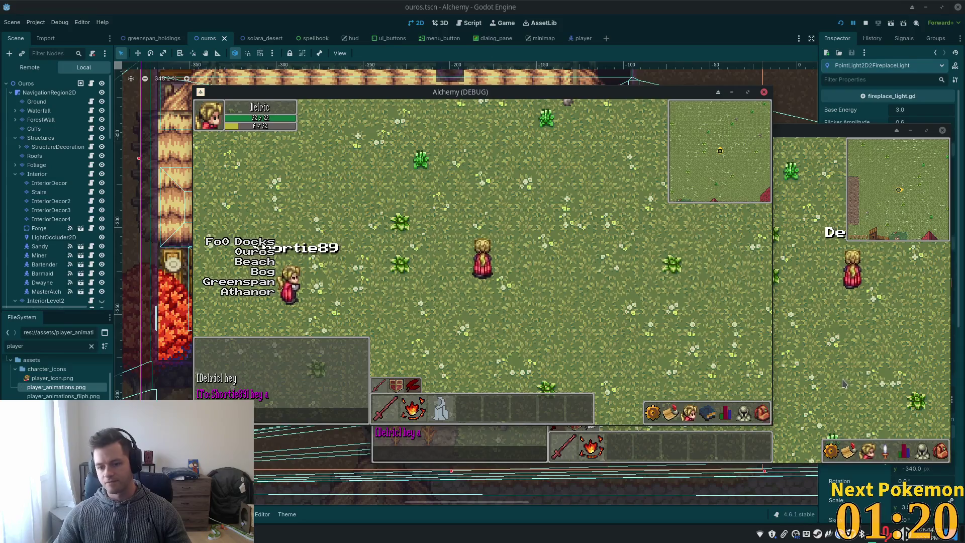
# Walk the first player's character north past the fence toward the hut, pond and barn
pyautogui.press('w')
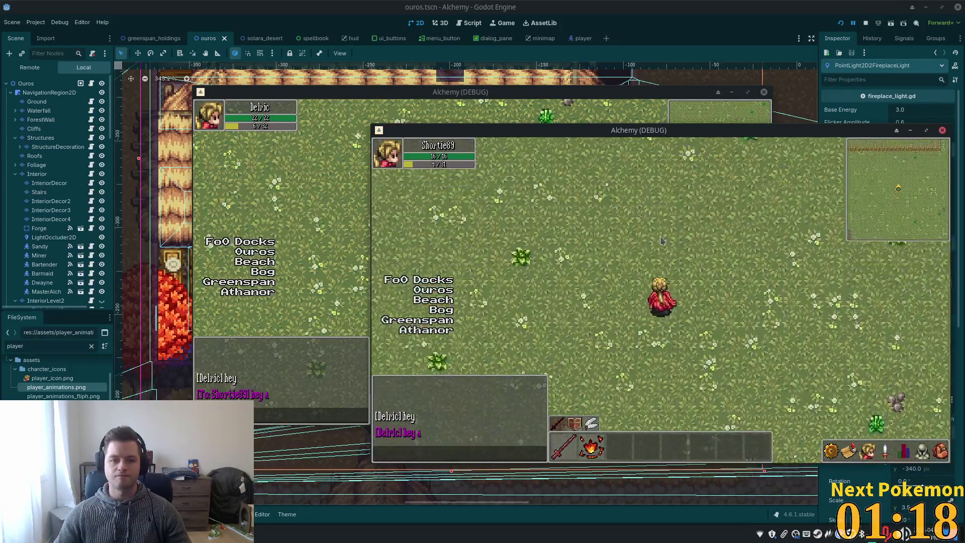
pyautogui.press('w')
pyautogui.press('d')
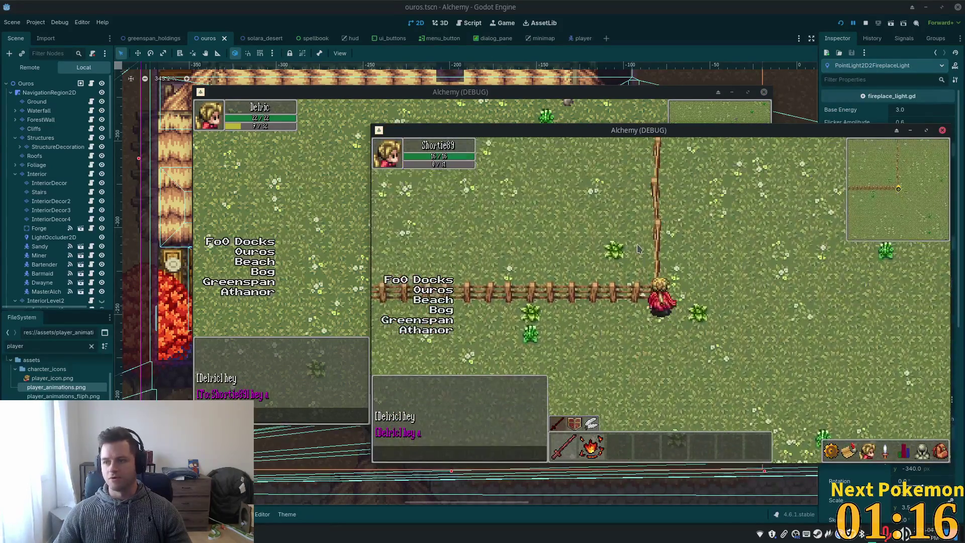
pyautogui.press('w')
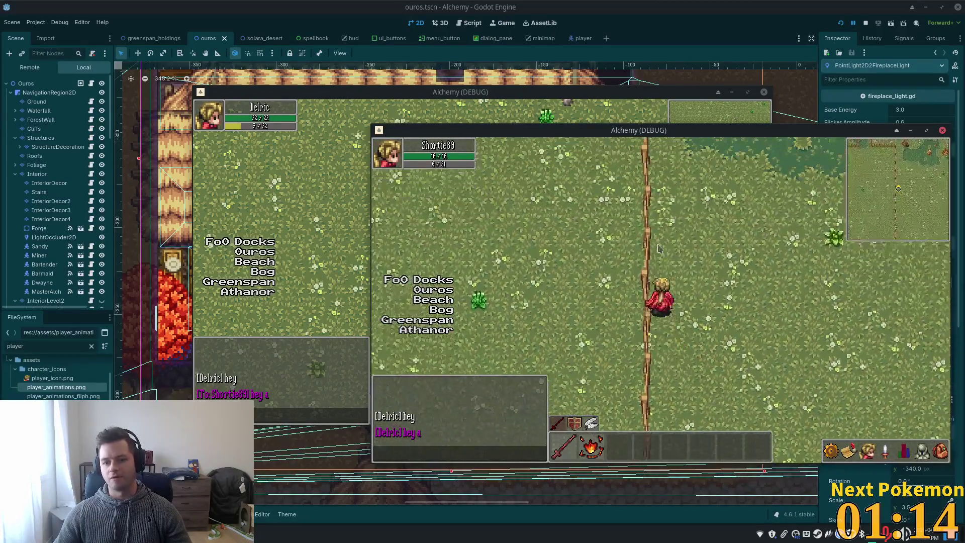
pyautogui.press('w')
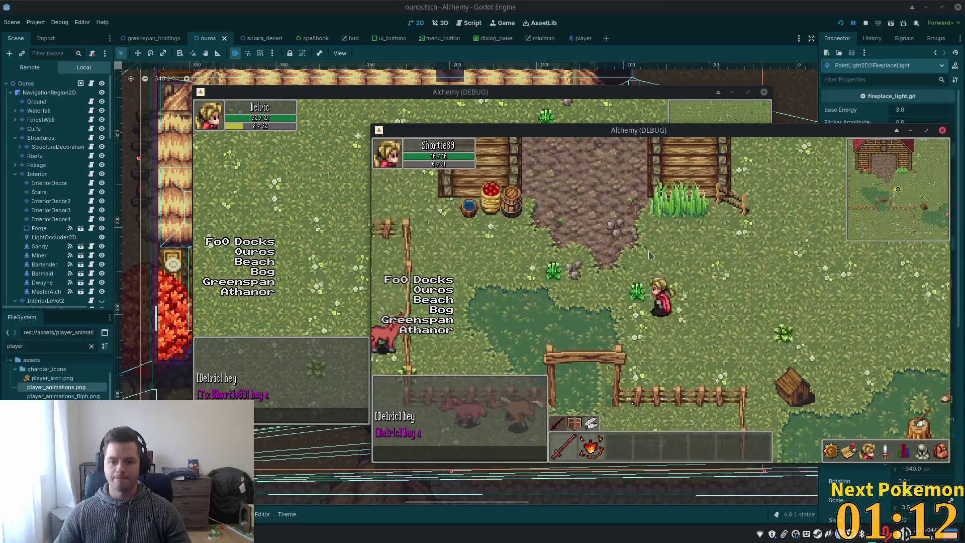
pyautogui.press('w')
# Bring the second player out of the barn and east across the field, then switch windows
pyautogui.press('s')
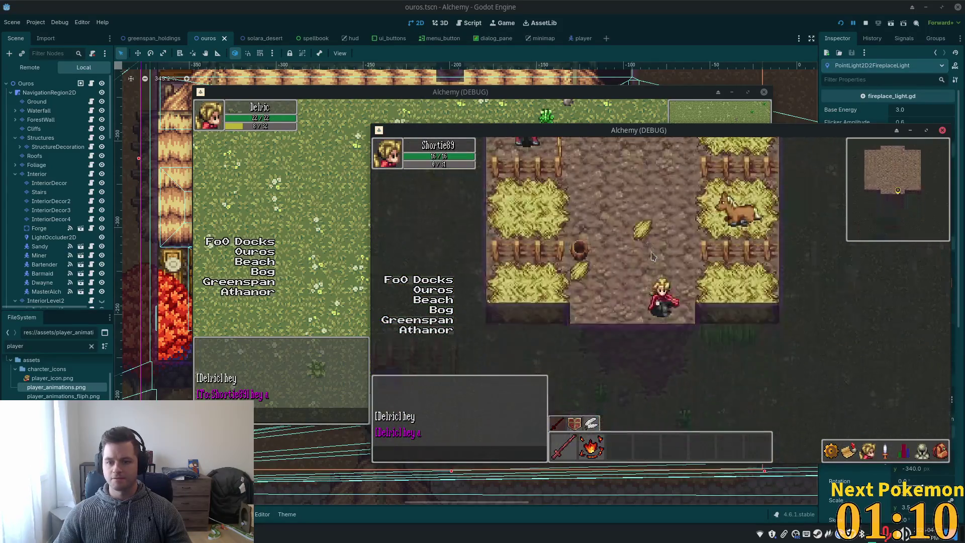
pyautogui.press('s')
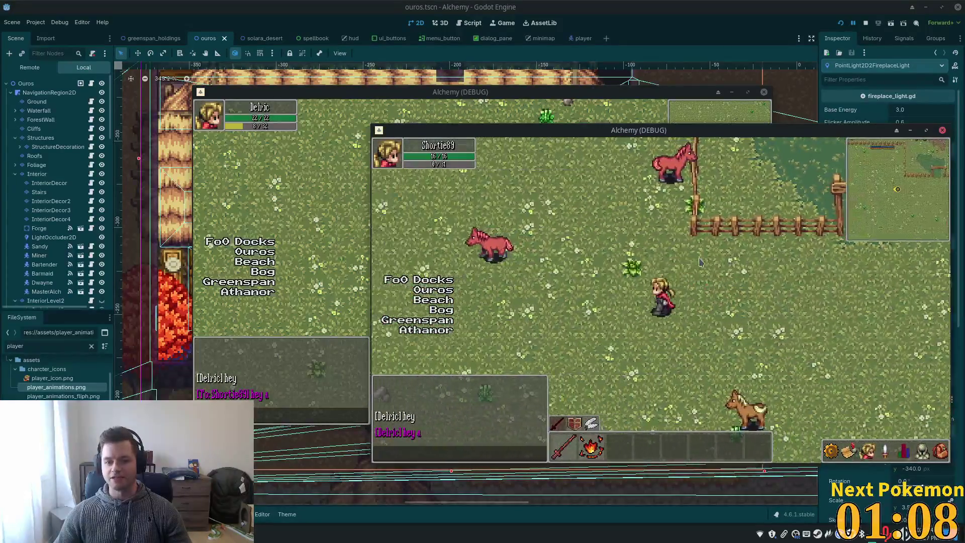
pyautogui.press('d')
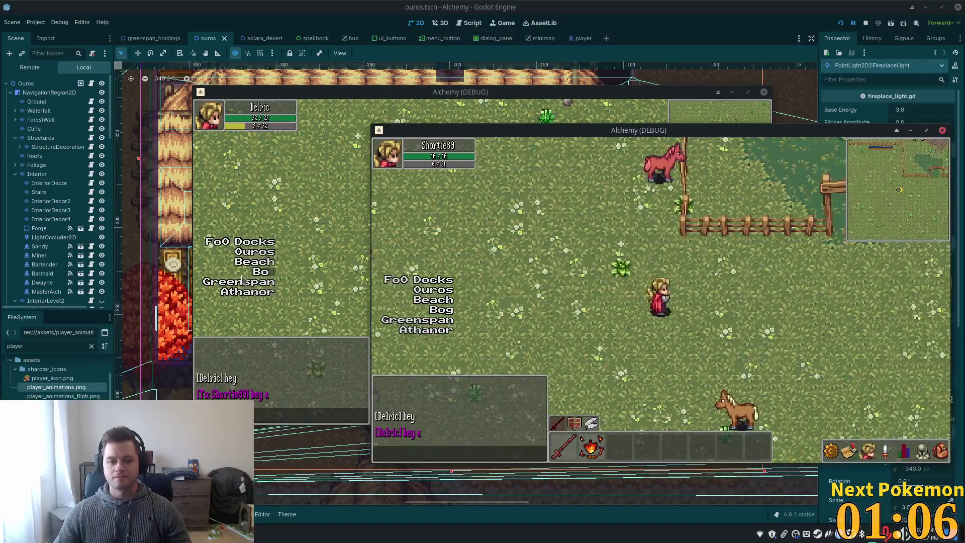
pyautogui.hotkey('alt', 'Tab')
# Fast-travel the first player to Ouros, toggle the inventory, and walk into the animal pen among the cows
pyautogui.press('s')
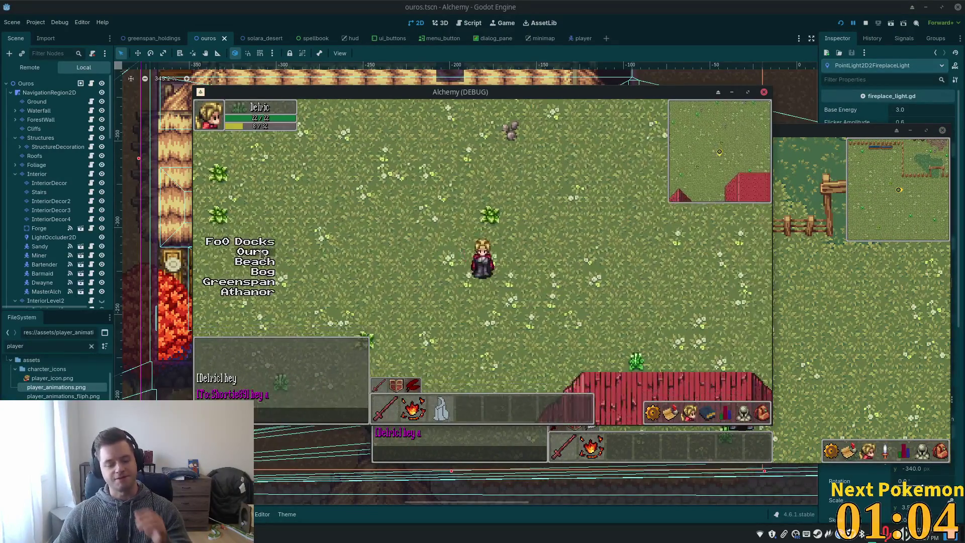
pyautogui.click(263, 251)
pyautogui.press('d')
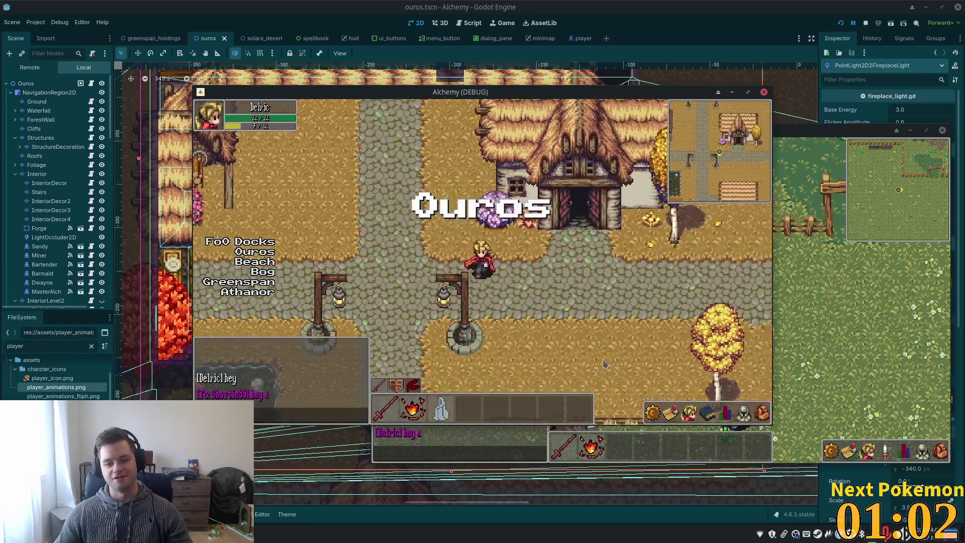
pyautogui.click(762, 413)
pyautogui.press('d')
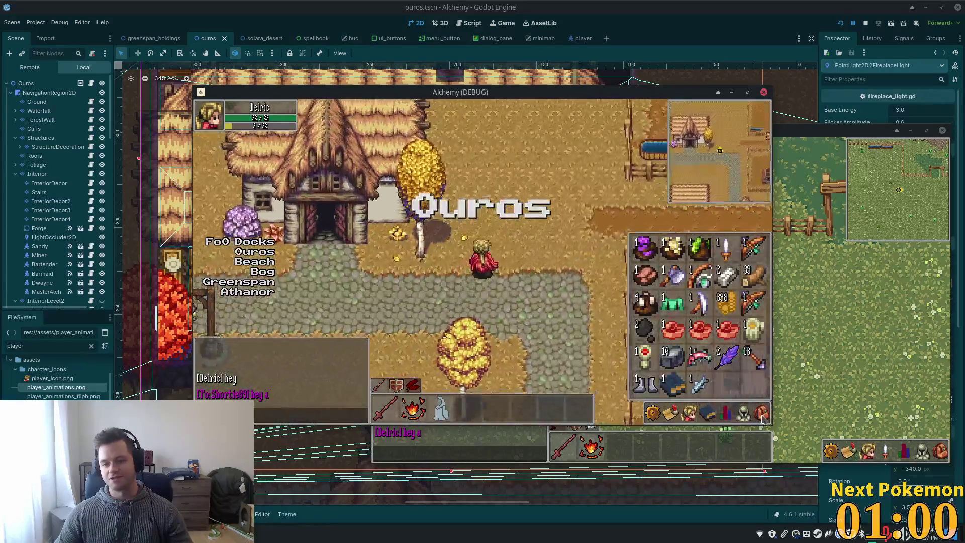
pyautogui.press('w')
pyautogui.click(761, 413)
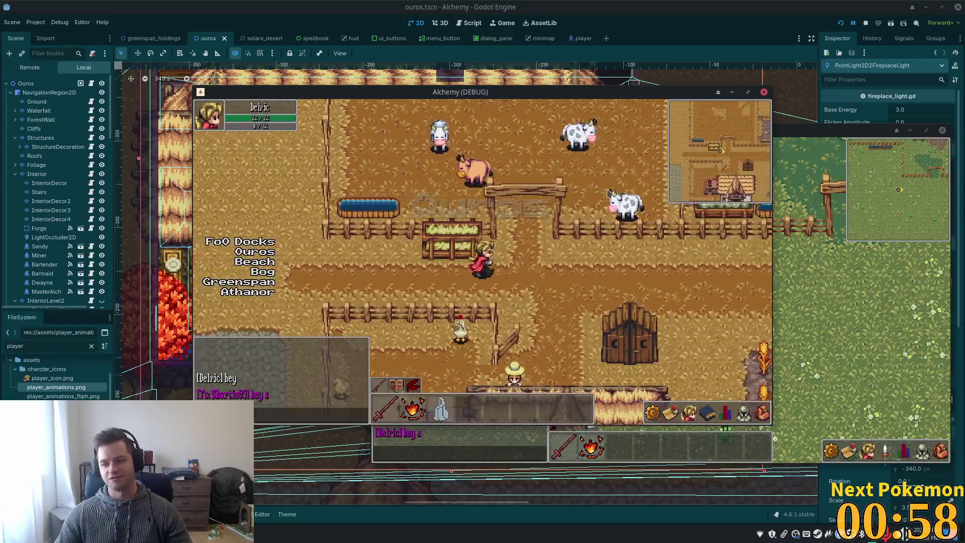
pyautogui.press('w')
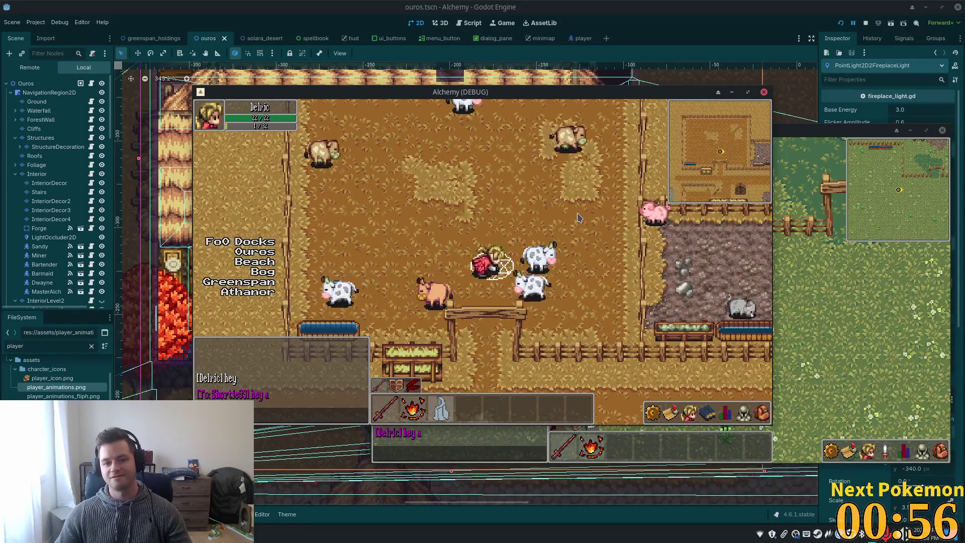
pyautogui.press('s')
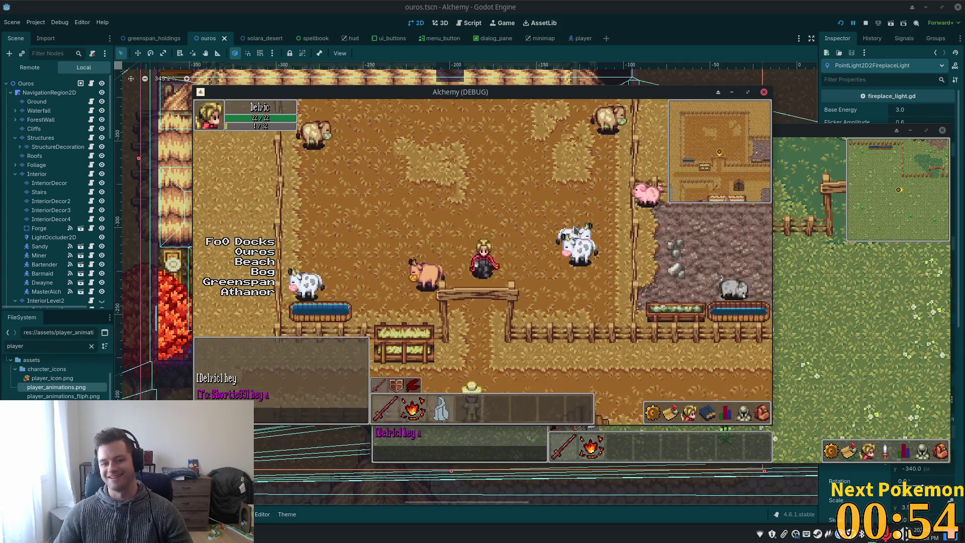
pyautogui.press('a')
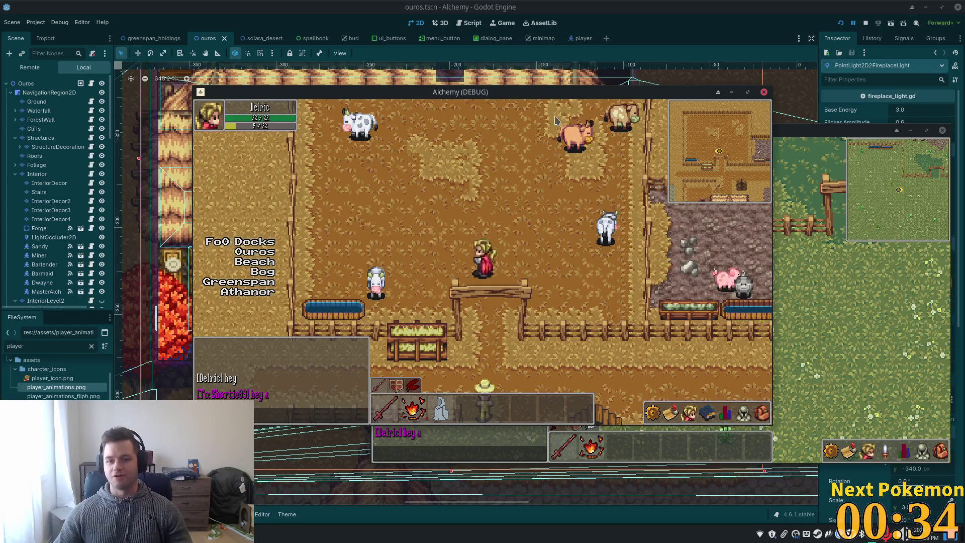
# Reposition the game window and walk south through the pen gate and village onto the well
pyautogui.moveTo(526, 96)
pyautogui.mouseDown()
pyautogui.moveTo(394, 189)
pyautogui.moveTo(467, 139)
pyautogui.moveTo(442, 132)
pyautogui.mouseUp()
pyautogui.press('Down')
pyautogui.press('Down')
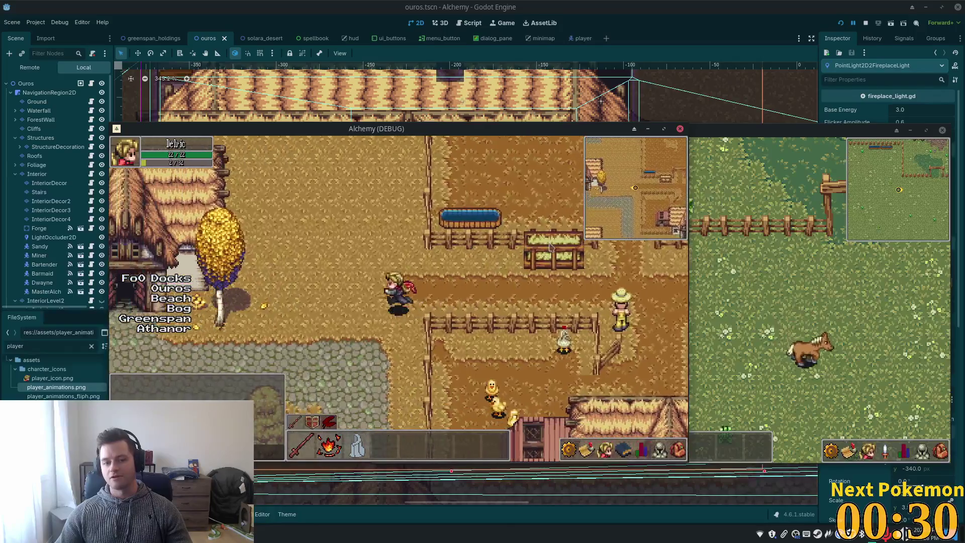
pyautogui.press('Down')
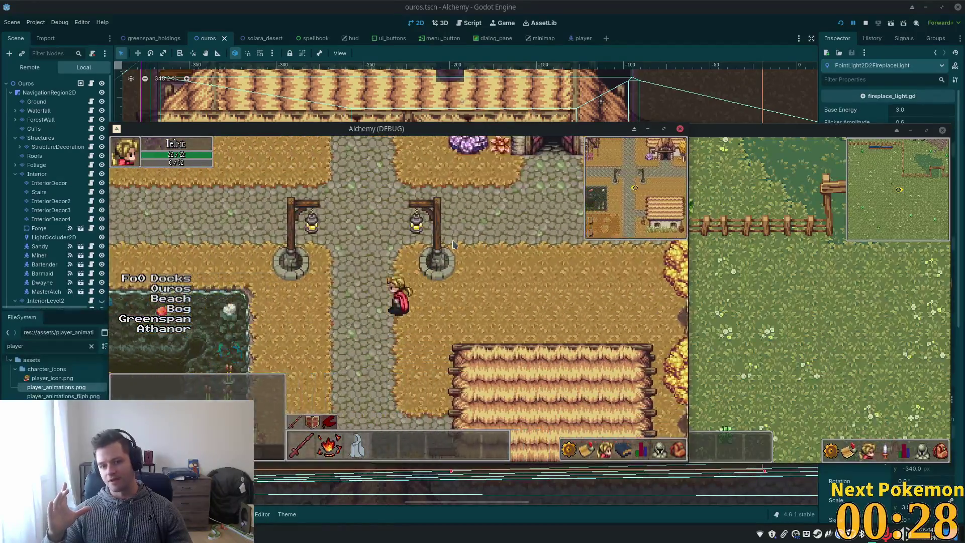
pyautogui.press('Down')
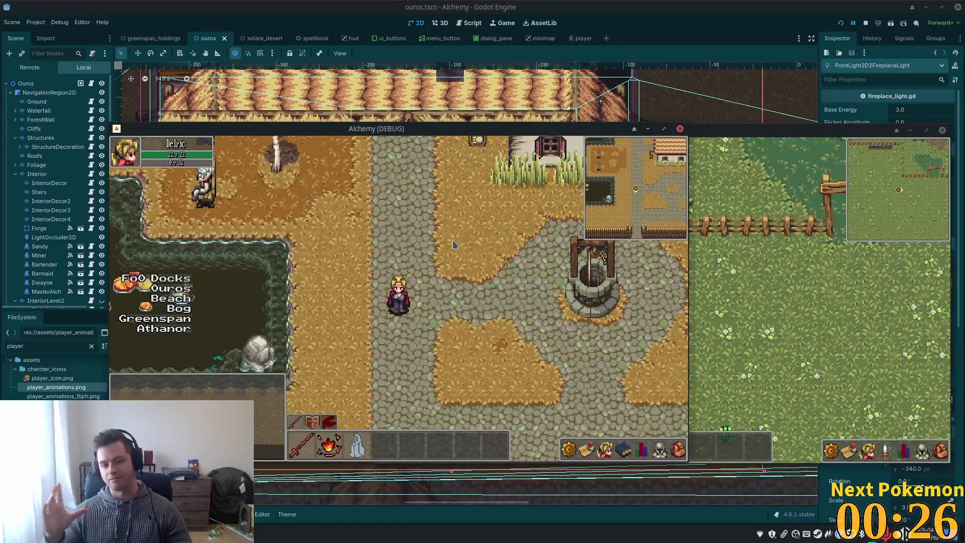
pyautogui.press('Right')
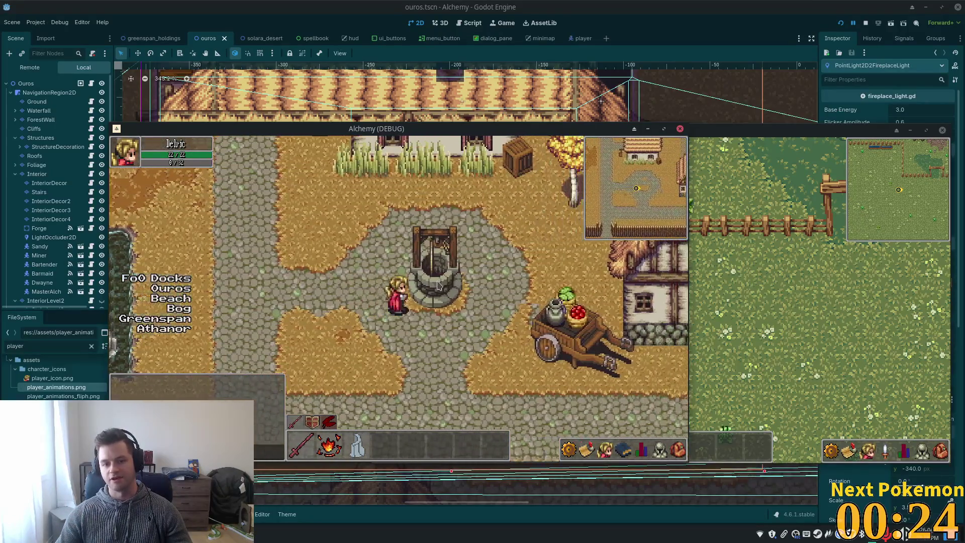
# Walk through Ouros Well's caves and sandy clearing, then return to Ouros town
pyautogui.press('Left')
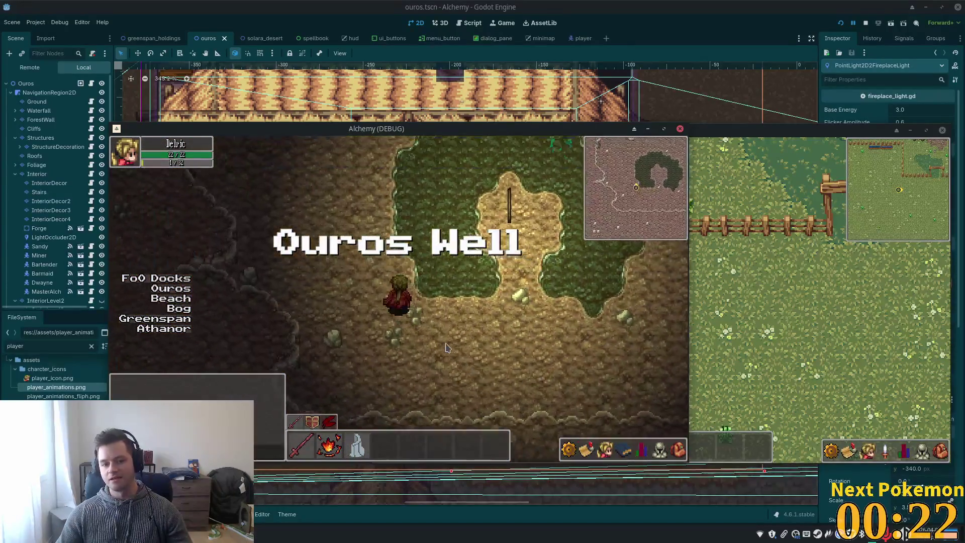
pyautogui.press('Up')
pyautogui.press('Right')
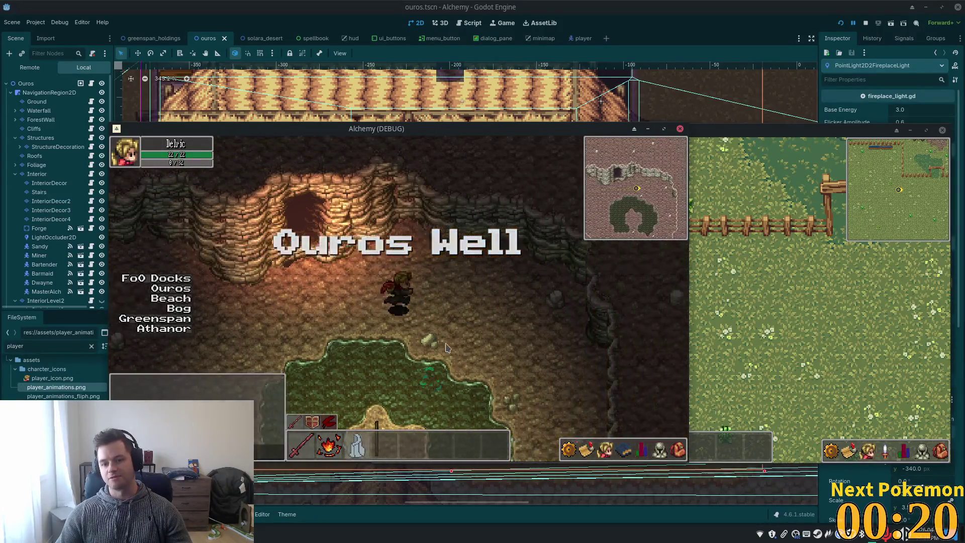
pyautogui.press('Left')
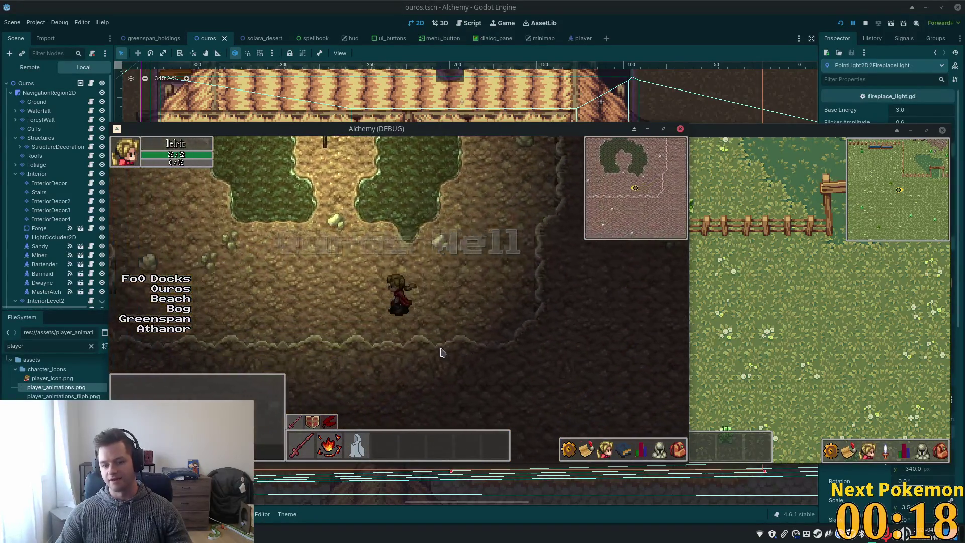
pyautogui.press('Up')
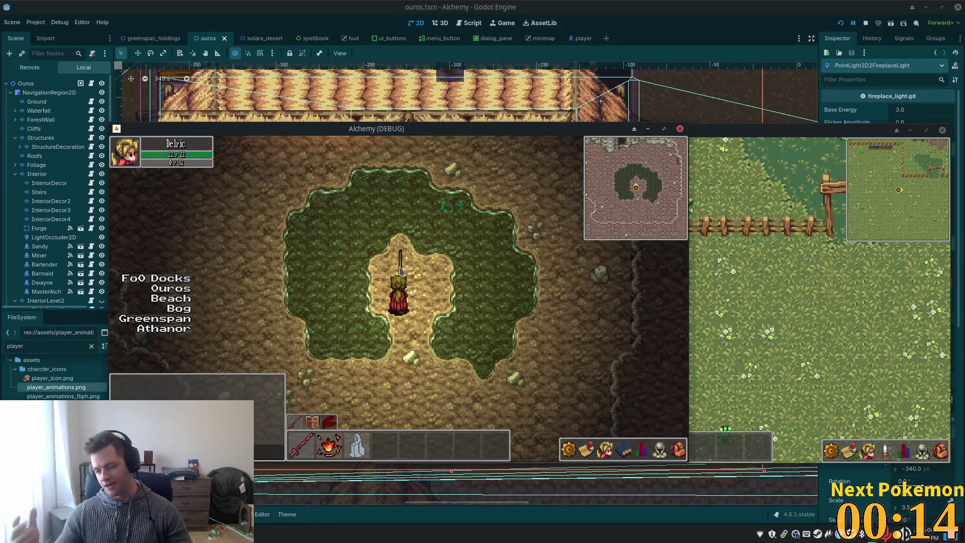
pyautogui.press('Right')
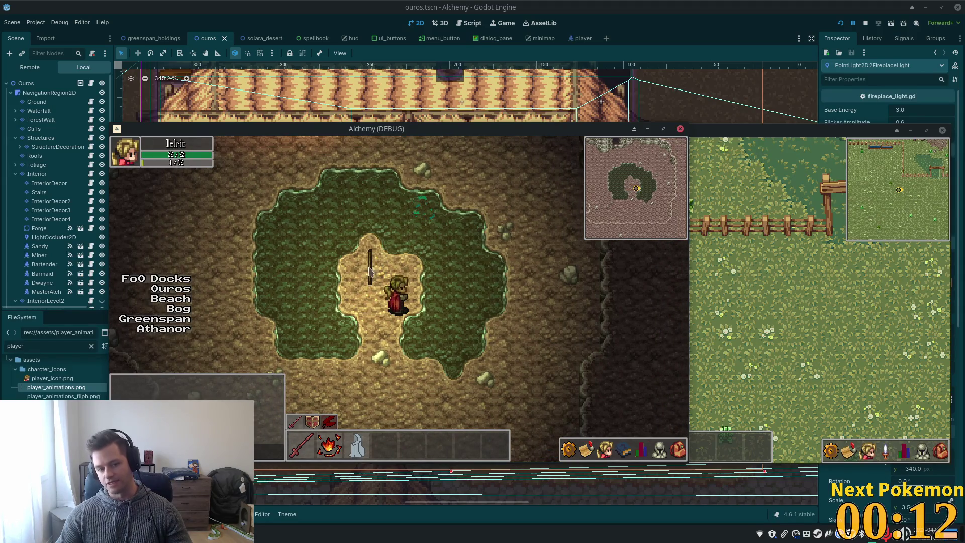
pyautogui.press('Up')
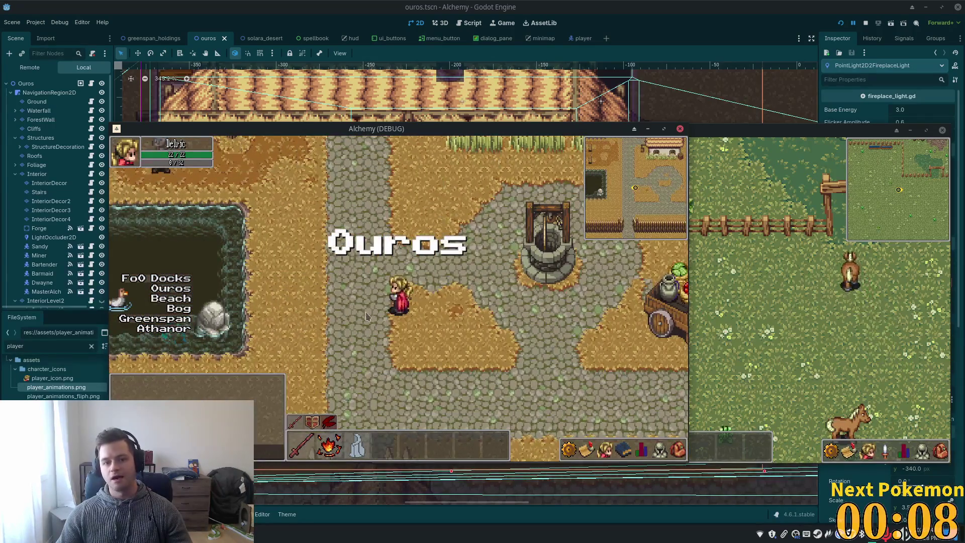
pyautogui.press('F6')
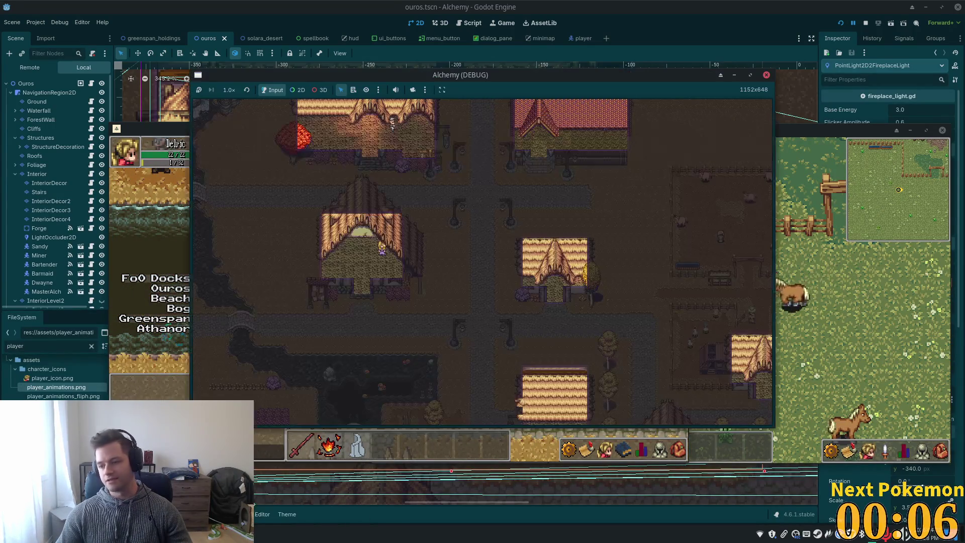
# Zoom the map and fast-travel the first player to Greenspan Holdings
pyautogui.scroll(-5, 484, 316)
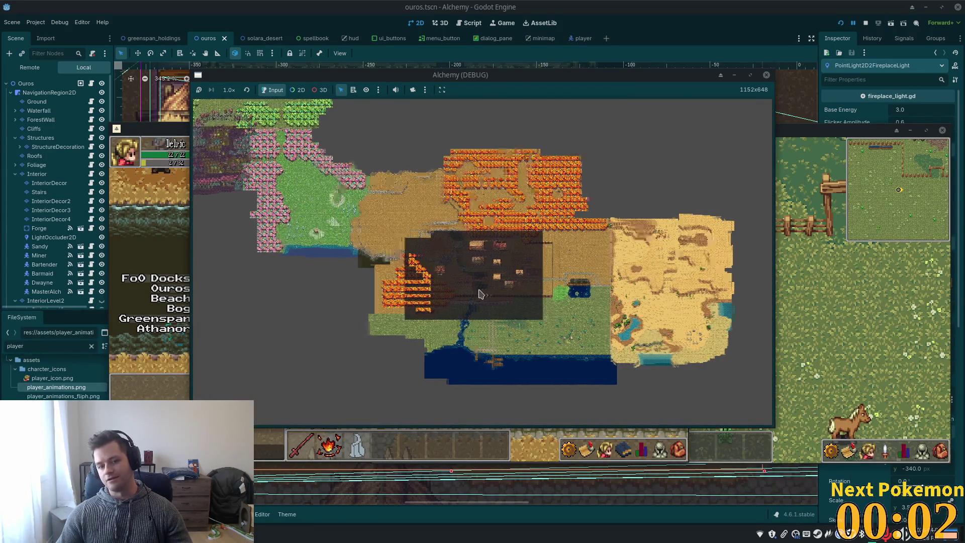
pyautogui.scroll(3, 510, 317)
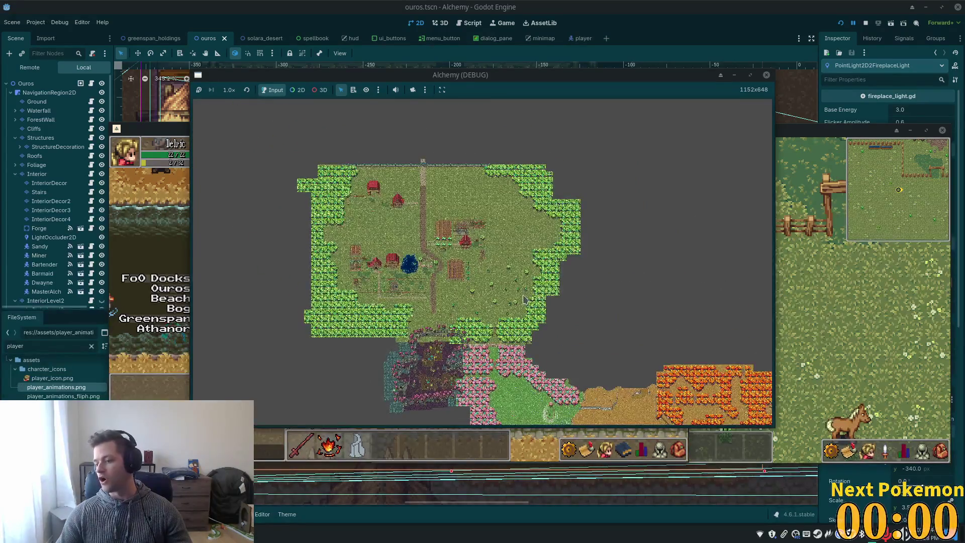
pyautogui.scroll(5, 545, 296)
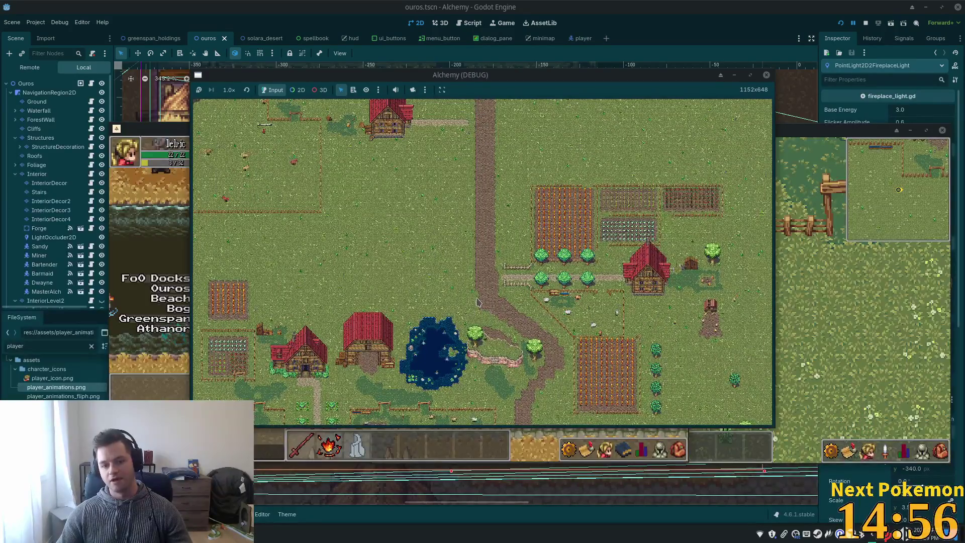
pyautogui.scroll(2, 477, 302)
pyautogui.click(188, 266)
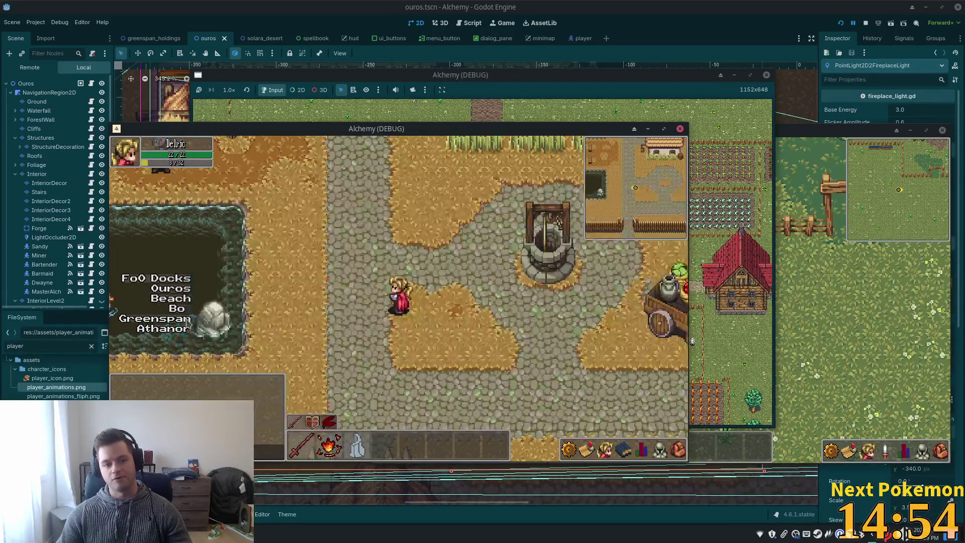
pyautogui.click(164, 324)
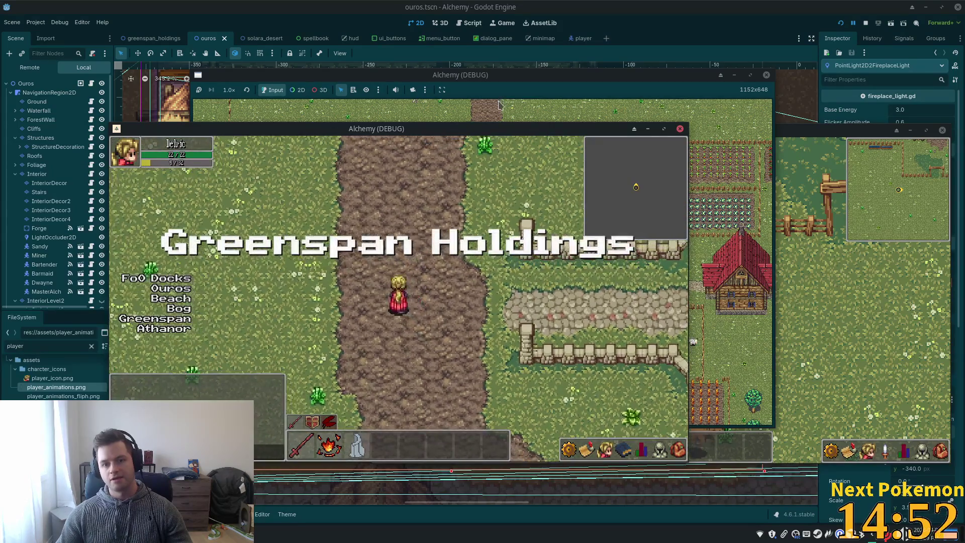
# Zoom the other instance's map and teleport the second player to Ouros town
pyautogui.click(502, 279)
pyautogui.scroll(5, 502, 279)
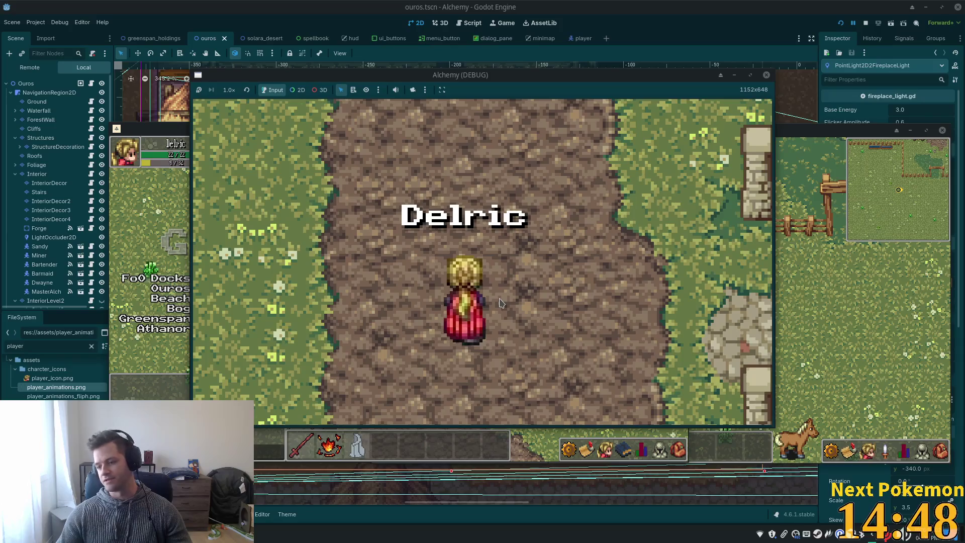
pyautogui.scroll(-10, 500, 303)
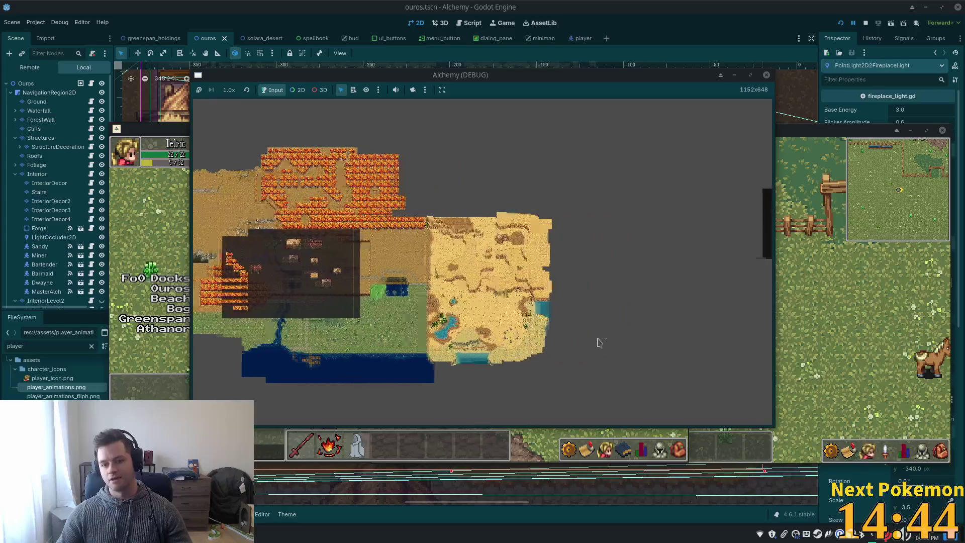
pyautogui.scroll(5, 601, 301)
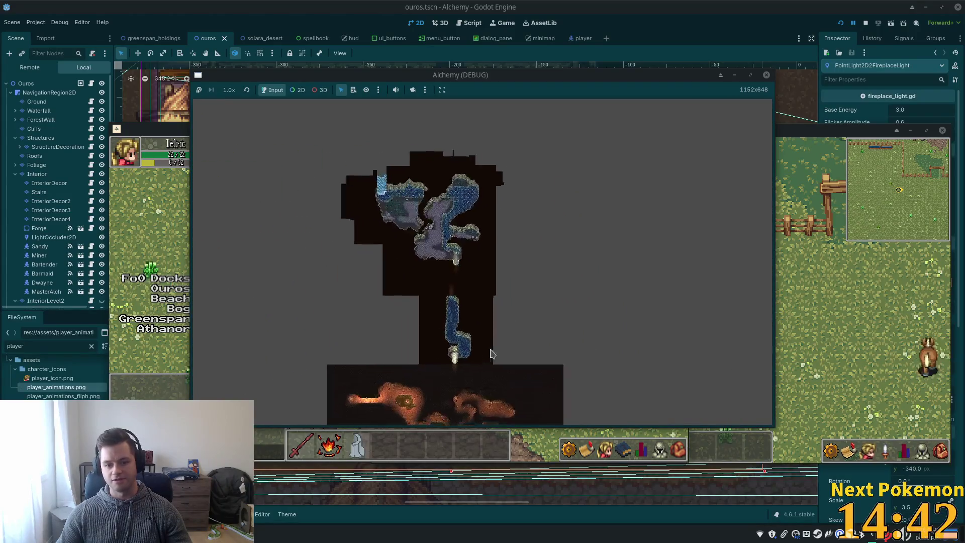
pyautogui.scroll(5, 498, 367)
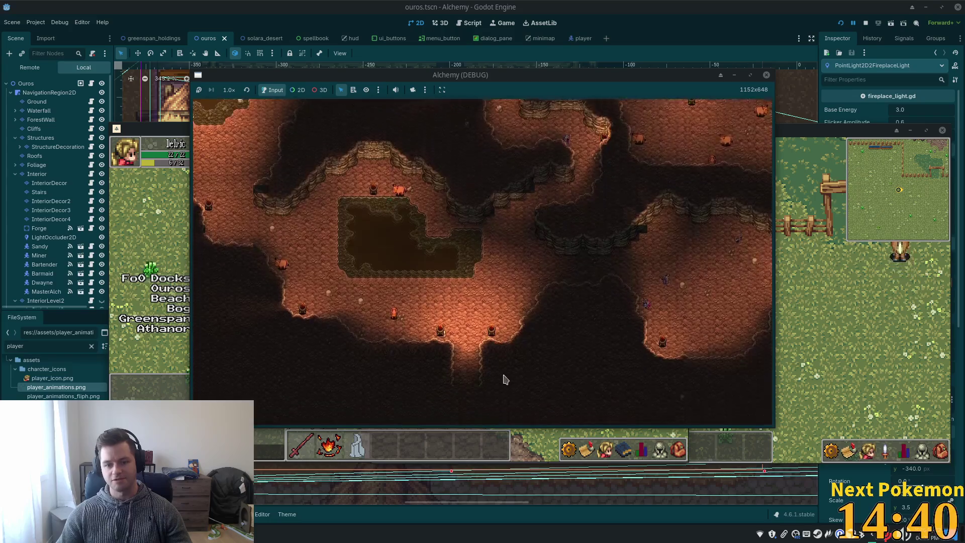
pyautogui.scroll(-5, 506, 379)
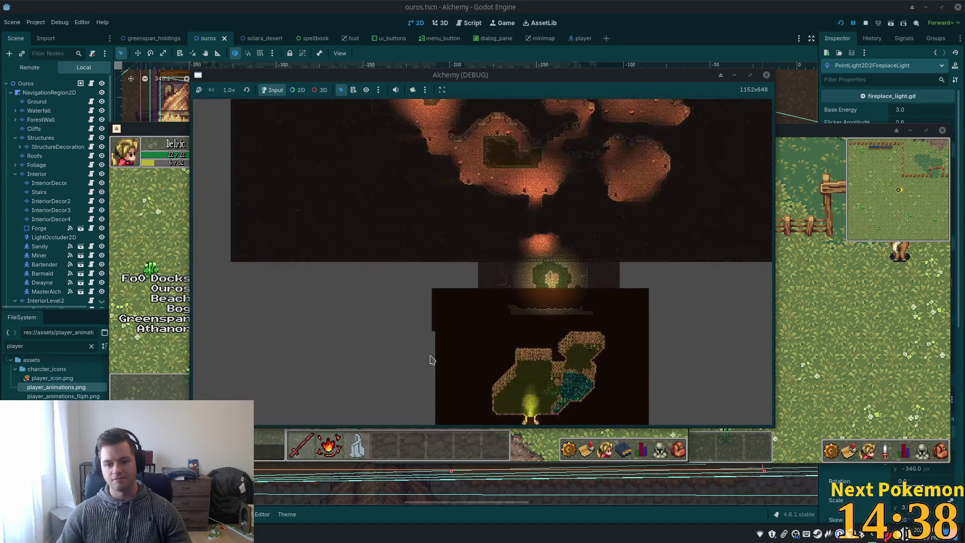
pyautogui.scroll(-5, 430, 360)
pyautogui.click(786, 215)
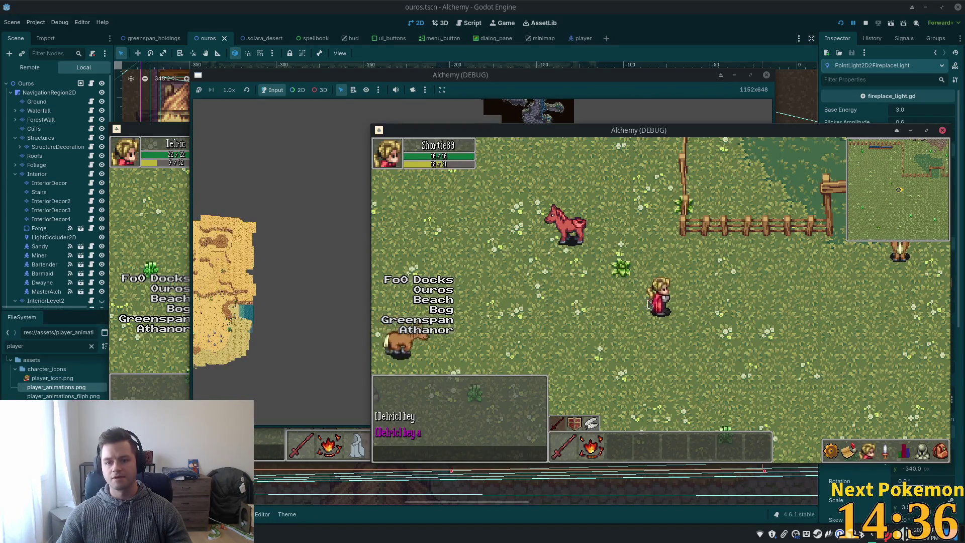
pyautogui.click(433, 290)
# Zoom the first window's map, then return to the editor's ouros.tscn scene
pyautogui.click(371, 287)
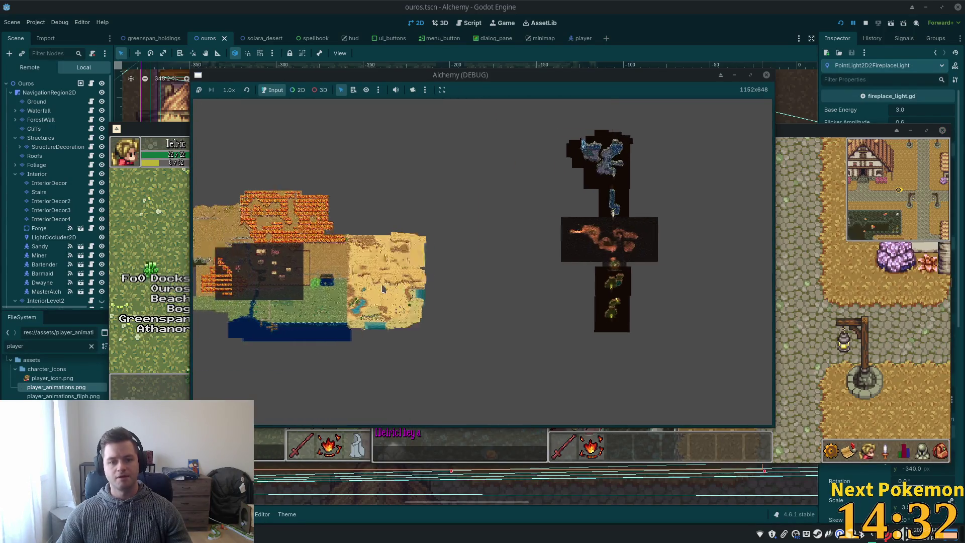
pyautogui.scroll(3, 376, 328)
pyautogui.scroll(5, 376, 327)
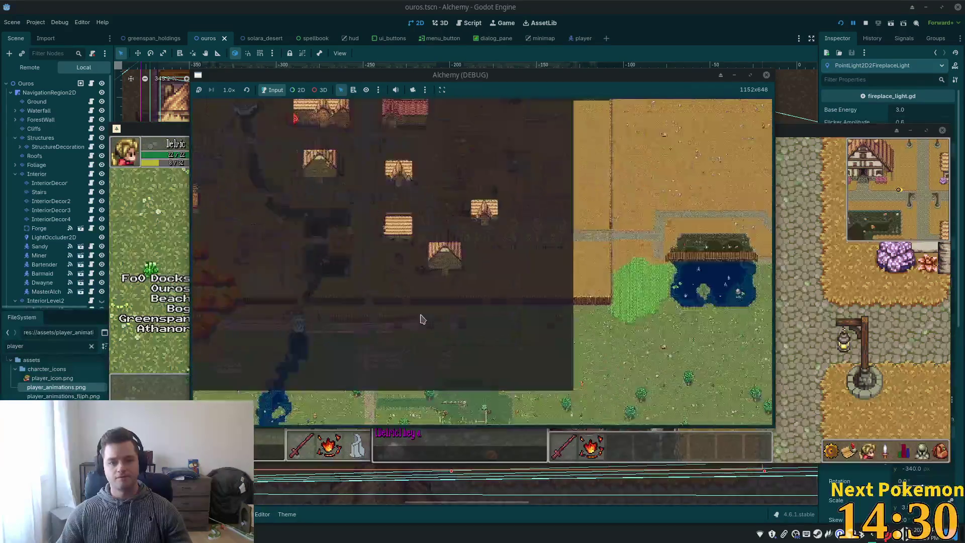
pyautogui.scroll(5, 488, 280)
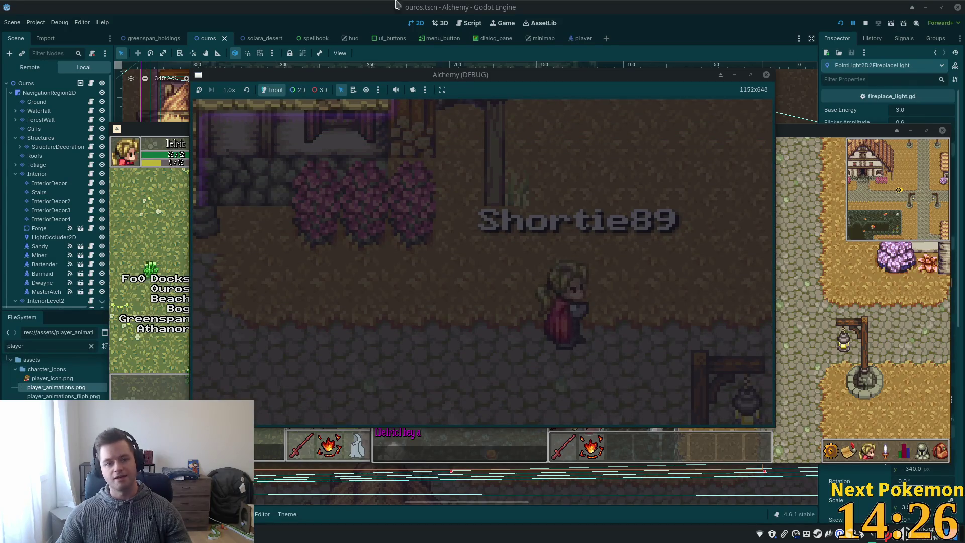
pyautogui.click(248, 12)
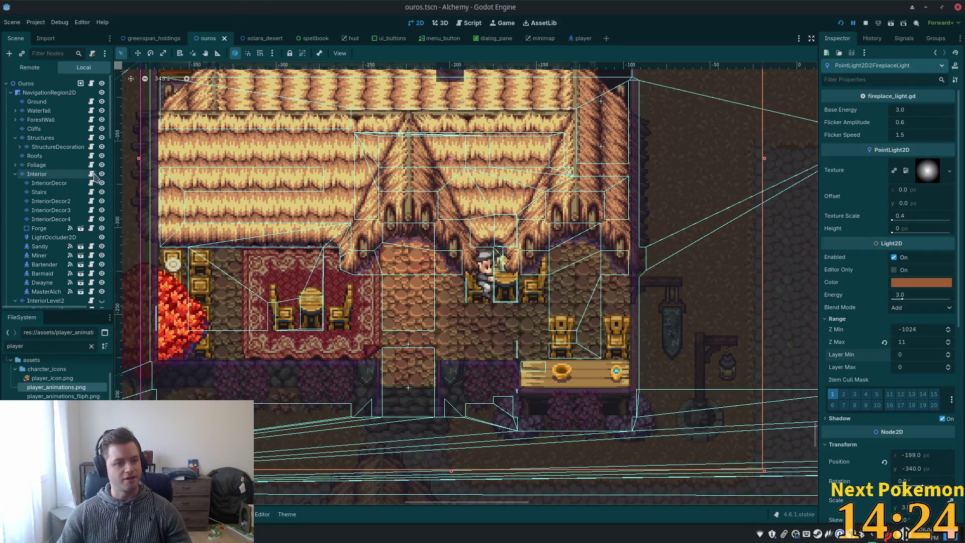
# Hide the Interior node's tiles in the Ouros scene, then bring the running game back to the front
pyautogui.click(101, 173)
pyautogui.hotkey('alt', 'Tab')
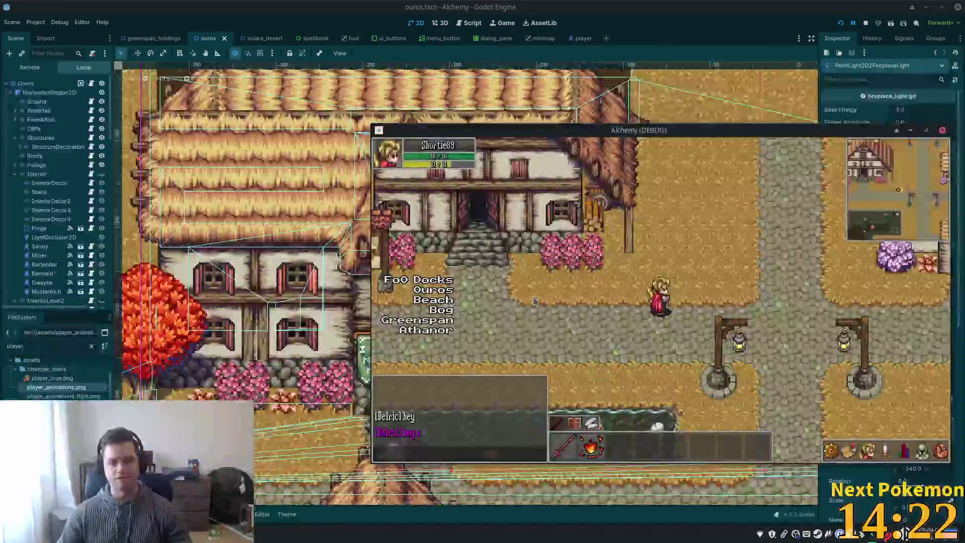
pyautogui.rightClick(293, 534)
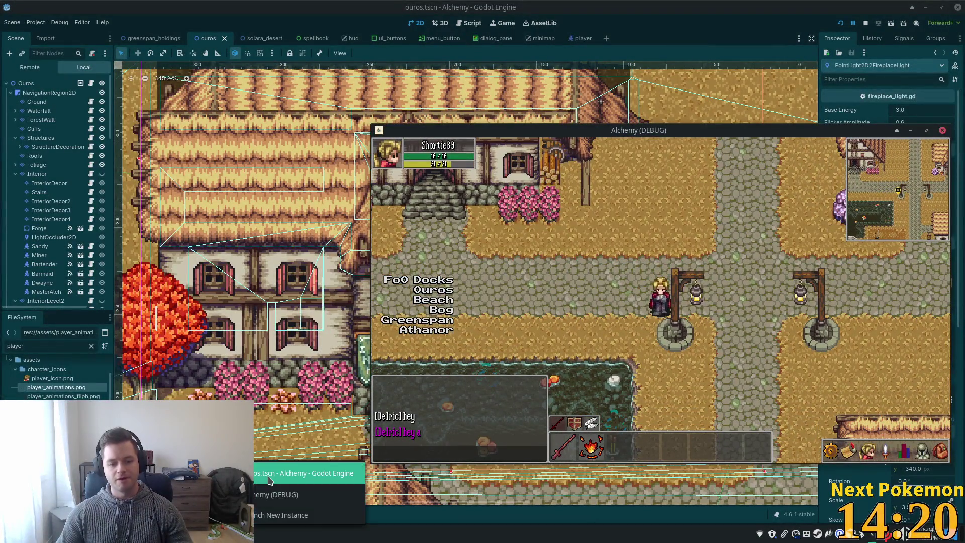
pyautogui.click(267, 480)
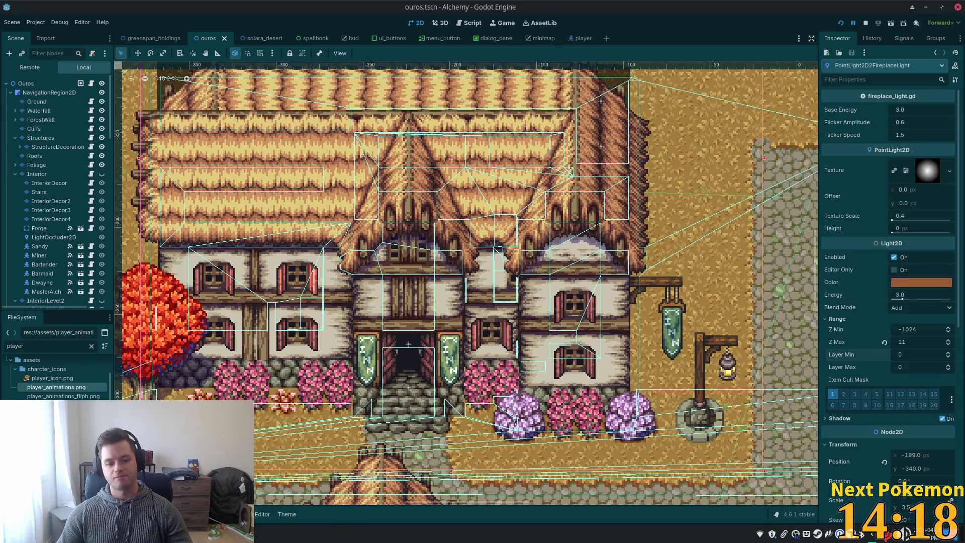
pyautogui.hotkey('alt', 'Tab')
# Zoom the world map out and pan across the dark interior maps and the northern areas
pyautogui.scroll(-5, 502, 280)
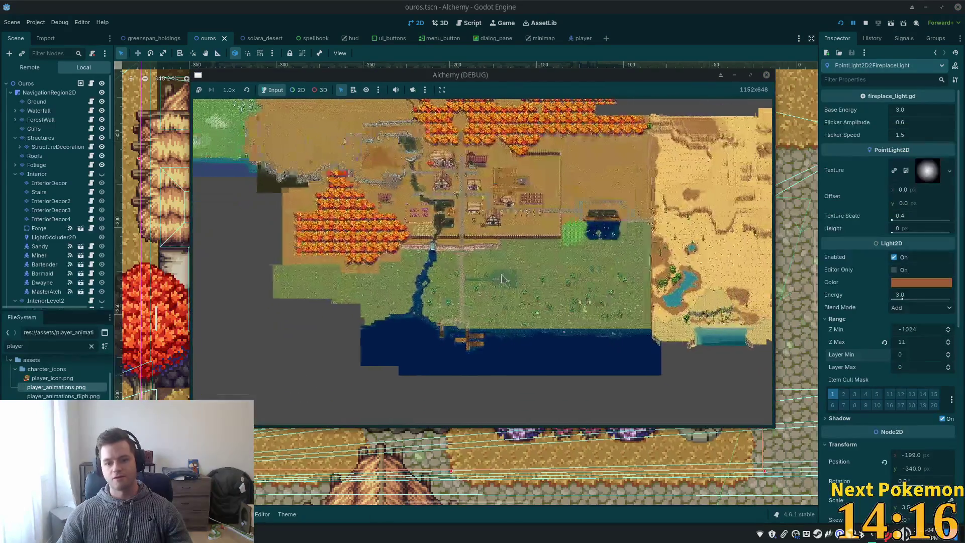
pyautogui.scroll(-3, 502, 279)
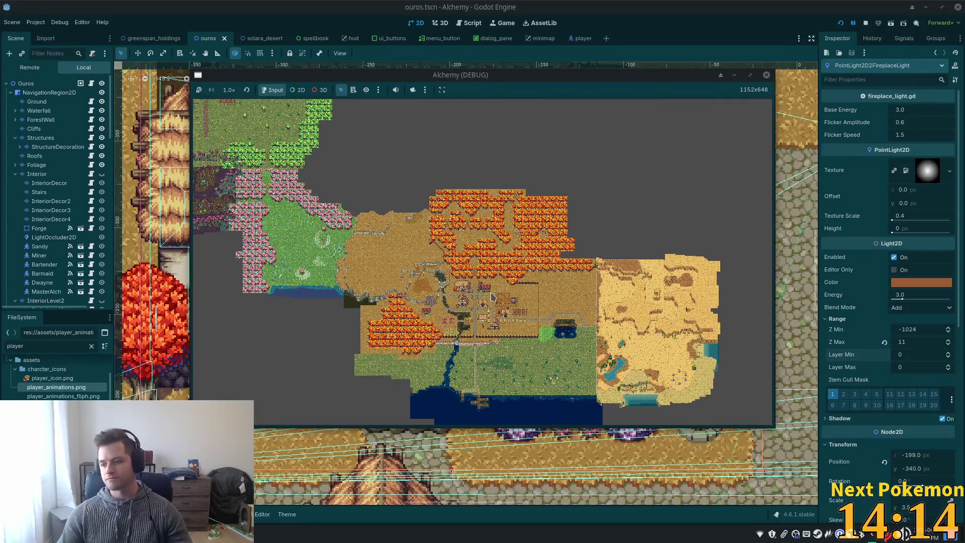
pyautogui.scroll(5, 492, 297)
pyautogui.moveTo(558, 310); pyautogui.dragTo(505, 280)
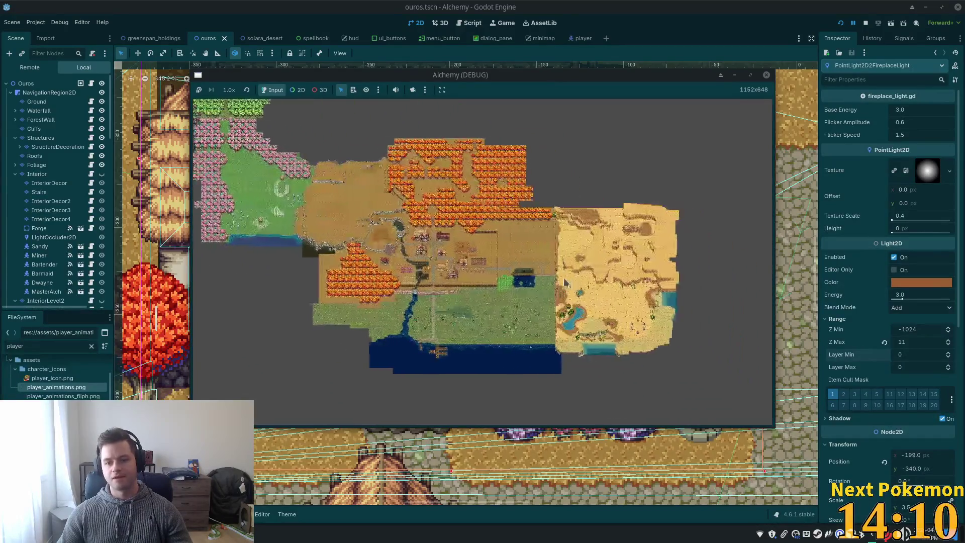
pyautogui.press('Right')
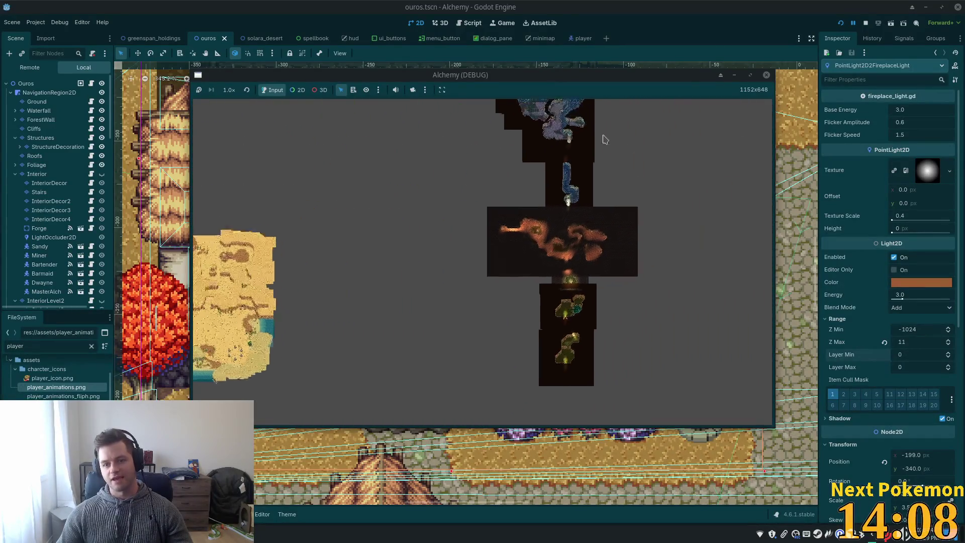
pyautogui.press('Left')
pyautogui.press('Down')
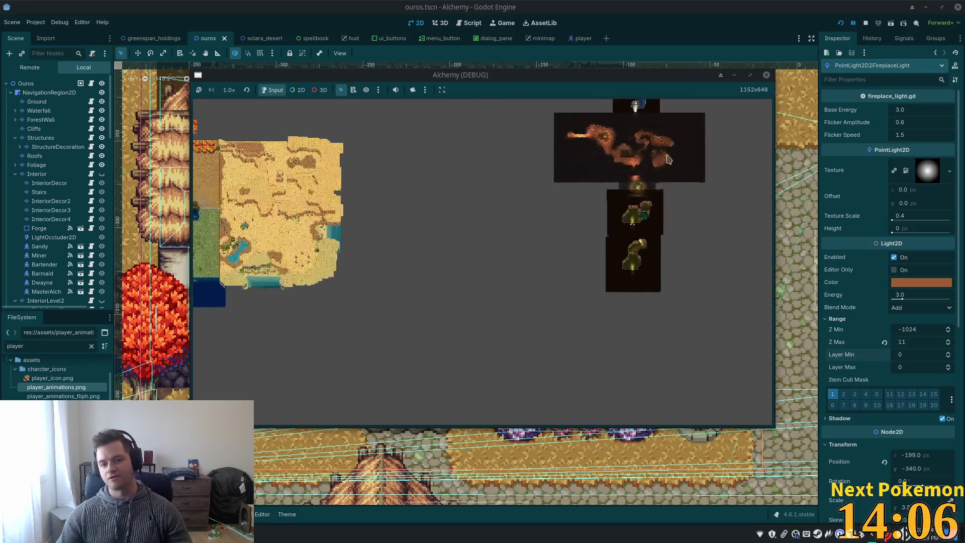
pyautogui.press('Left')
pyautogui.press('Up')
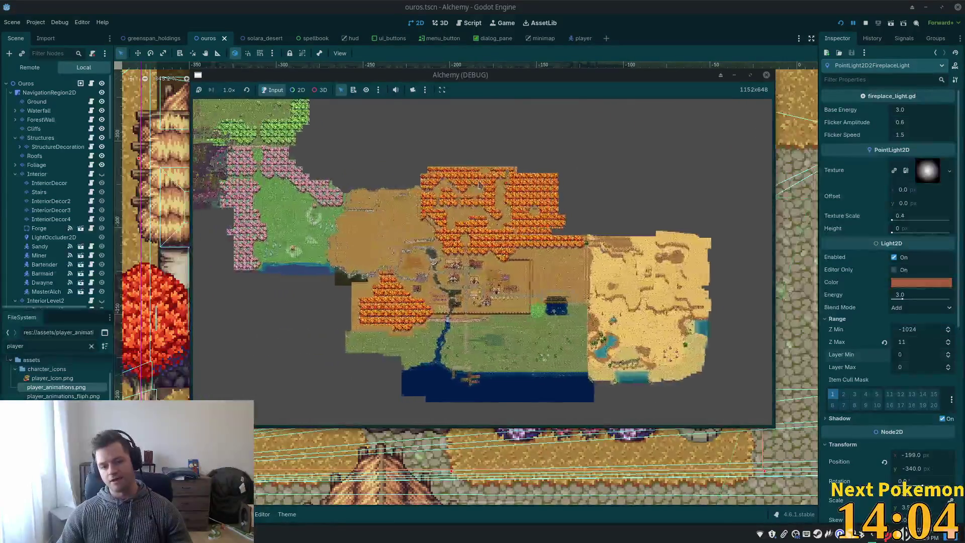
pyautogui.press('Left')
pyautogui.press('Up')
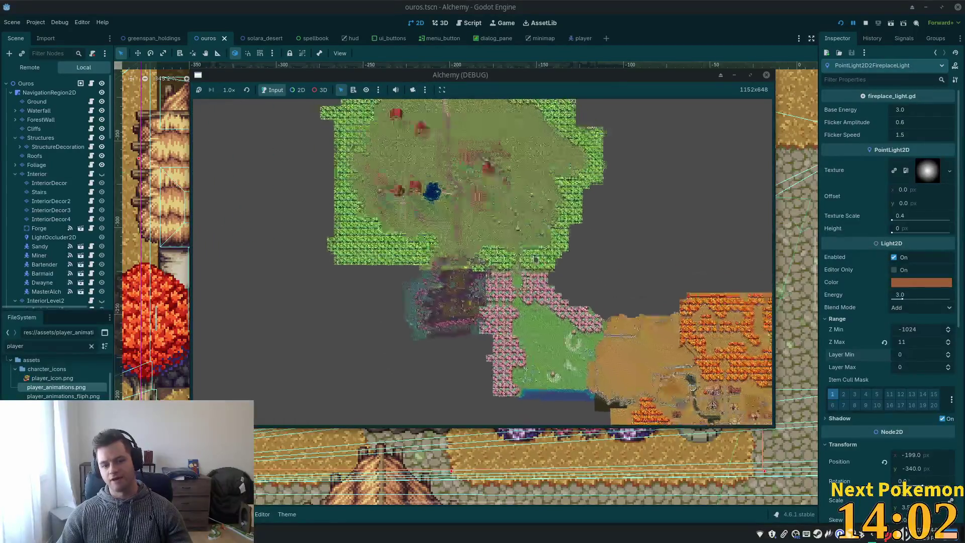
pyautogui.press('Right')
pyautogui.press('Down')
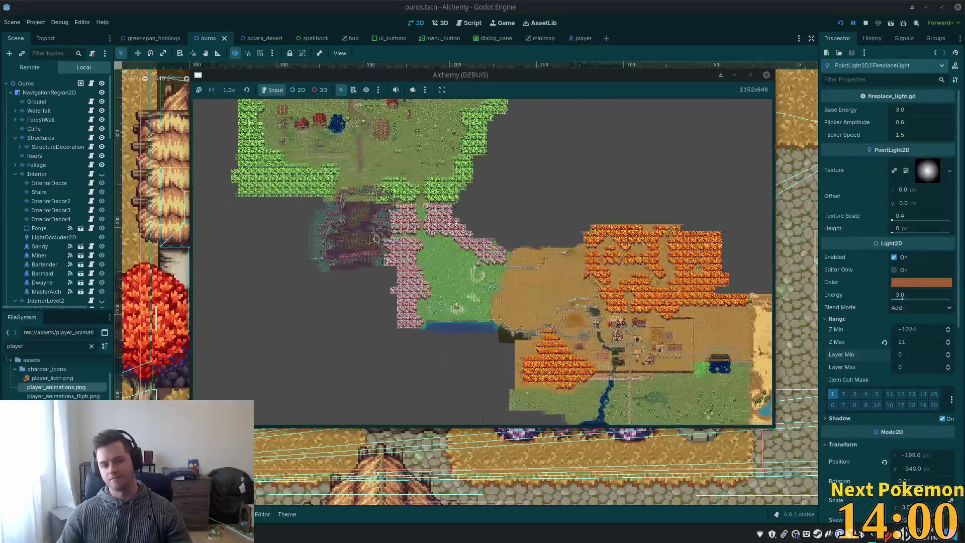
# Survey the swamp clearing, the pink forest to its southeast and the grass further east
pyautogui.scroll(3, 374, 237)
pyautogui.press('Up')
pyautogui.press('Down')
pyautogui.scroll(2, 582, 277)
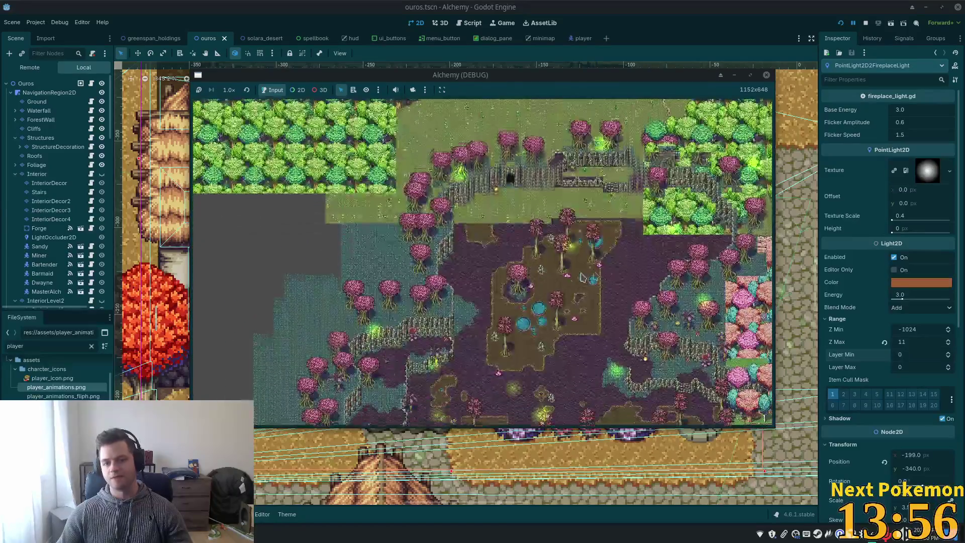
pyautogui.press('Right')
pyautogui.press('Down')
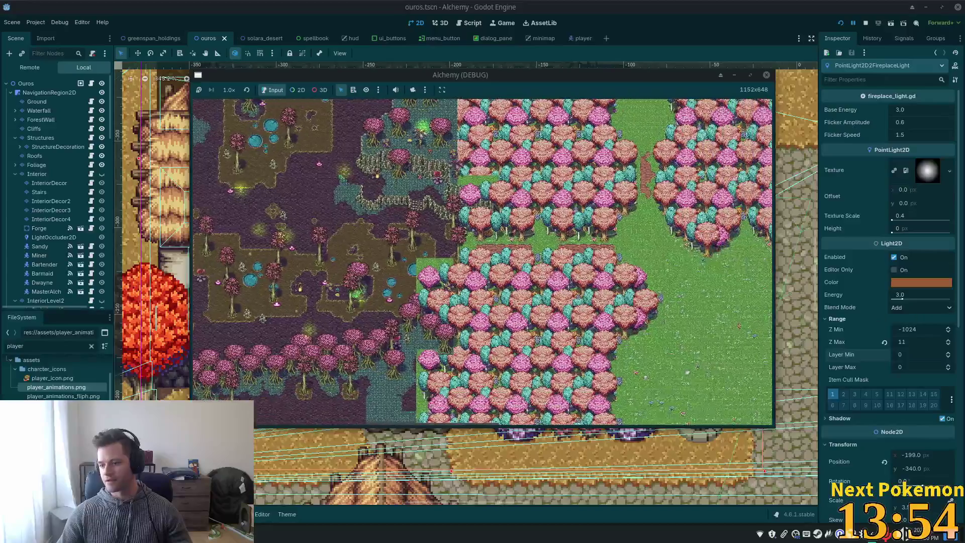
pyautogui.press('Right')
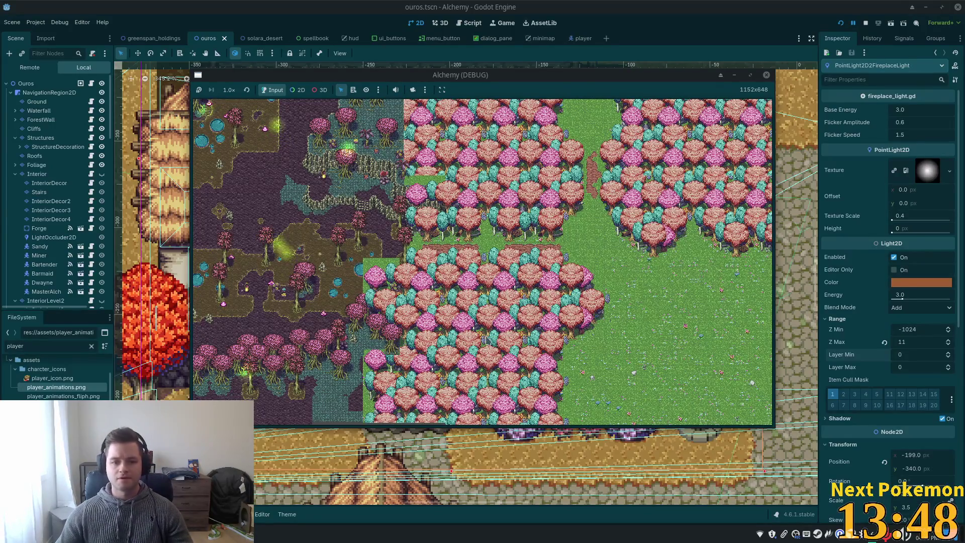
pyautogui.scroll(-3, 485, 338)
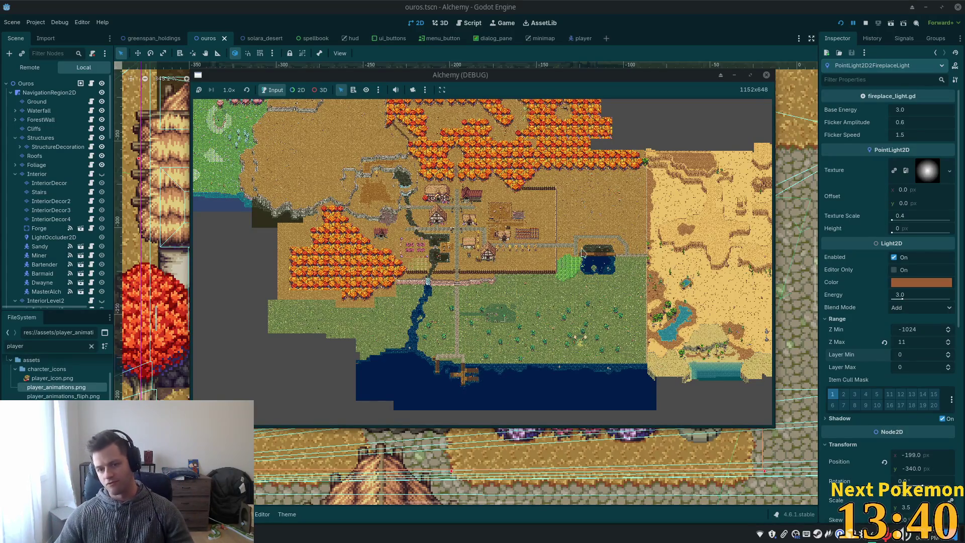
pyautogui.scroll(3, 581, 252)
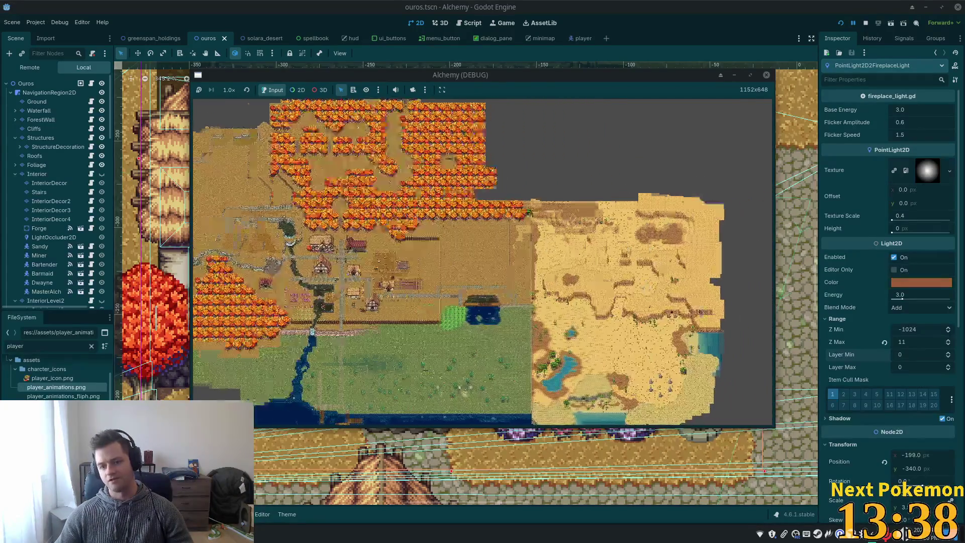
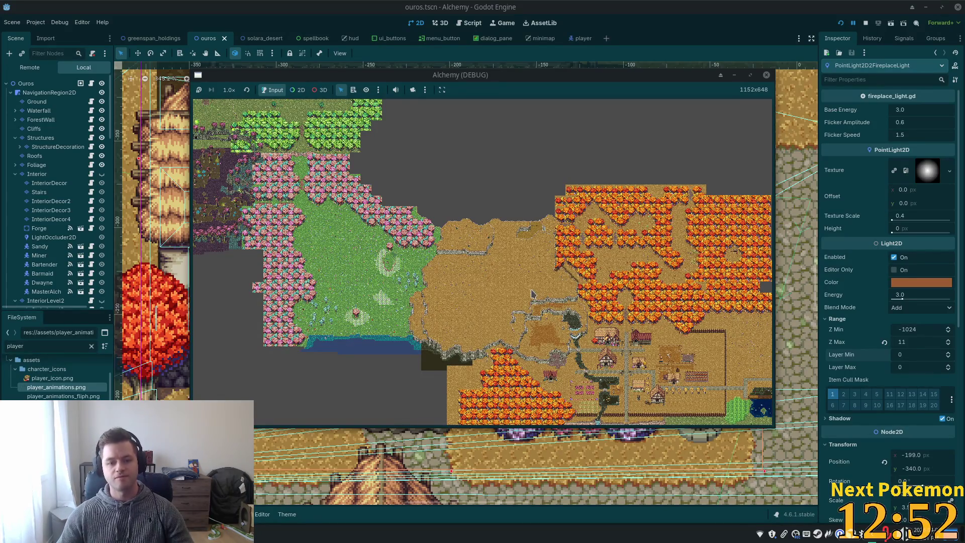
# Pan the world map left, return to the player close-up with the m key, and bring the editor forward
pyautogui.press('Left')
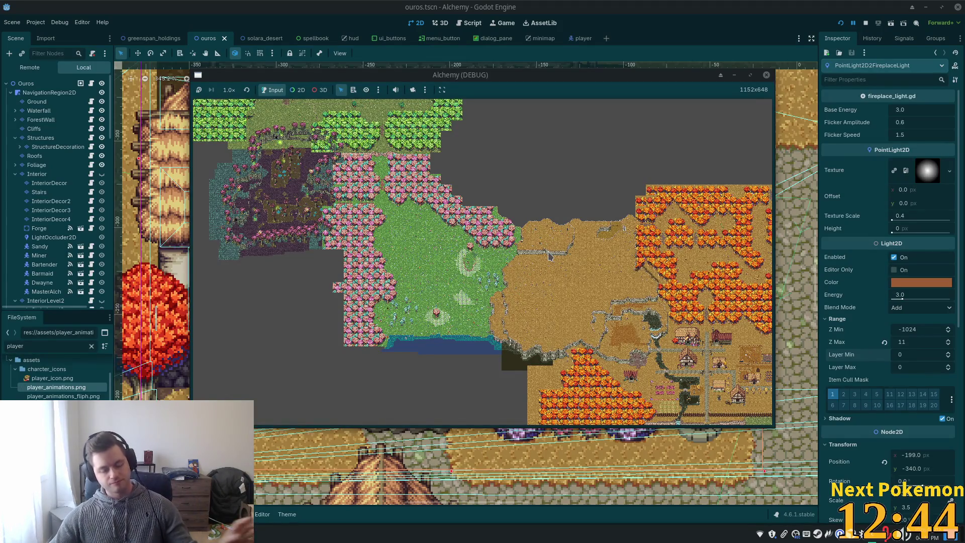
pyautogui.press('m')
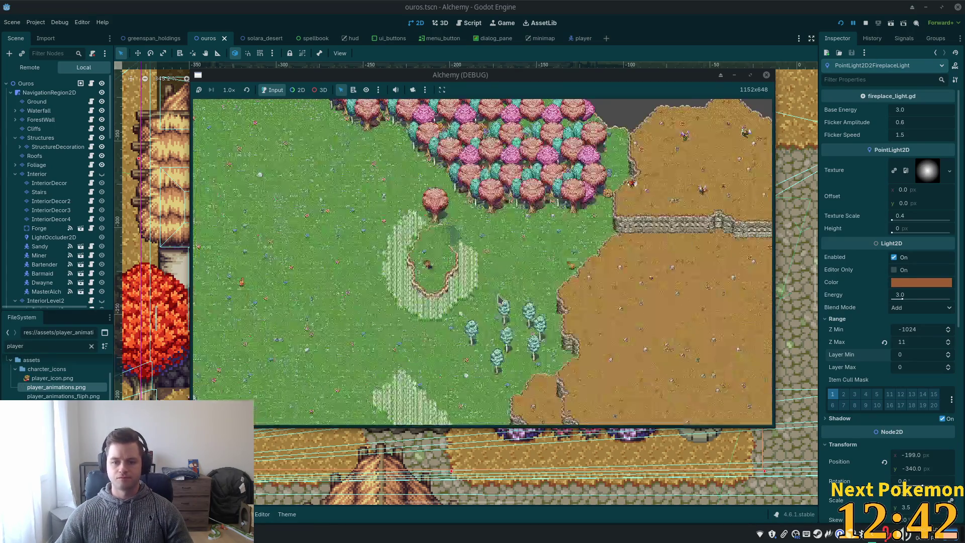
pyautogui.click(778, 290)
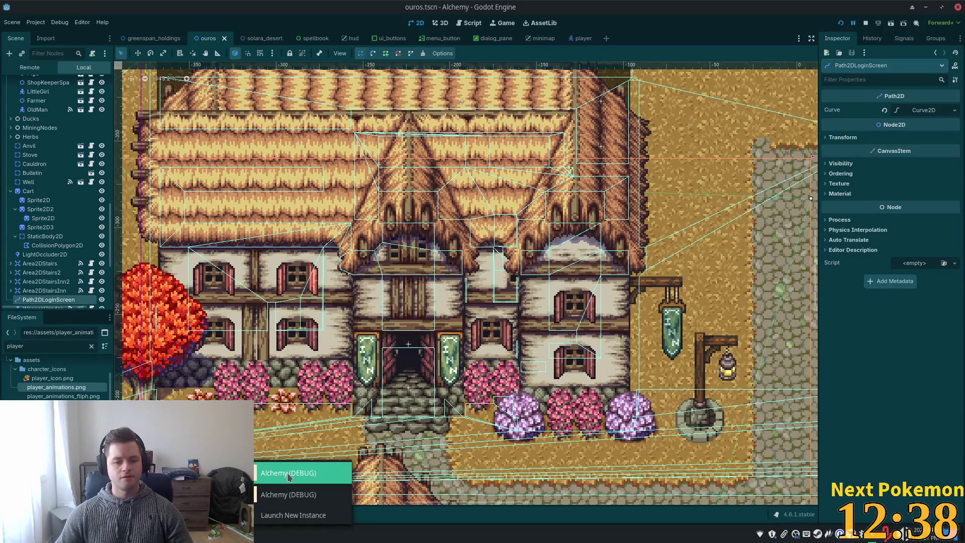
# Walk the player past the pond and fenced animals, through the barn, and back to the field
pyautogui.click(301, 471)
pyautogui.press('Down')
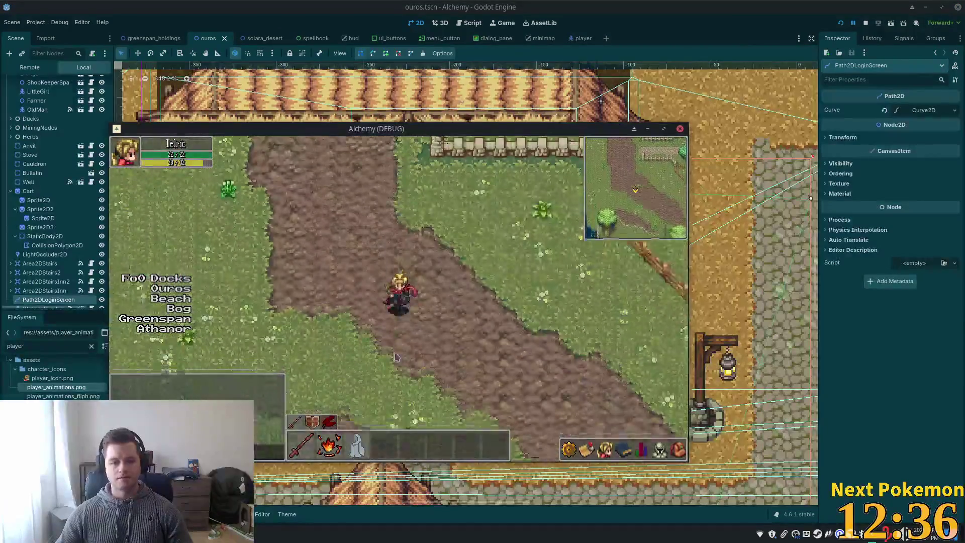
pyautogui.press('Right')
pyautogui.press('Down')
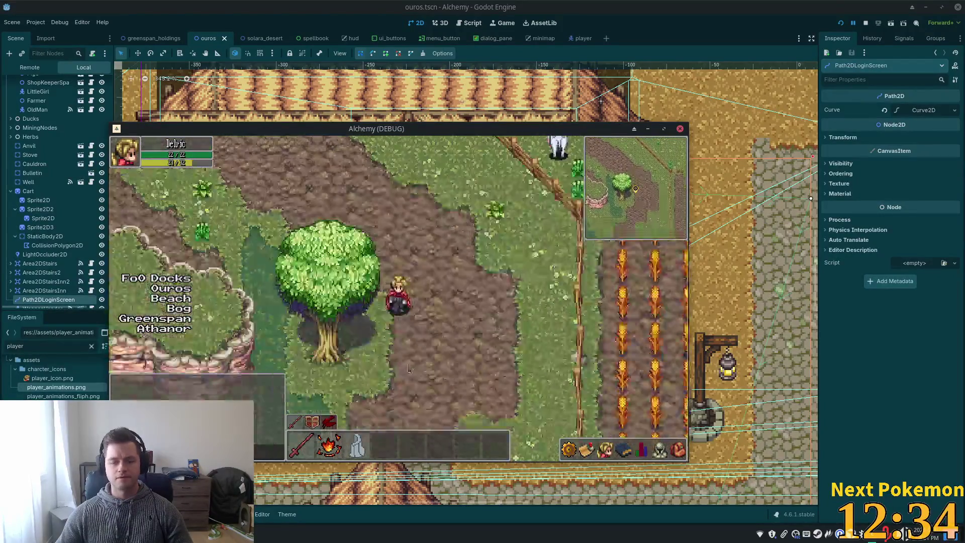
pyautogui.press('Down')
pyautogui.press('Left')
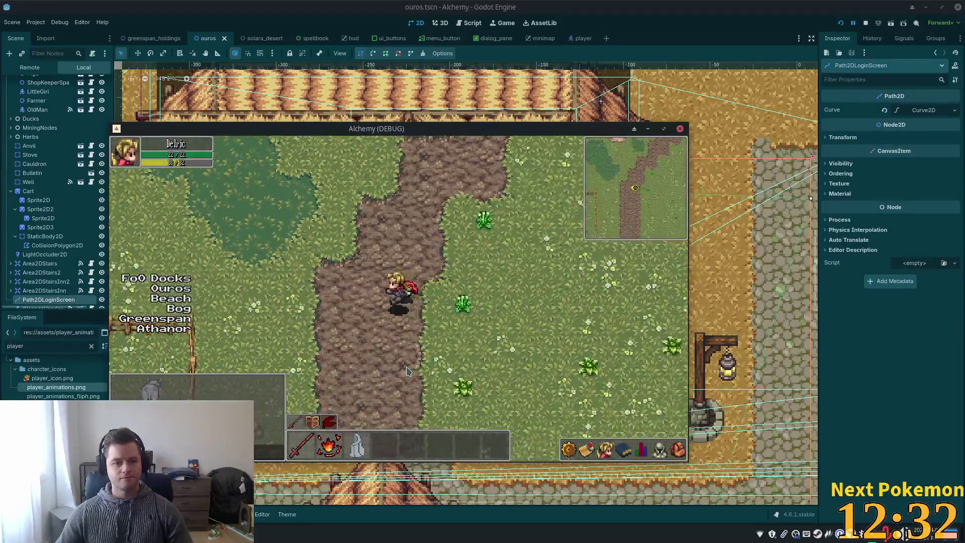
pyautogui.press('Left')
pyautogui.press('Left')
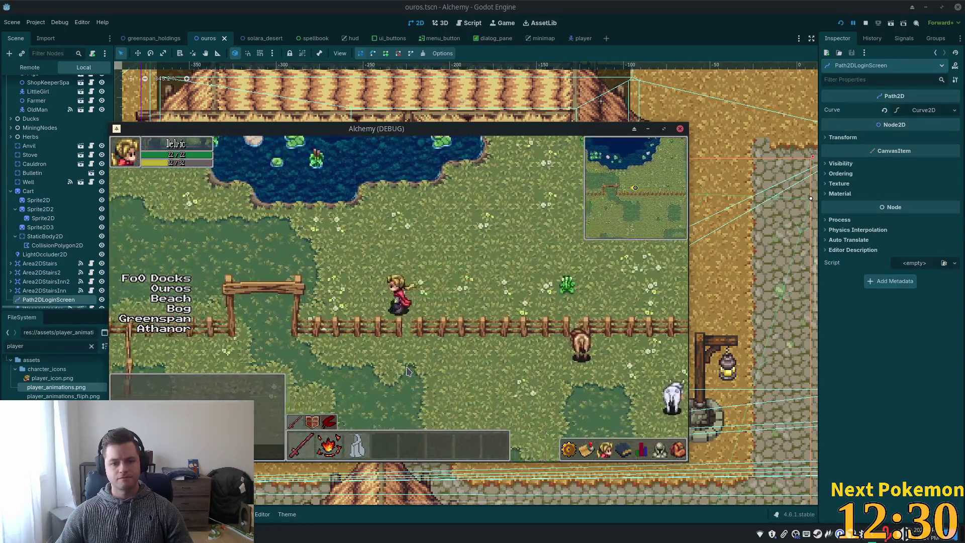
pyautogui.press('Up')
pyautogui.press('Left')
pyautogui.press('Up')
pyautogui.press('Left')
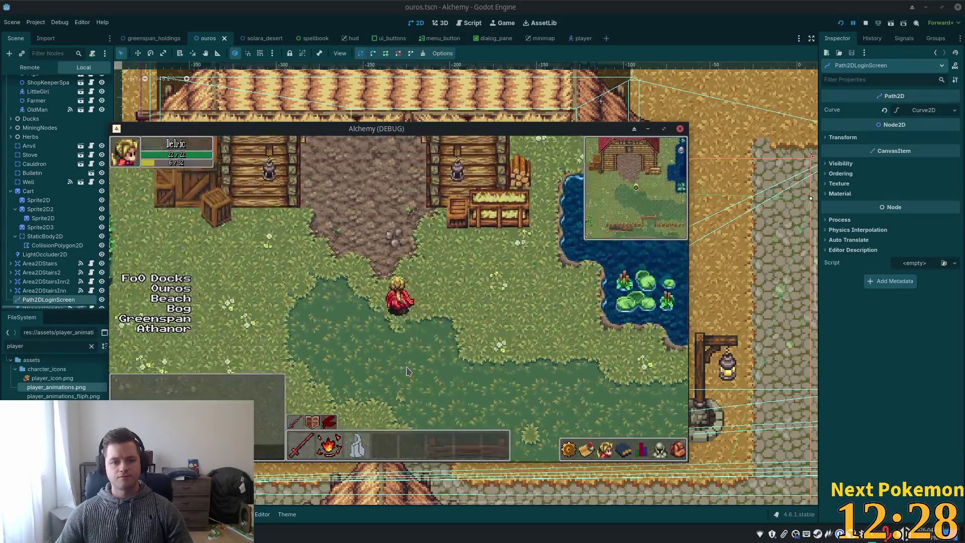
pyautogui.press('Up')
pyautogui.press('Down')
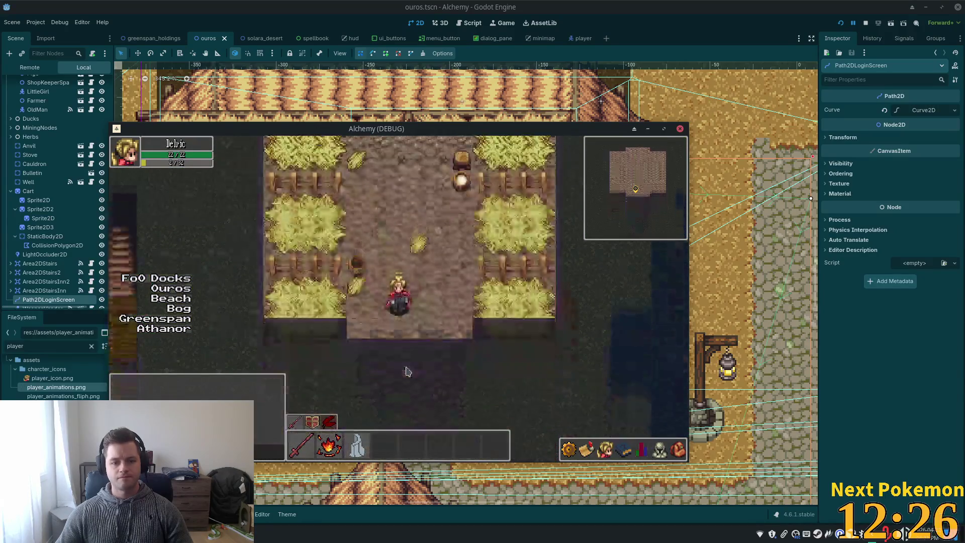
pyautogui.press('Down')
pyautogui.press('Up')
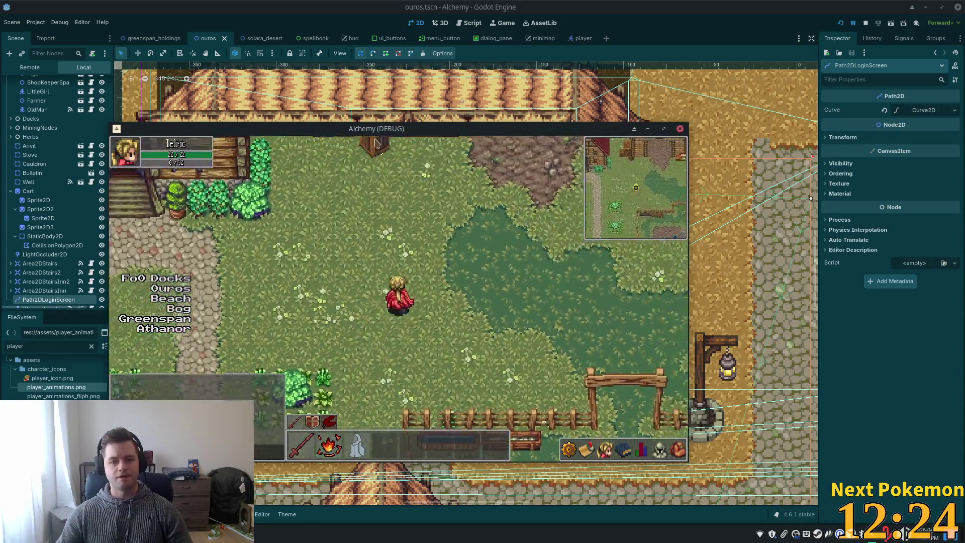
pyautogui.press('Up')
pyautogui.press('Up')
pyautogui.press('Right')
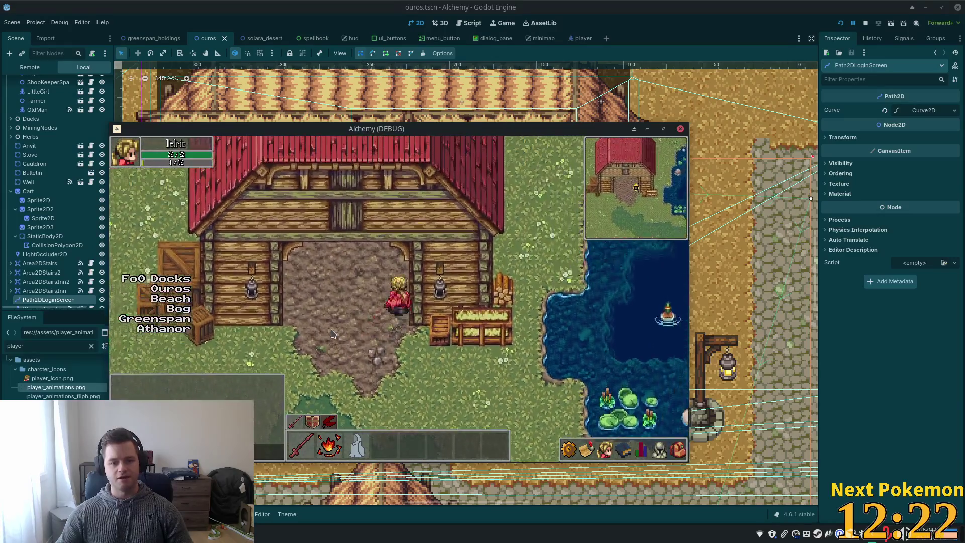
pyautogui.press('Down')
pyautogui.press('Right')
pyautogui.press('Down')
pyautogui.press('Right')
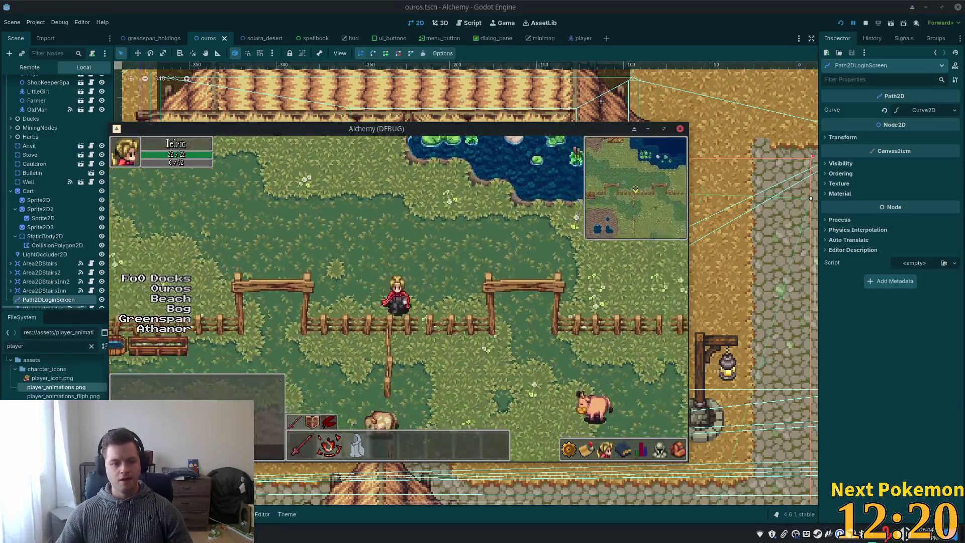
# Travel to Ouros, enter and leave a house, and walk down the street to the well
pyautogui.click(170, 288)
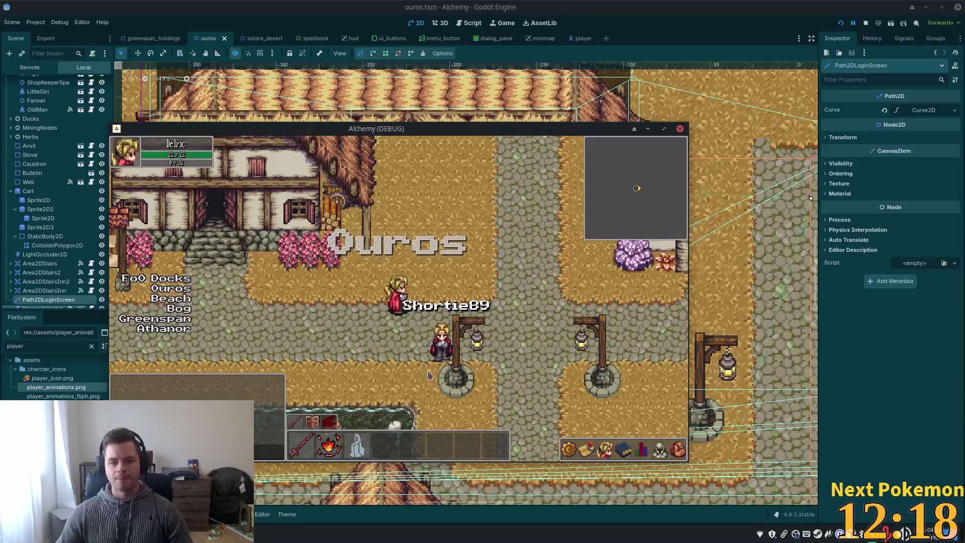
pyautogui.press('Left')
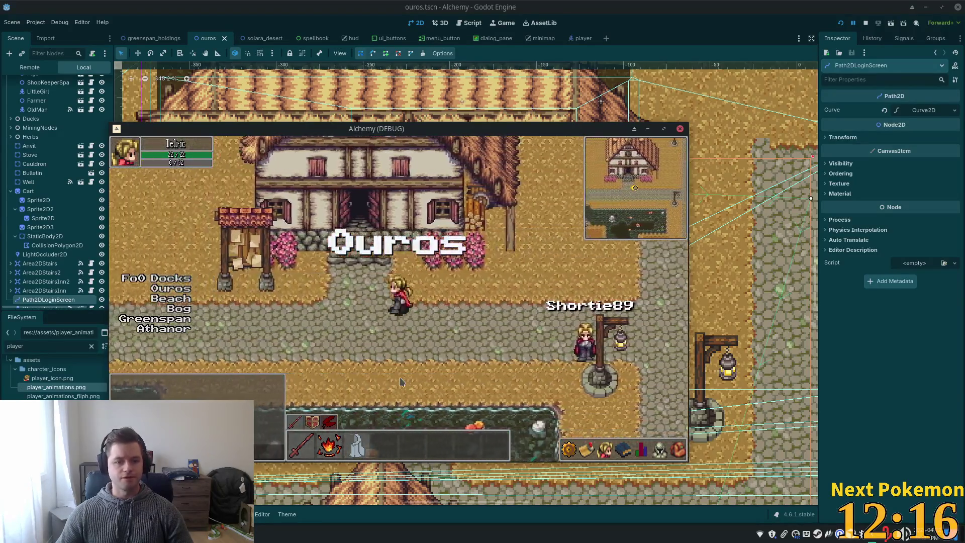
pyautogui.press('Up')
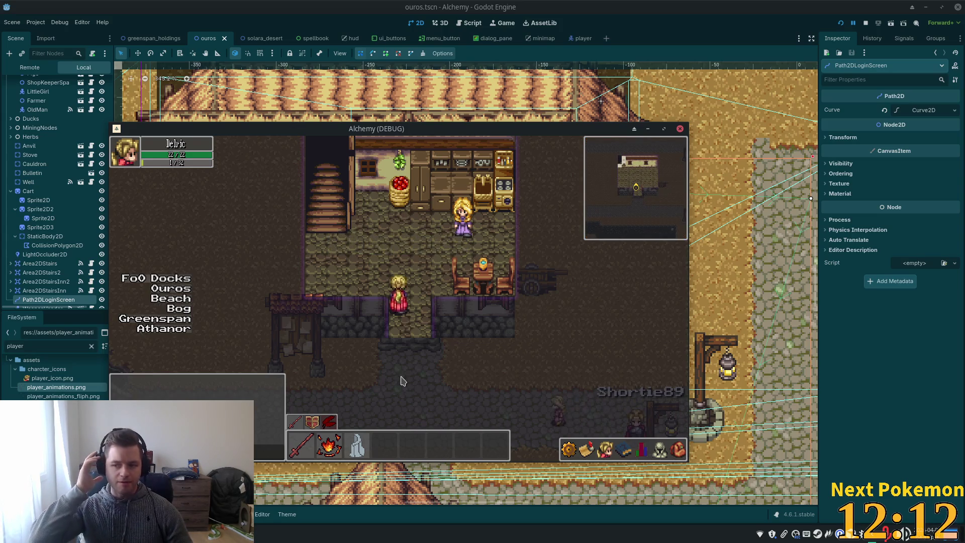
pyautogui.press('Down')
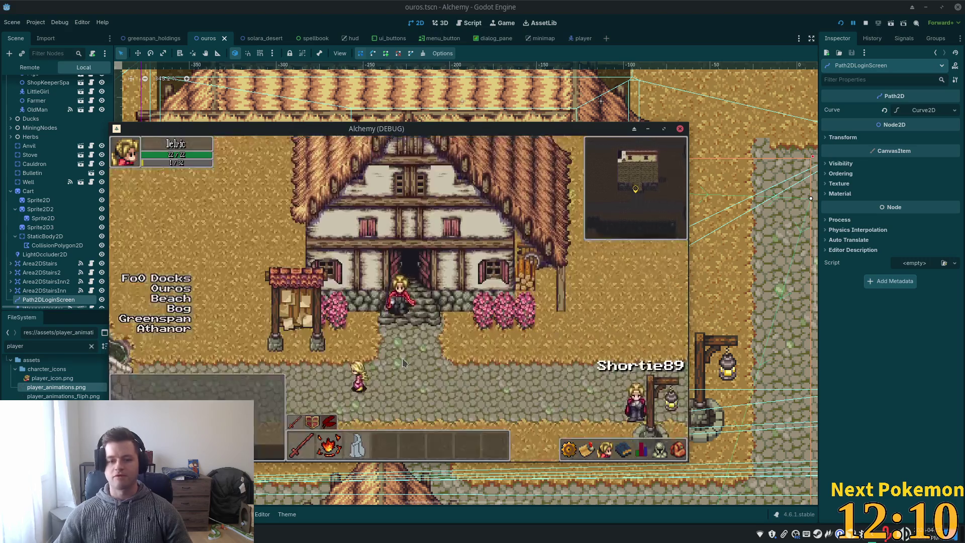
pyautogui.press('Down')
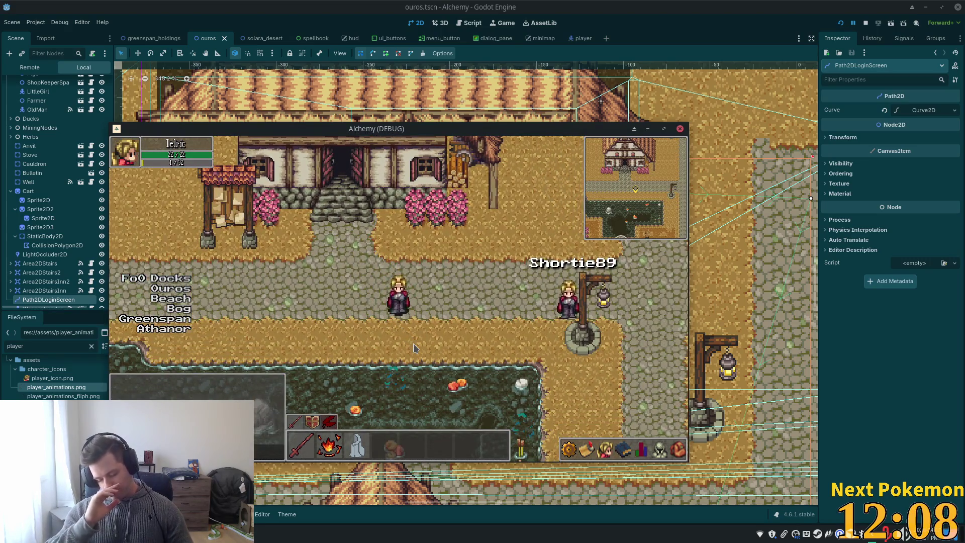
pyautogui.press('Right')
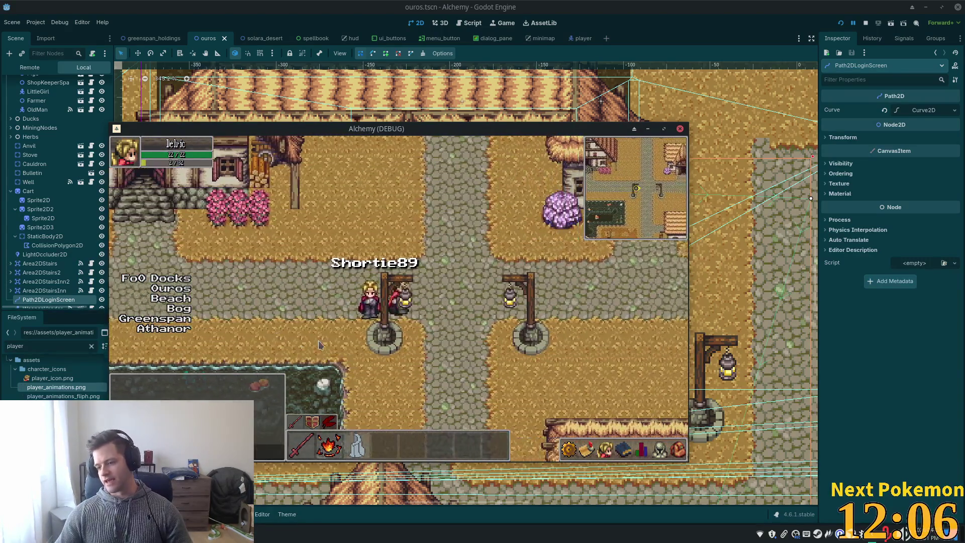
pyautogui.press('Down')
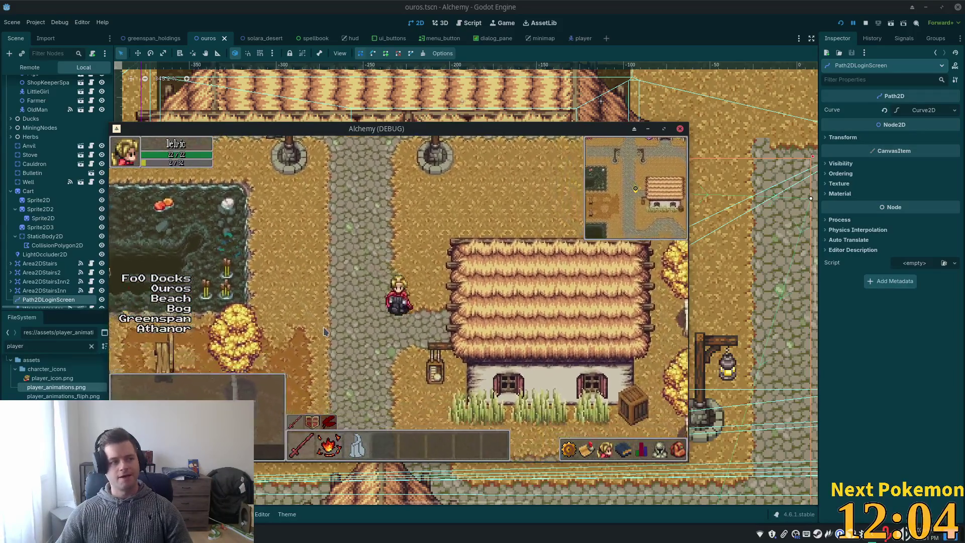
pyautogui.press('Down')
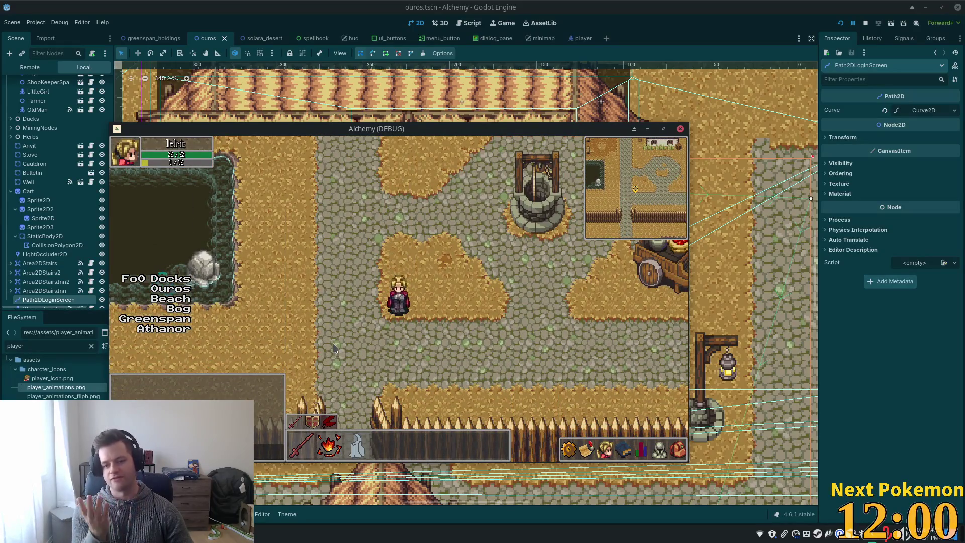
pyautogui.press('Up')
pyautogui.press('Up')
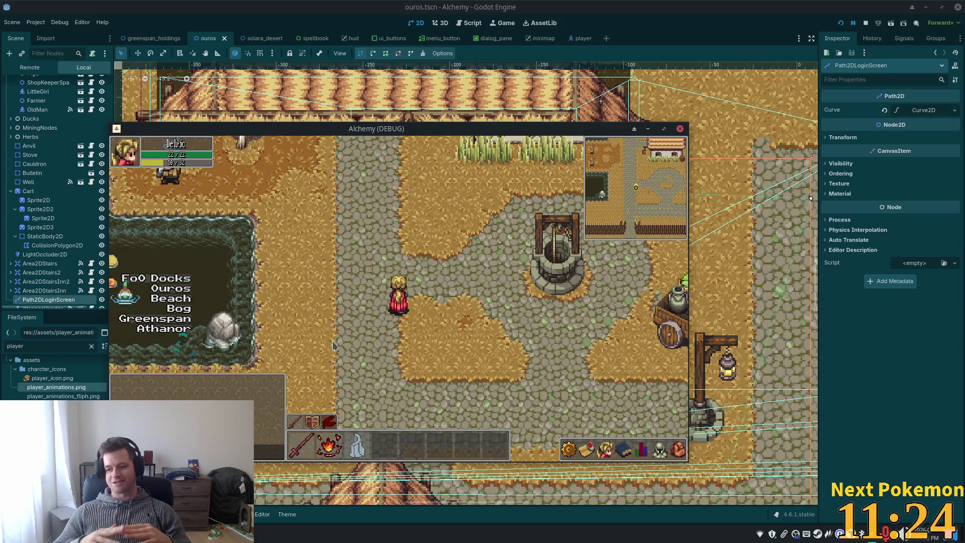
# Walk the character north and west onto the stone bridge, repositioning the game window
pyautogui.press('w')
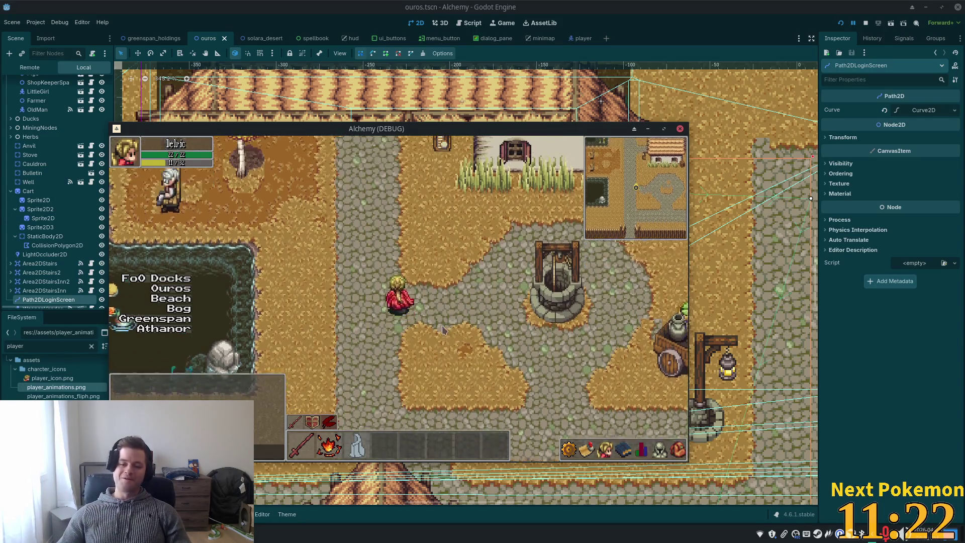
pyautogui.press('w')
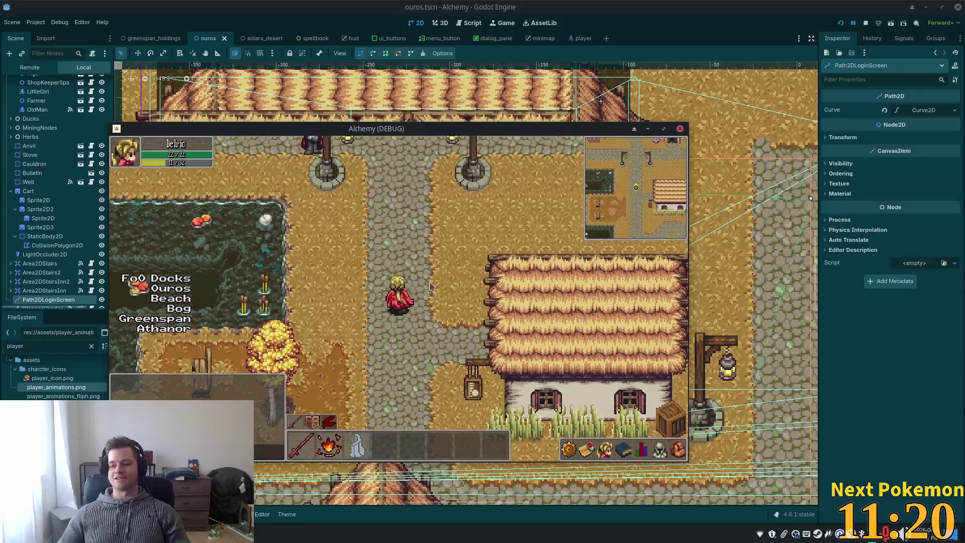
pyautogui.press('a')
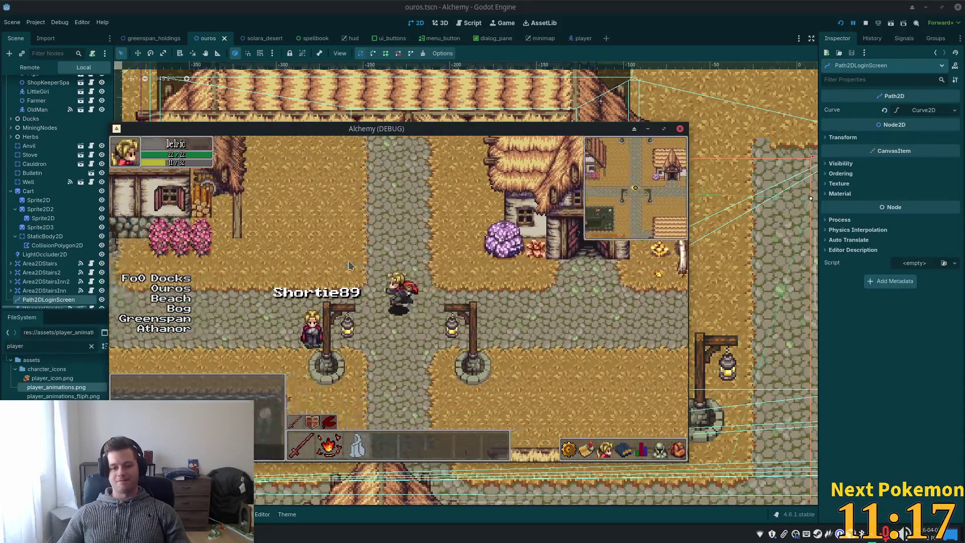
pyautogui.press('a')
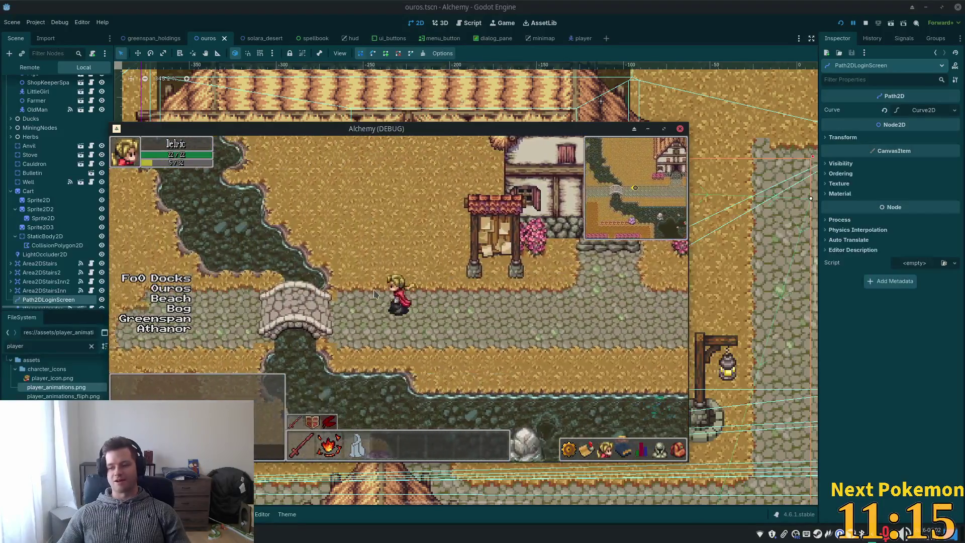
pyautogui.press('a')
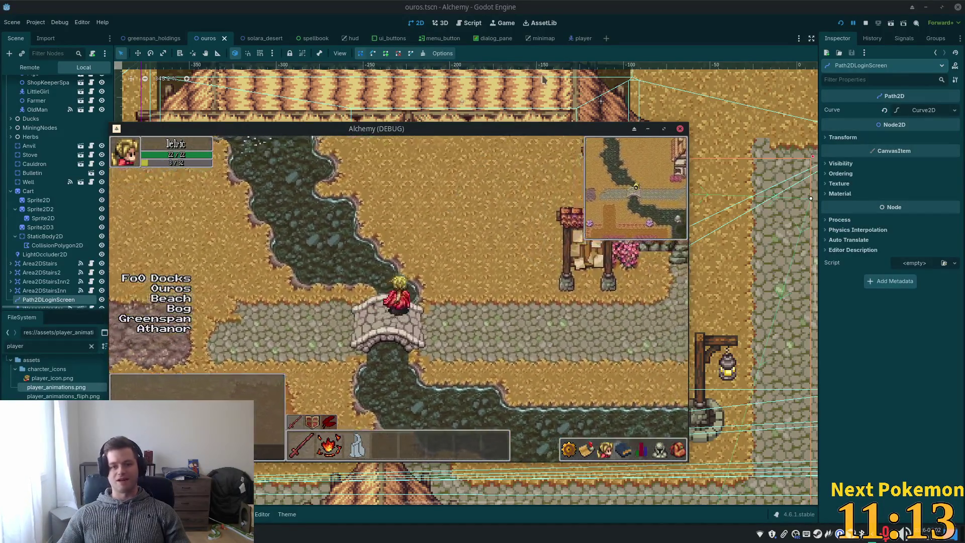
pyautogui.press('d')
pyautogui.moveTo(606, 189); pyautogui.dragTo(481, 250)
pyautogui.press('a')
pyautogui.moveTo(332, 185); pyautogui.dragTo(486, 150)
# Visit the shop, walk back across the bridge into town, then return to the editor
pyautogui.press('s')
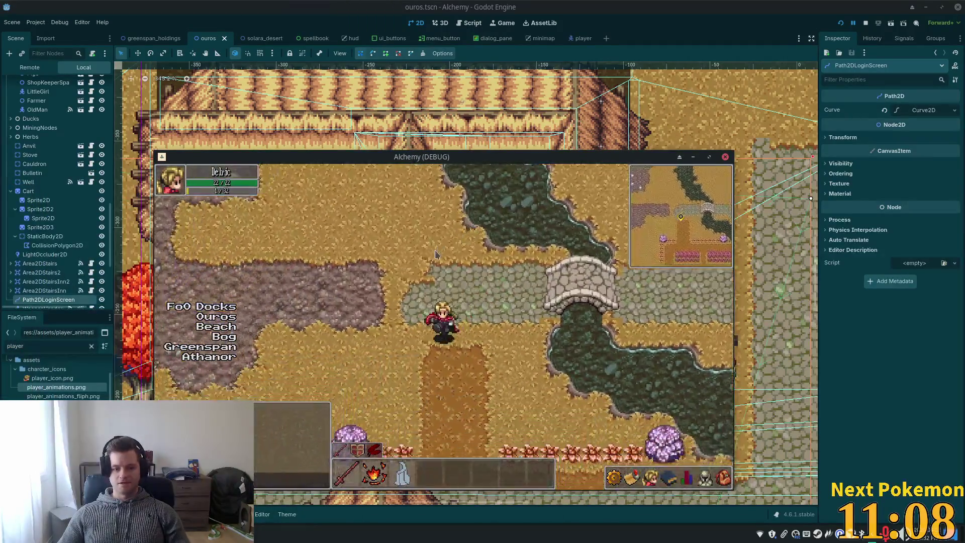
pyautogui.press('a')
pyautogui.press('w')
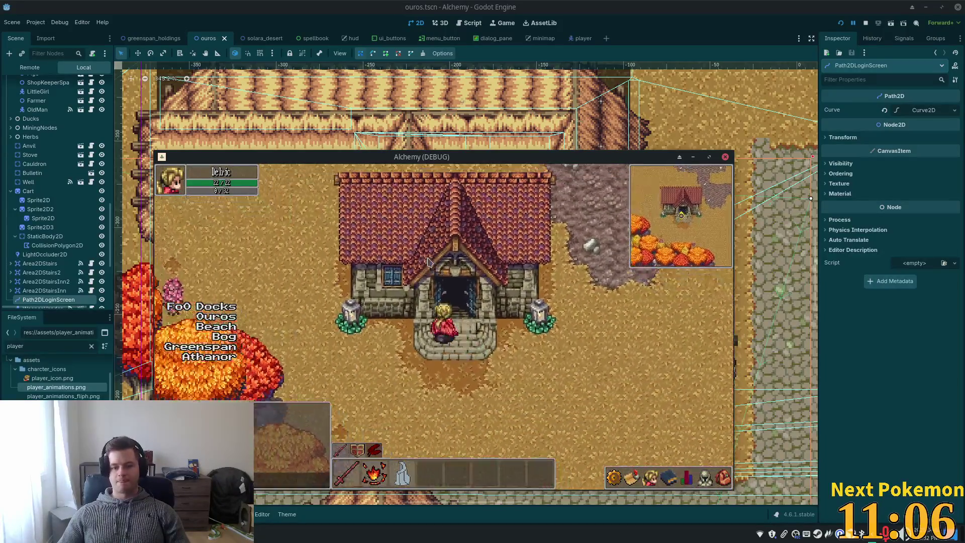
pyautogui.press('a')
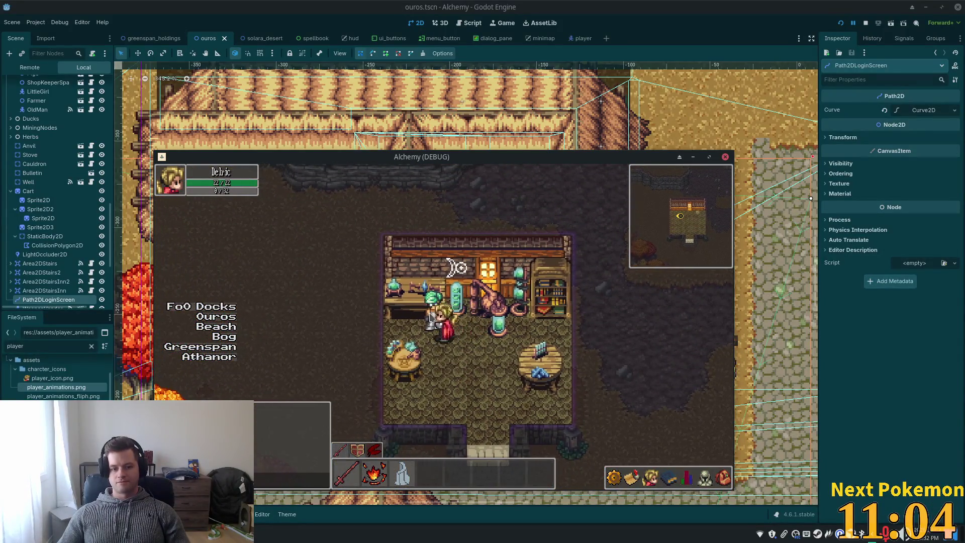
pyautogui.press('s')
pyautogui.press('d')
pyautogui.press('w')
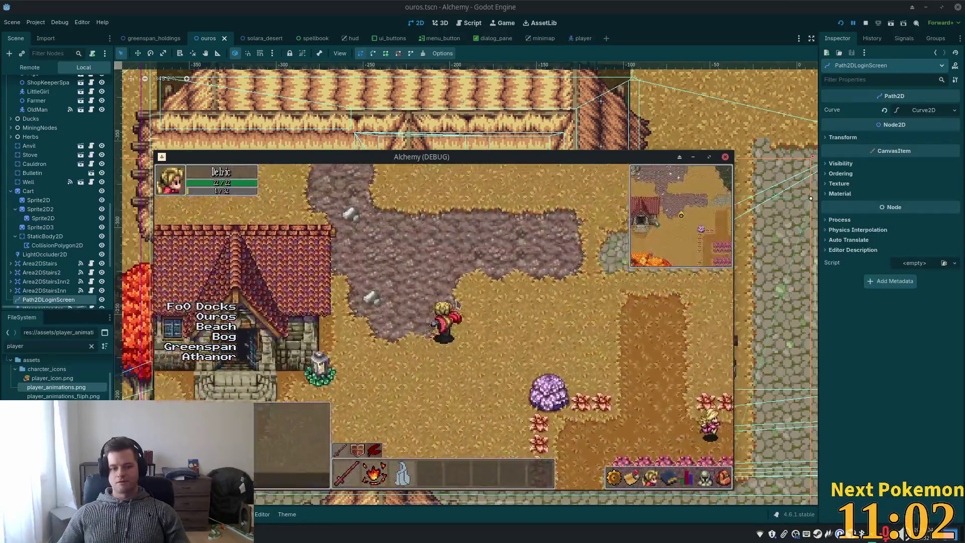
pyautogui.press('d')
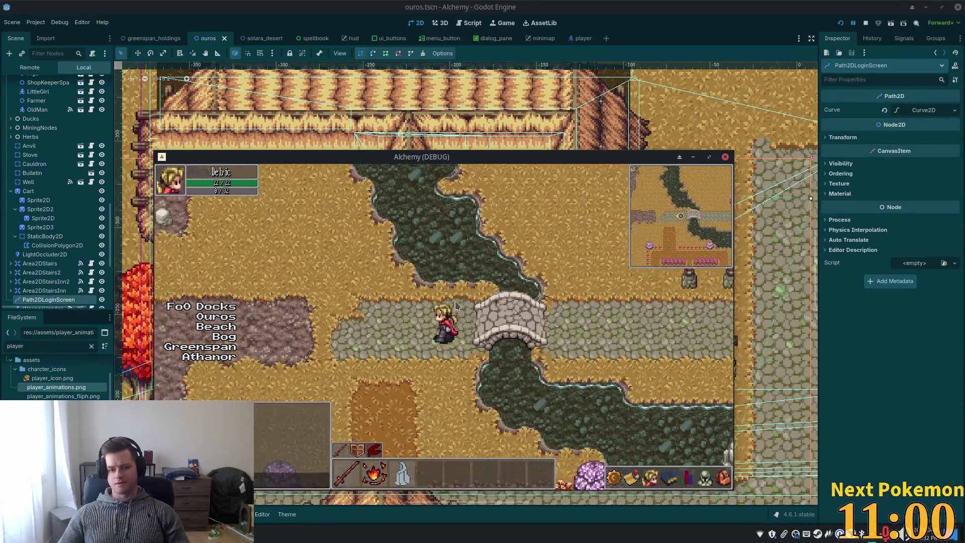
pyautogui.press('w')
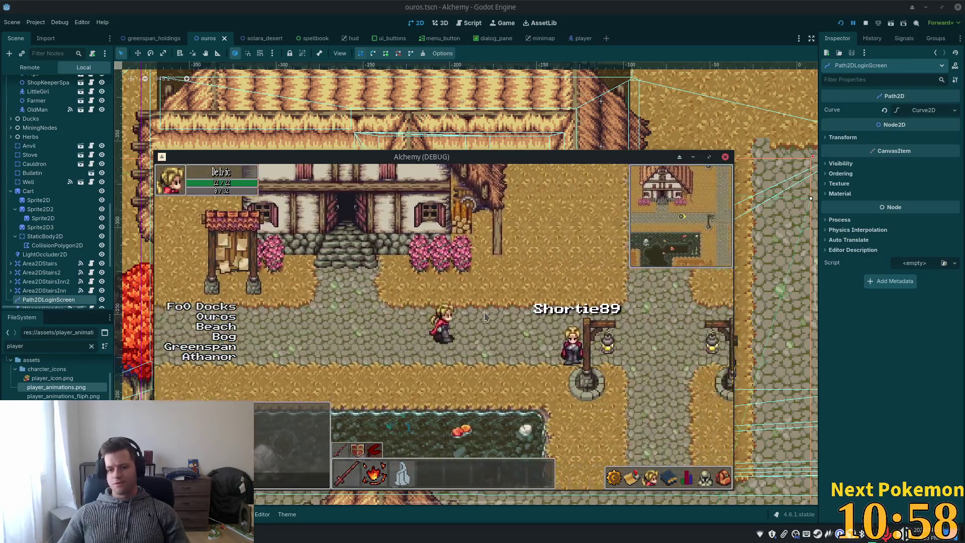
pyautogui.press('d')
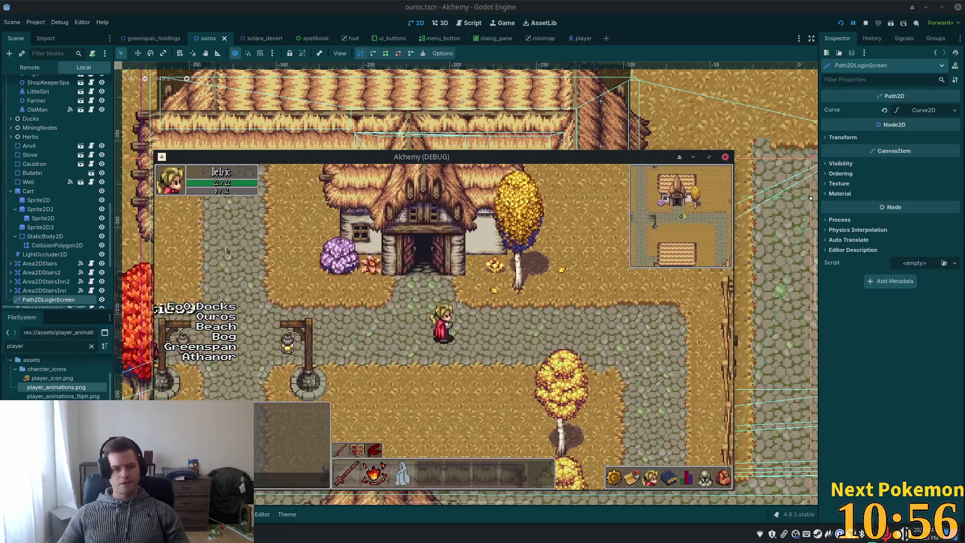
pyautogui.click(663, 4)
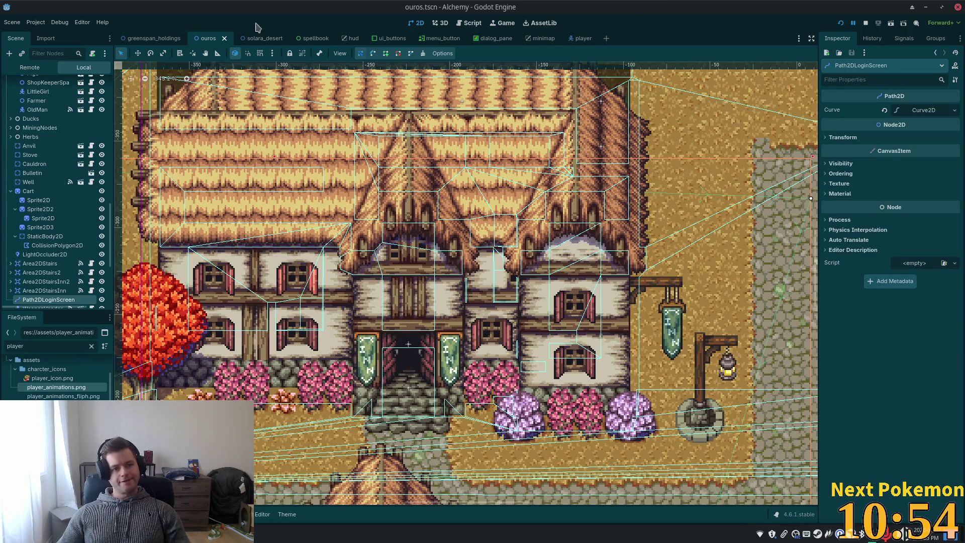
# Quick-open hud.tscn and fit the whole HUD layout into the canvas view
pyautogui.hotkey('alt', 'shift', 'o')
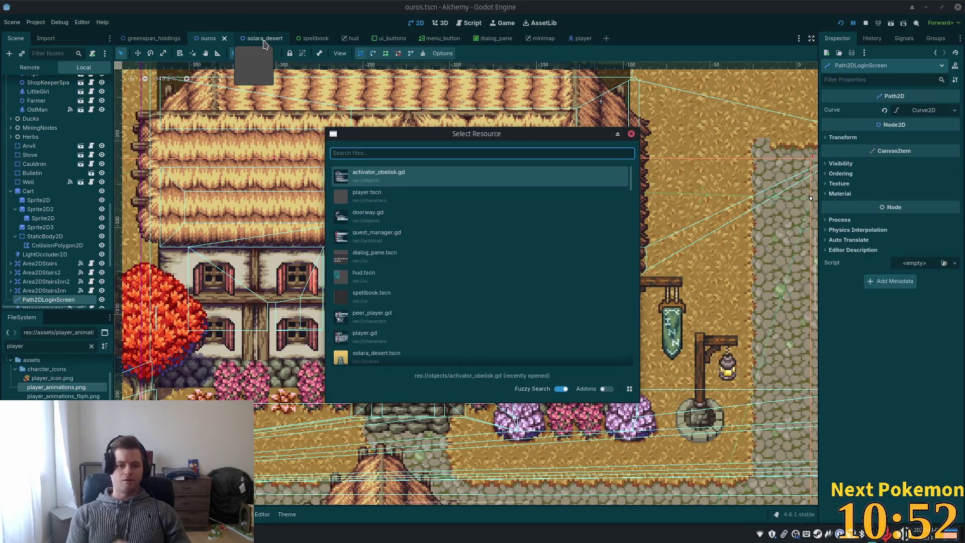
pyautogui.write('hud')
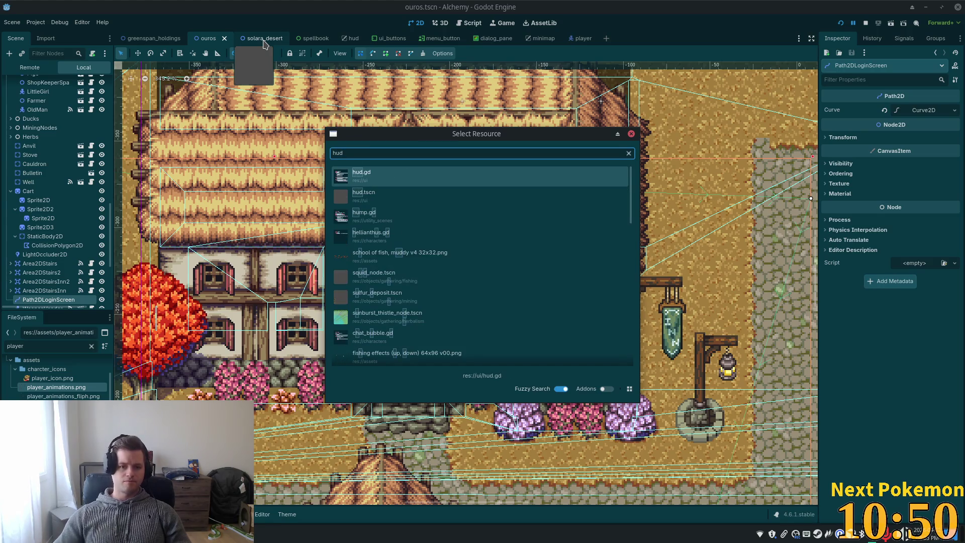
pyautogui.doubleClick(402, 196)
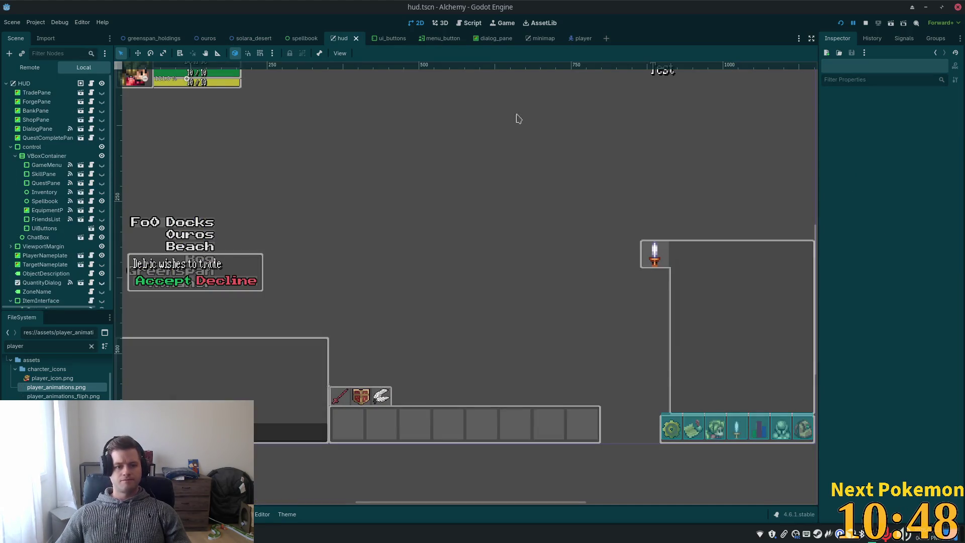
pyautogui.scroll(-2, 349, 227)
pyautogui.moveTo(349, 227)
pyautogui.mouseDown()
pyautogui.moveTo(508, 213)
pyautogui.moveTo(424, 252)
pyautogui.mouseUp()
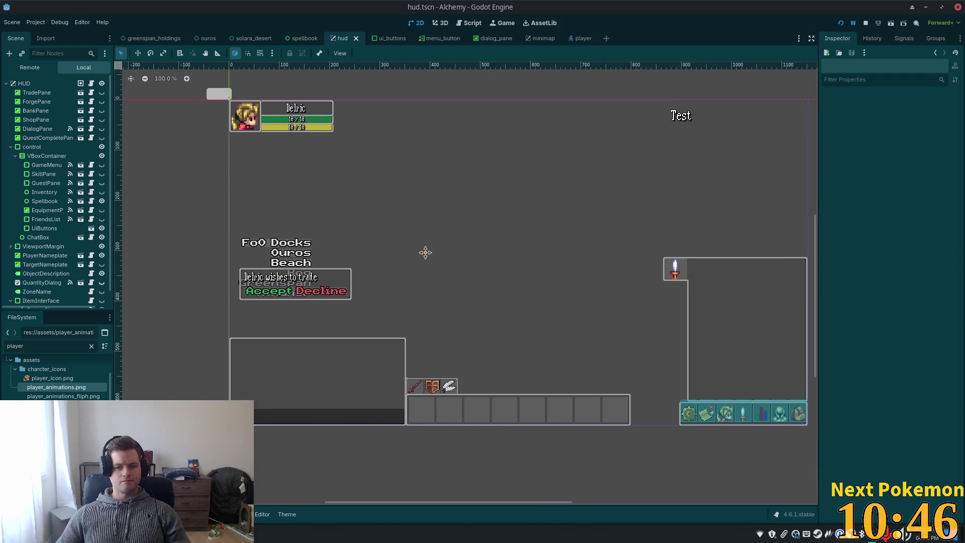
pyautogui.scroll(1, 549, 298)
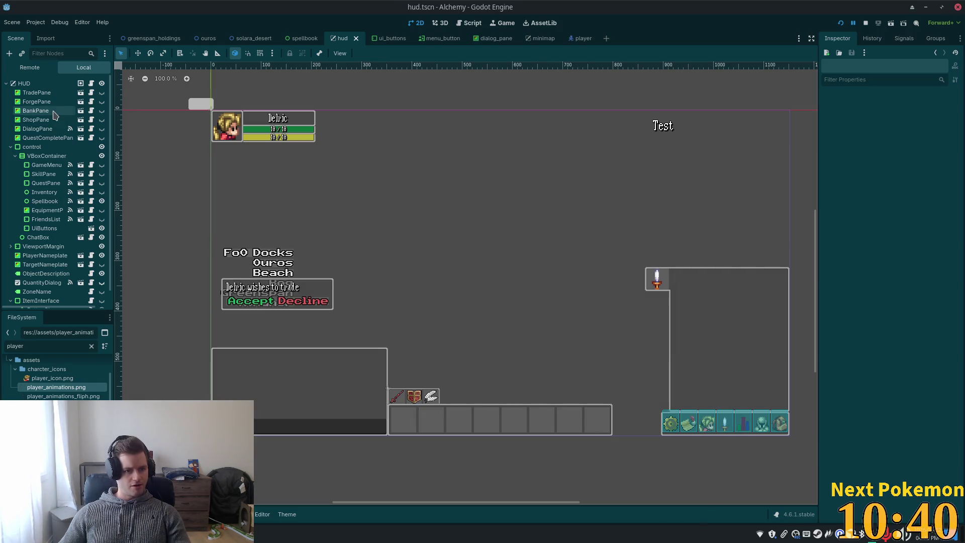
# Toggle ForgePane's Crafting pane visibility on and off, then open its crafting_pane.gd script
pyautogui.click(36, 103)
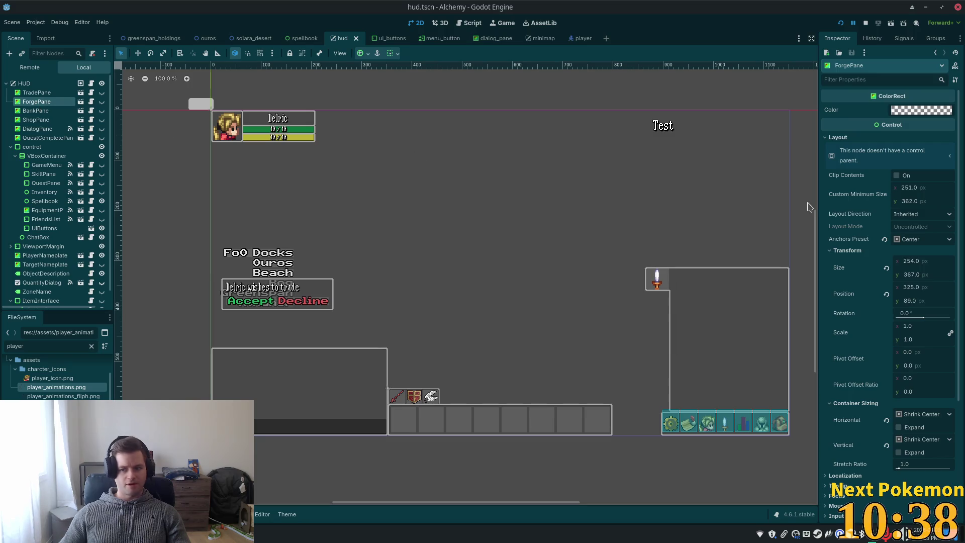
pyautogui.click(101, 102)
pyautogui.click(102, 102)
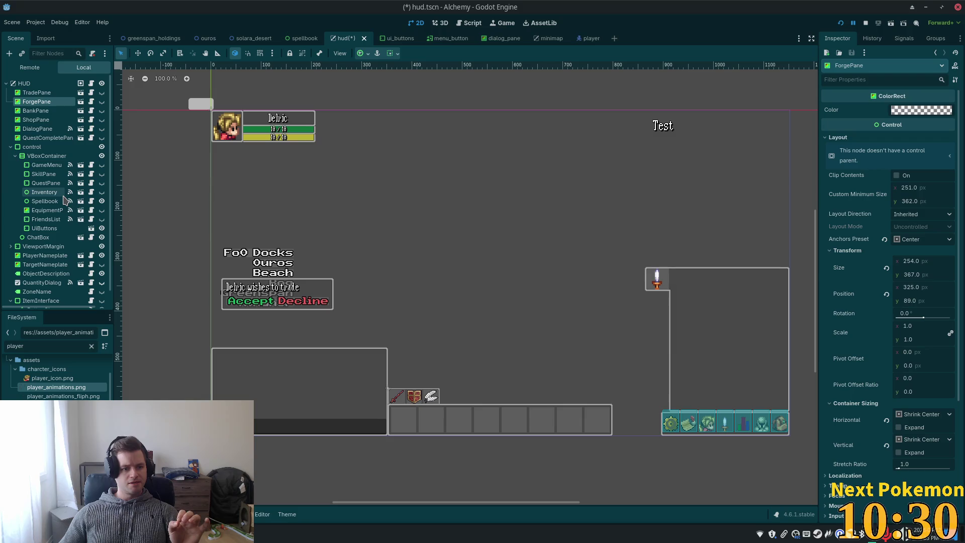
pyautogui.scroll(-1, 65, 200)
pyautogui.scroll(1, 66, 200)
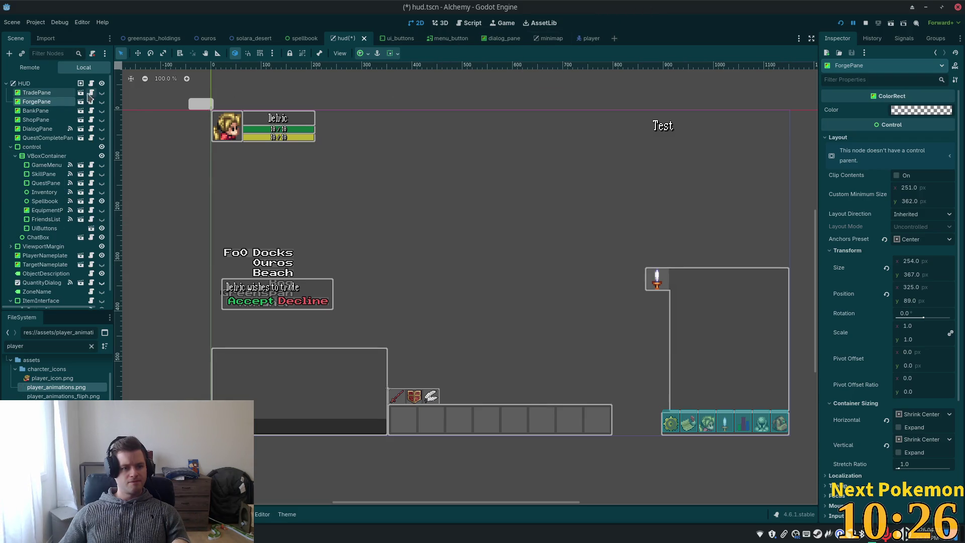
pyautogui.click(101, 101)
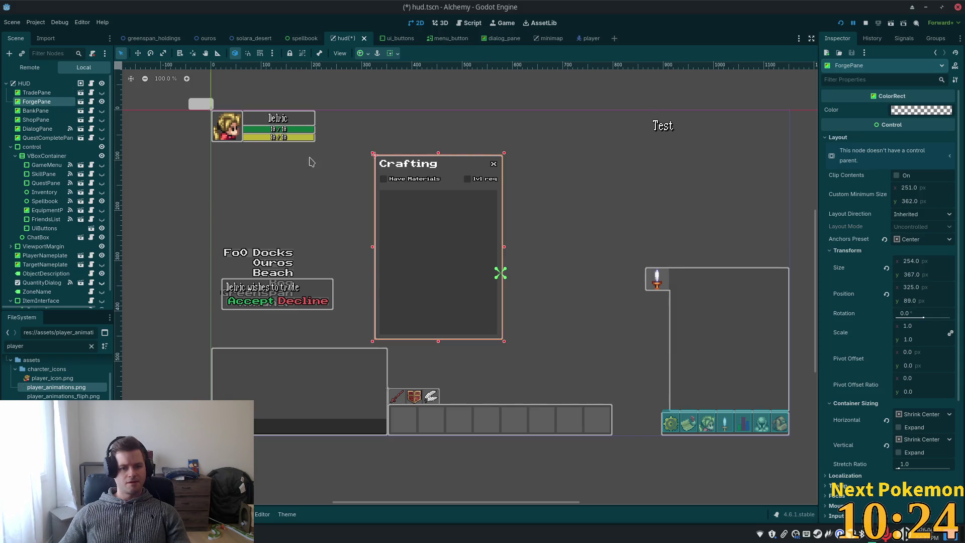
pyautogui.click(101, 101)
pyautogui.click(91, 102)
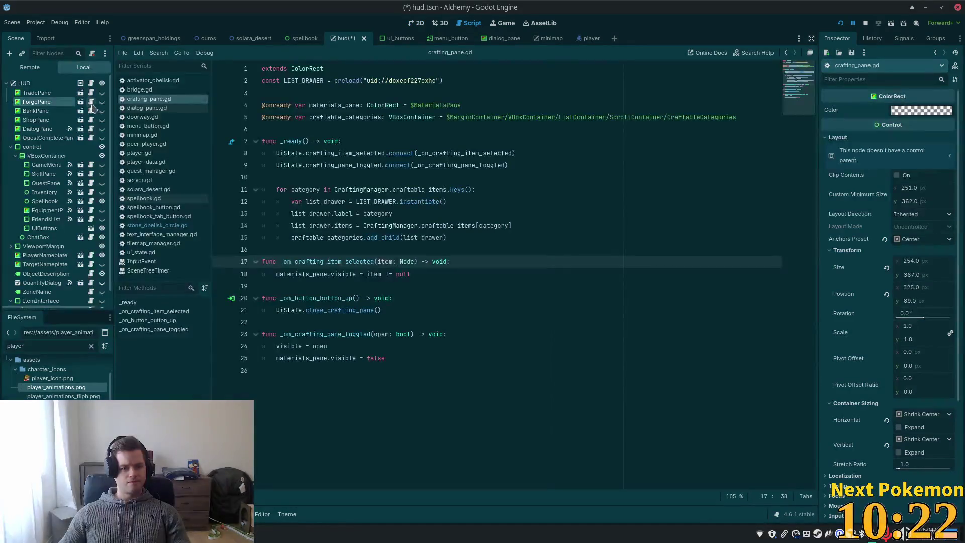
# Open list_drawer.tscn from the line-2 preload, then return to the hud scene and select UiButtons
pyautogui.keyDown('ctrl'); pyautogui.click(396, 82); pyautogui.keyUp('ctrl')
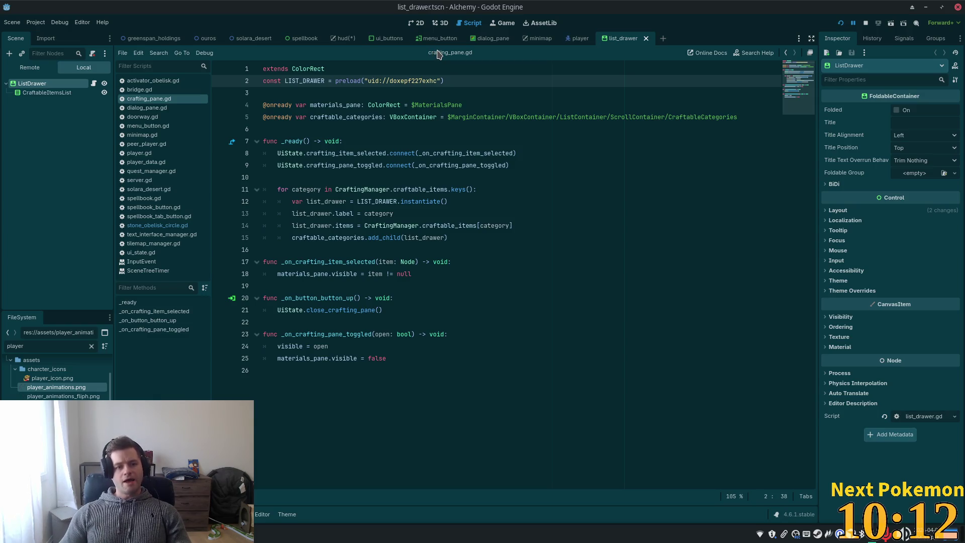
pyautogui.click(341, 38)
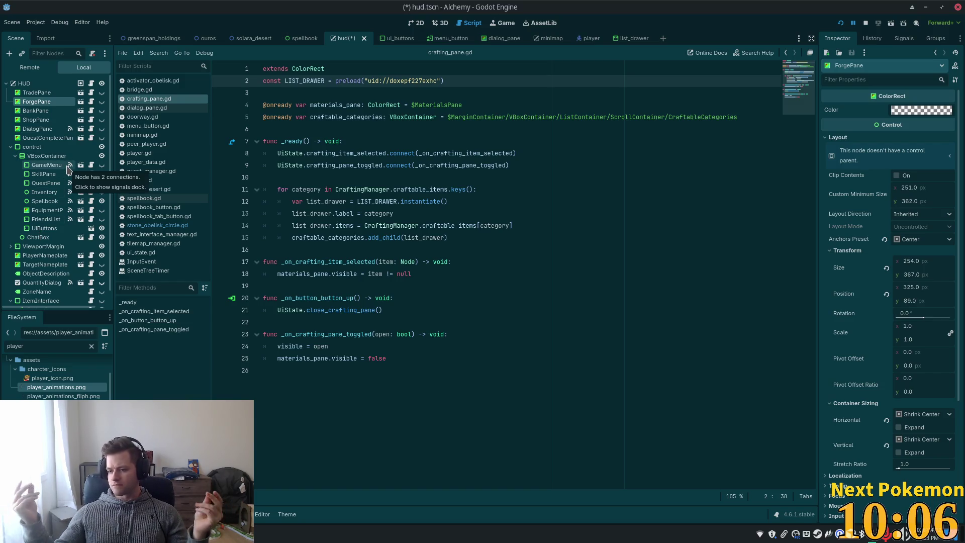
pyautogui.scroll(-1, 44, 160)
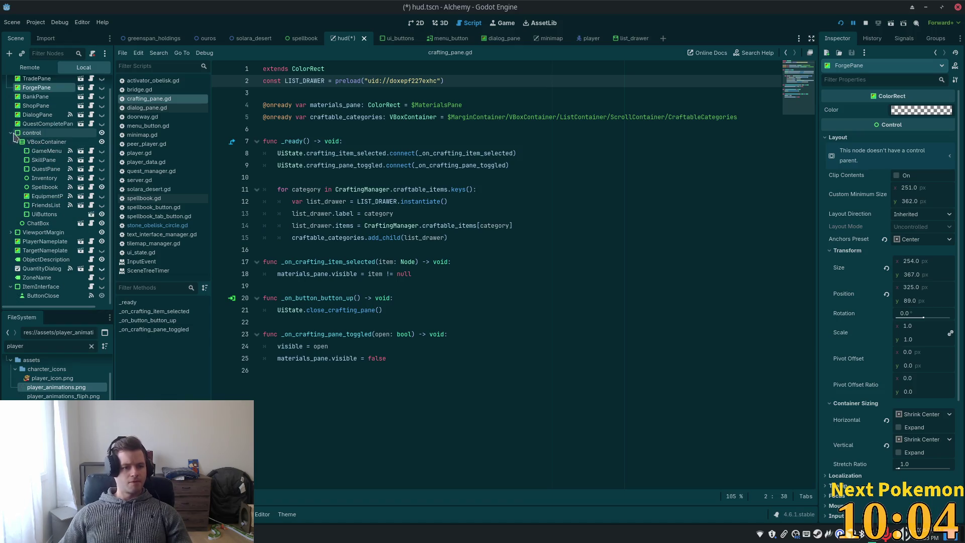
pyautogui.click(44, 214)
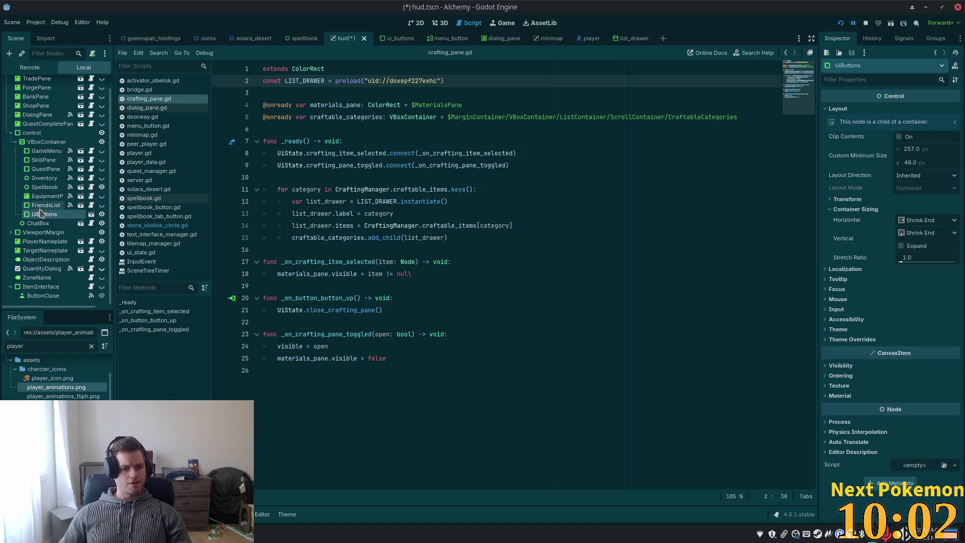
# Filter the Scene dock for 'ou', select OurosWarp, and clear the filter
pyautogui.click(39, 223)
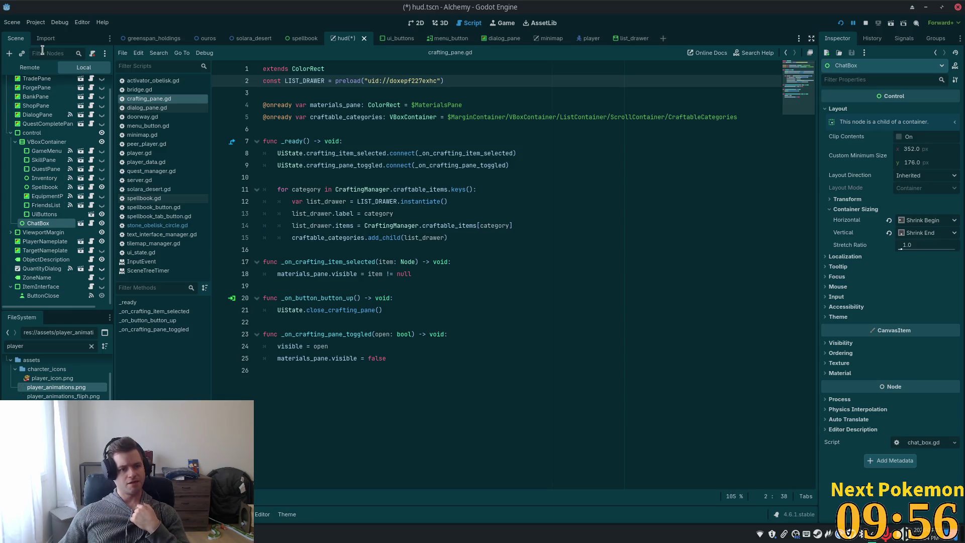
pyautogui.write('our')
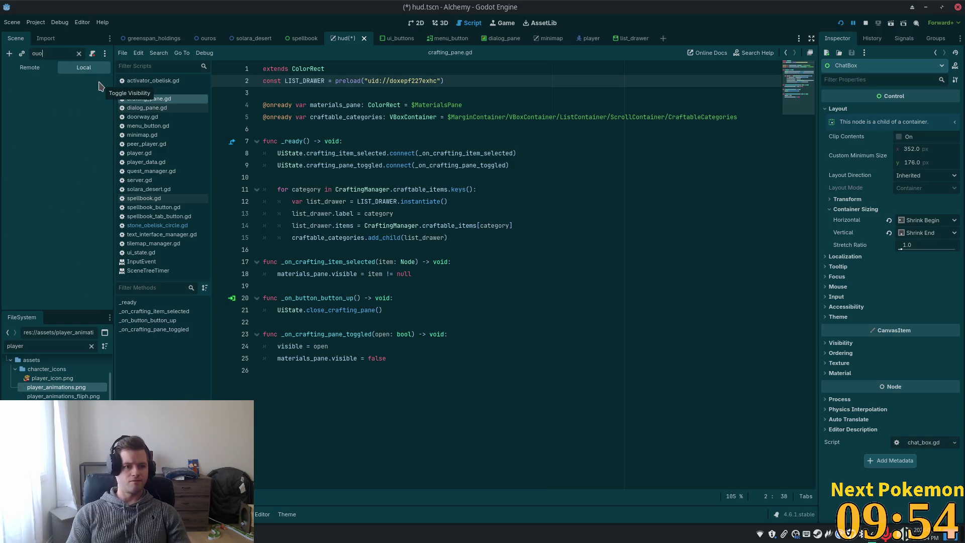
pyautogui.click(33, 83)
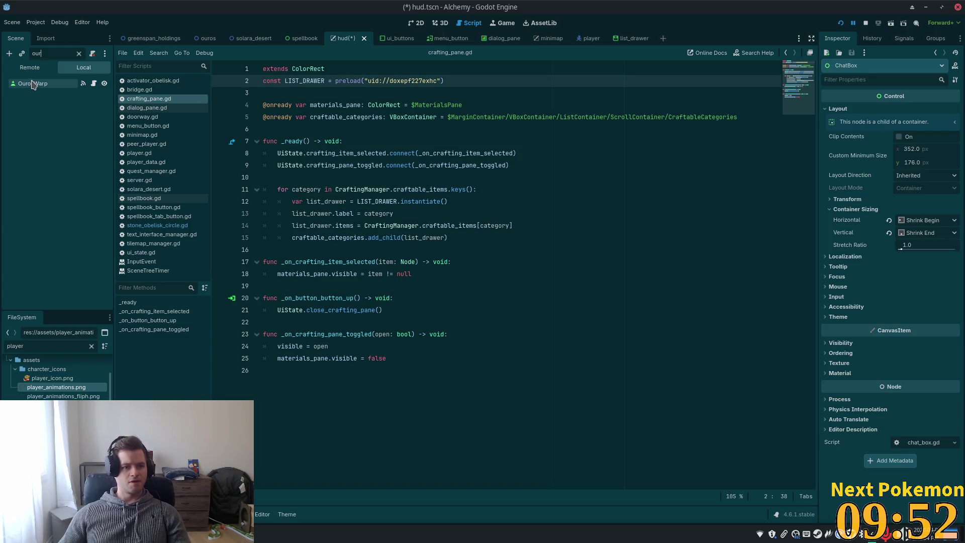
pyautogui.click(79, 53)
# Expand ViewportMargin, inspect its WarpButtons container, and select ViewportMargin
pyautogui.scroll(-1, 61, 177)
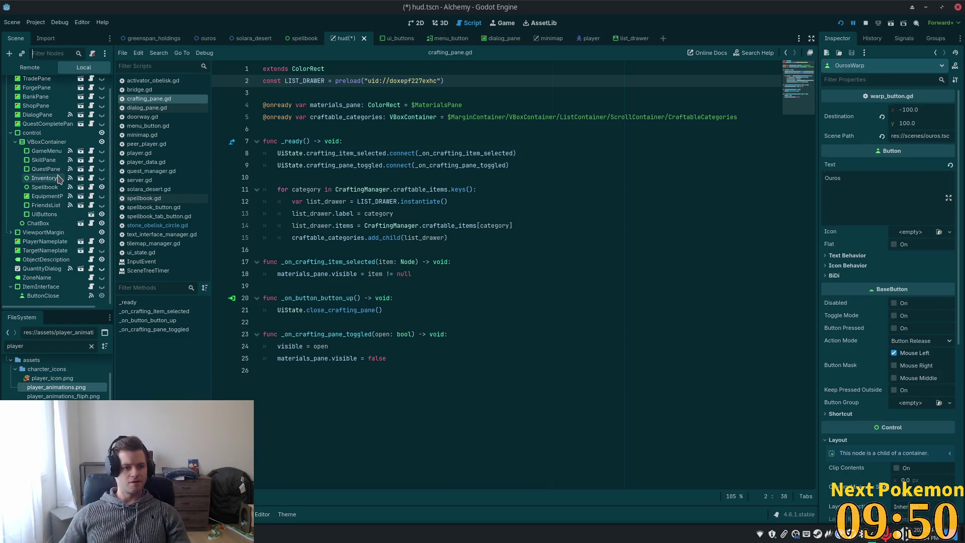
pyautogui.scroll(1, 50, 187)
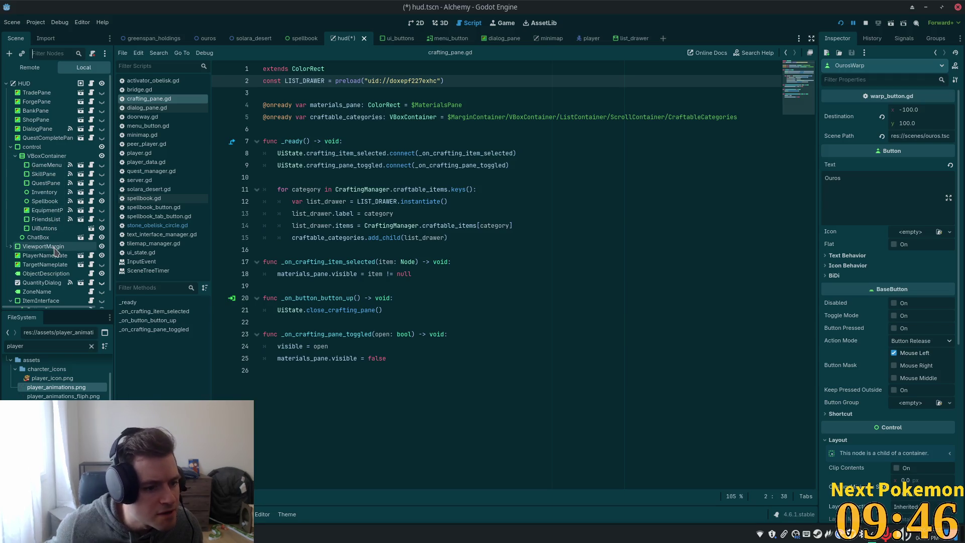
pyautogui.click(11, 246)
pyautogui.scroll(-5, 45, 227)
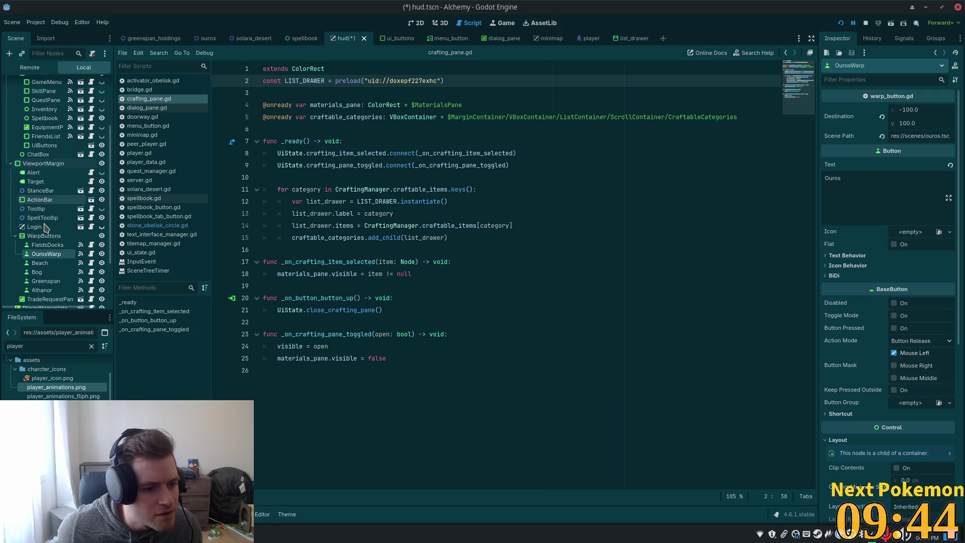
pyautogui.scroll(-3, 75, 251)
pyautogui.click(44, 180)
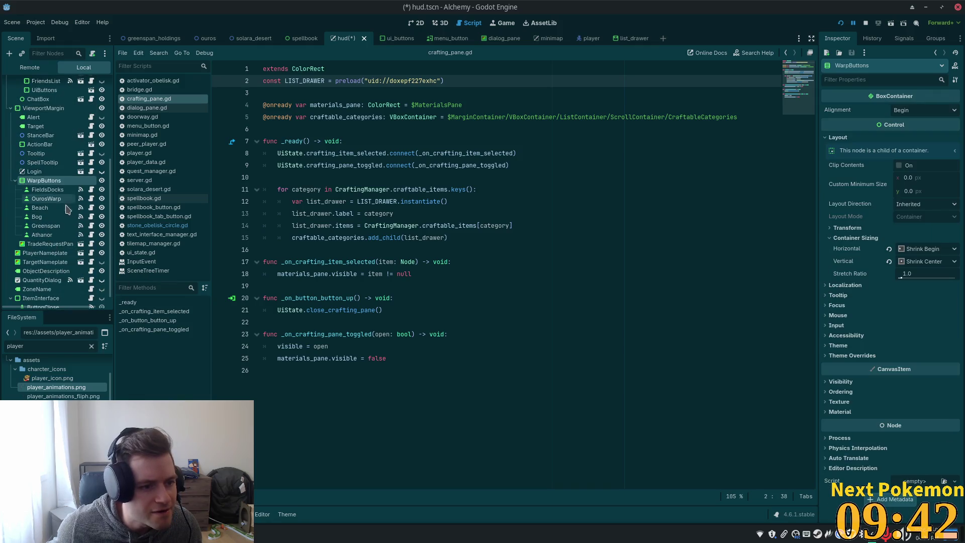
pyautogui.click(16, 180)
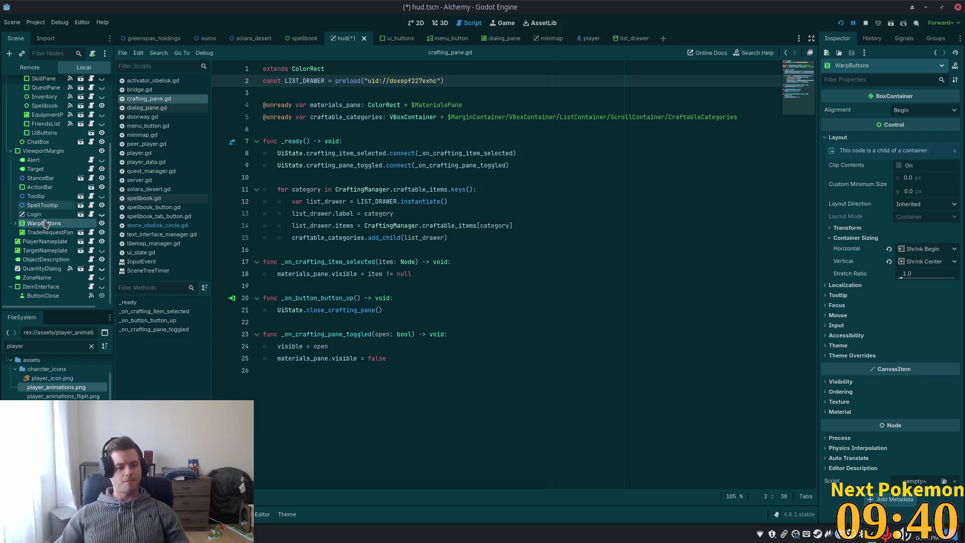
pyautogui.click(43, 151)
# Cancel a 'list' node search and switch via list_drawer back to the hud scene
pyautogui.hotkey('ctrl', 'a')
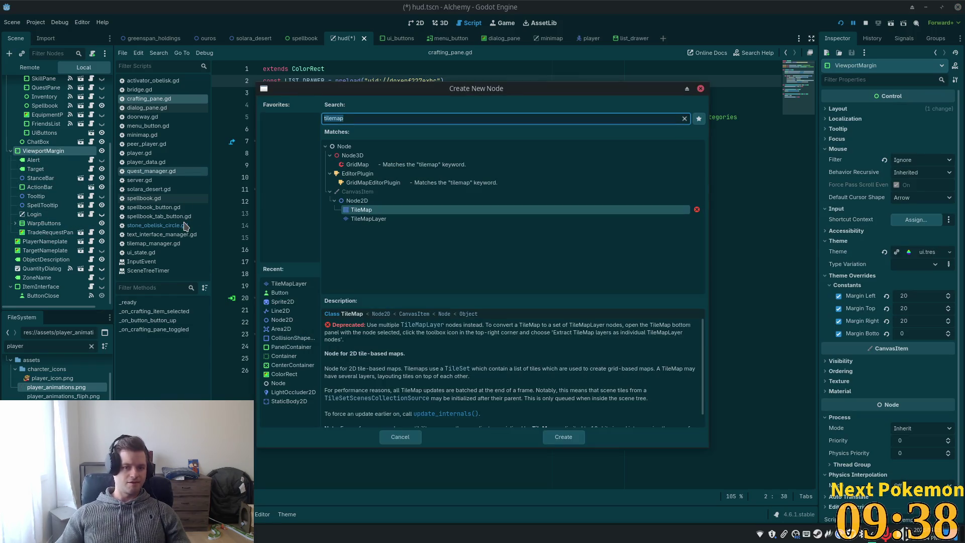
pyautogui.write('list')
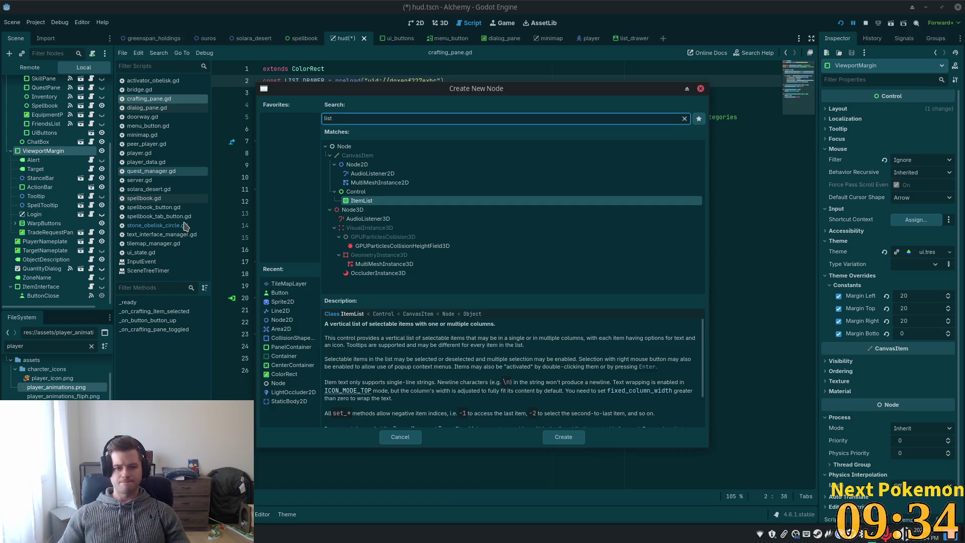
pyautogui.press('BackSpace')
pyautogui.press('BackSpace')
pyautogui.press('BackSpace')
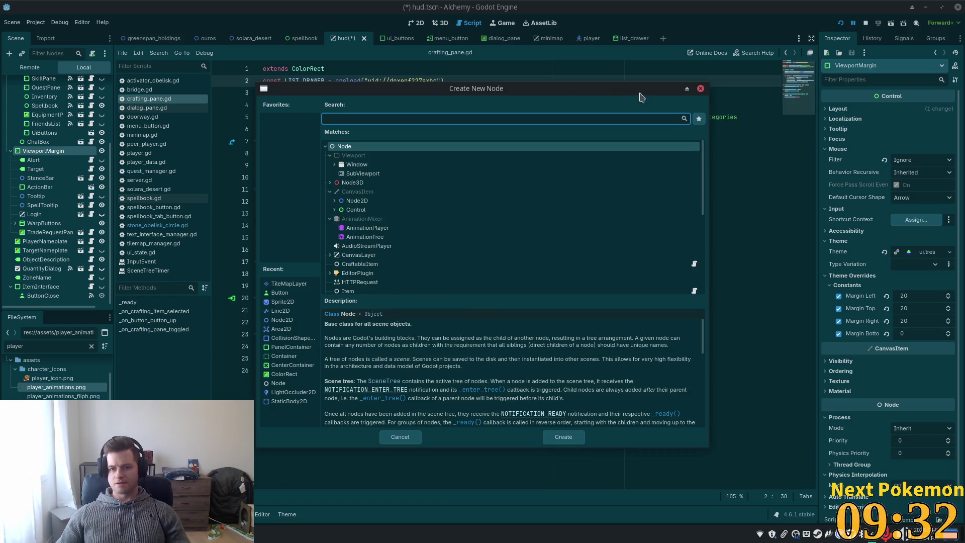
pyautogui.click(700, 89)
pyautogui.click(628, 40)
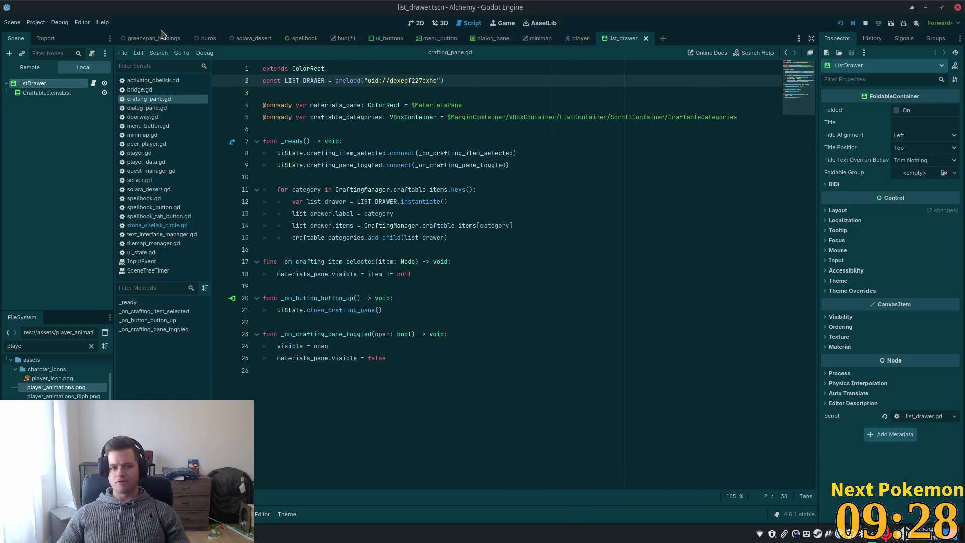
pyautogui.click(337, 39)
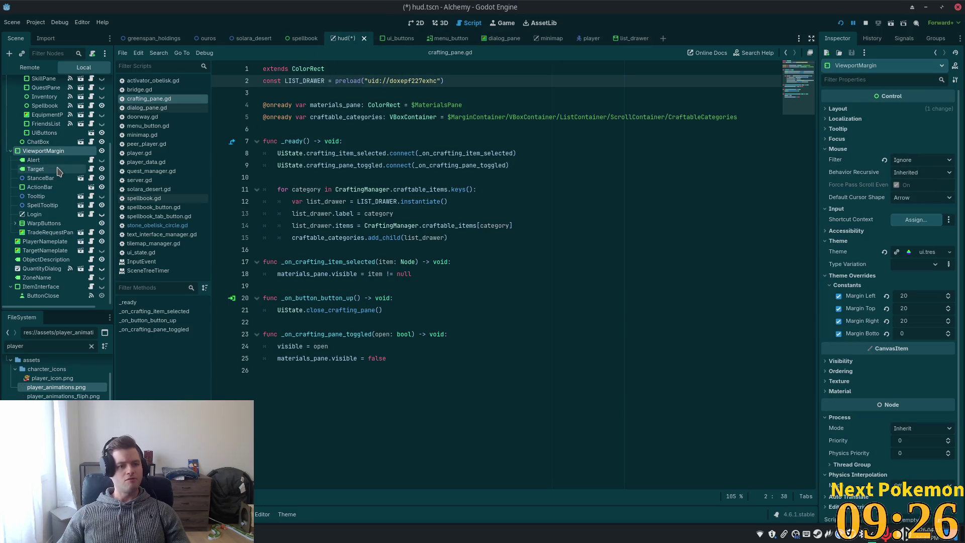
# Add a folded FoldableContainer under ViewportMargin and drag WarpButtons into it
pyautogui.hotkey('ctrl', 'a')
pyautogui.write('folda')
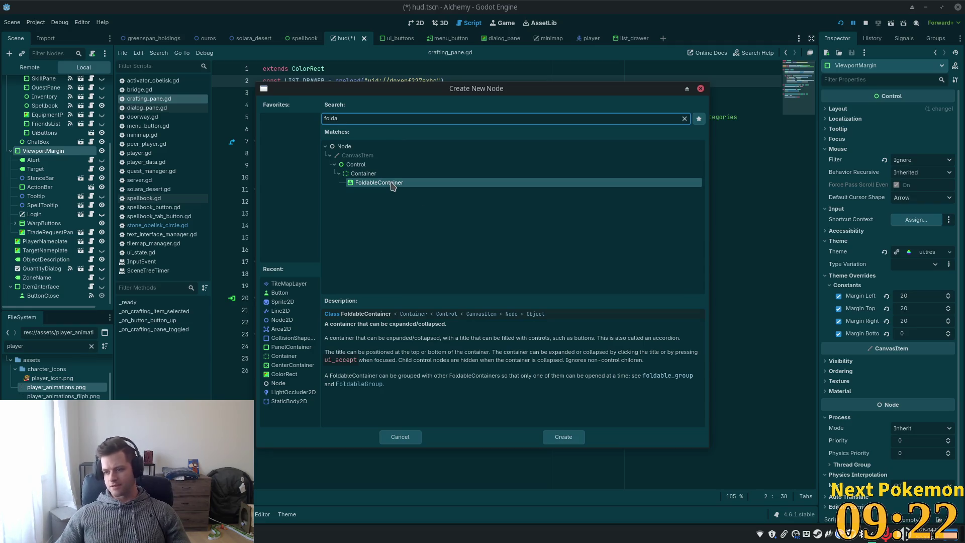
pyautogui.doubleClick(393, 185)
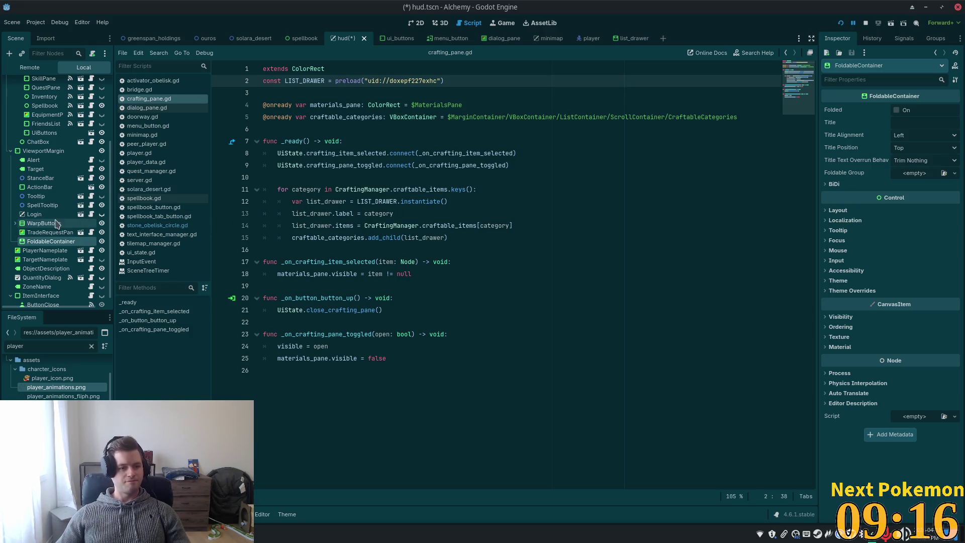
pyautogui.click(903, 111)
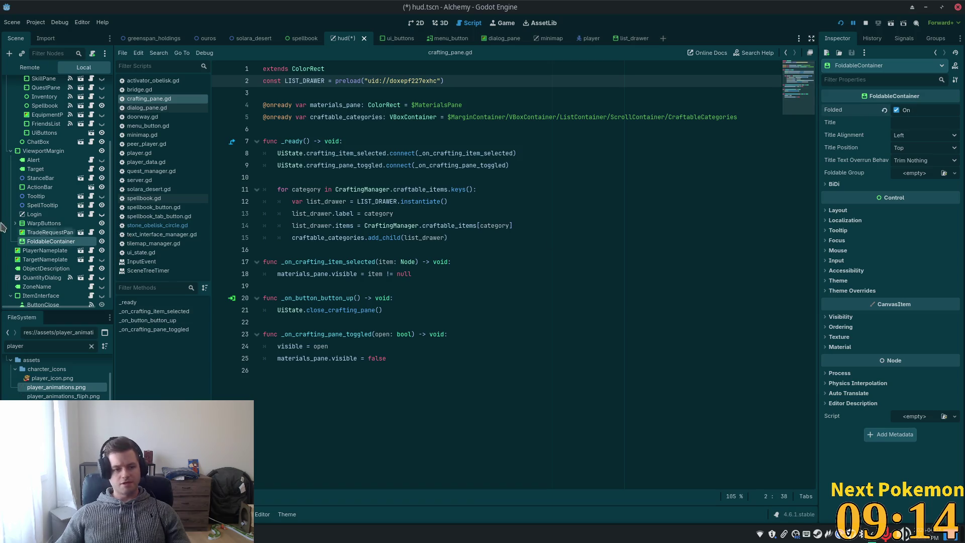
pyautogui.moveTo(52, 228); pyautogui.dragTo(47, 245)
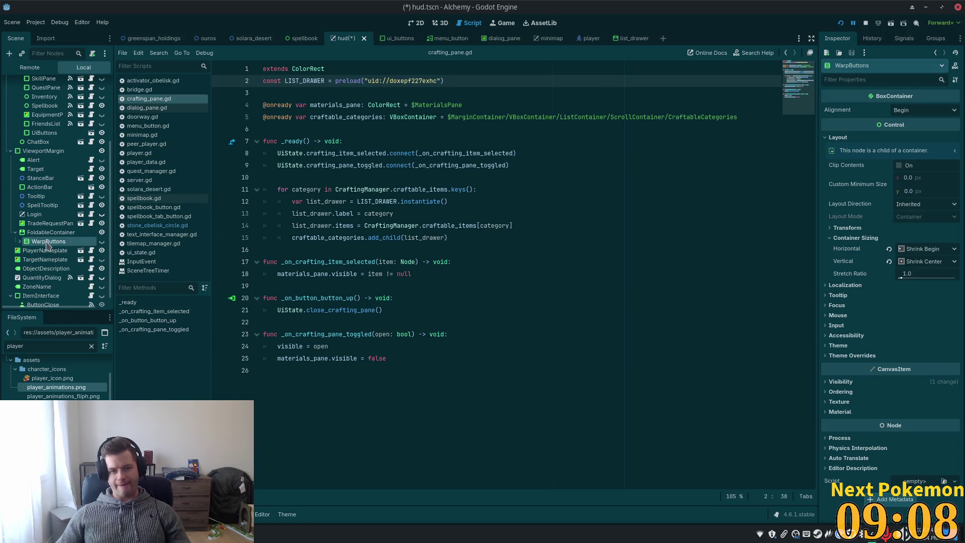
# Preview the FoldableContainer unfolded and folded in 2D, save the hud scene, and run the game
pyautogui.click(416, 24)
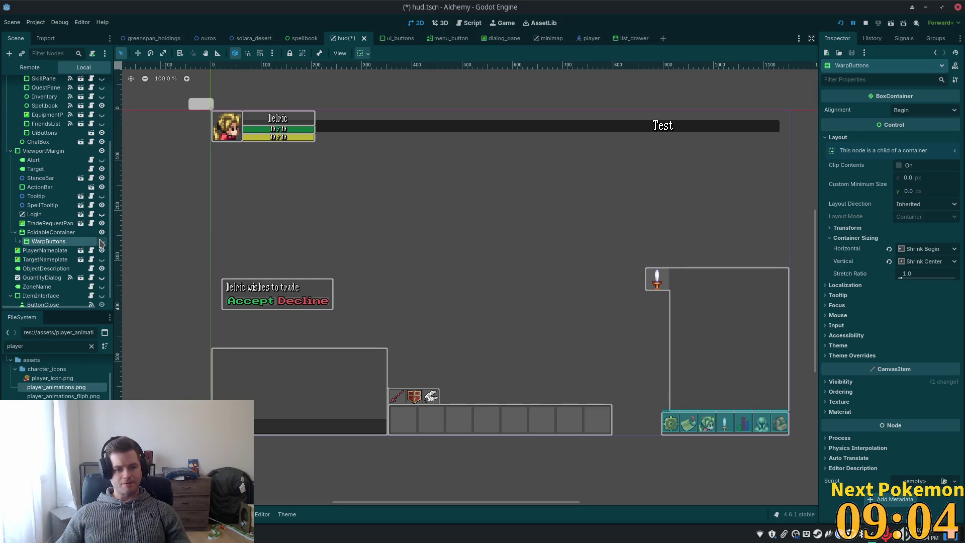
pyautogui.click(41, 233)
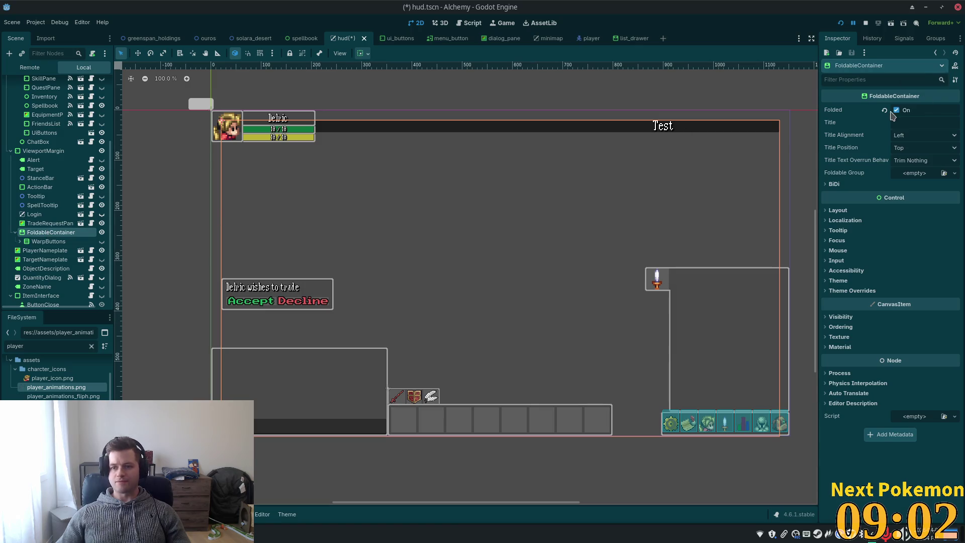
pyautogui.click(897, 111)
pyautogui.click(896, 111)
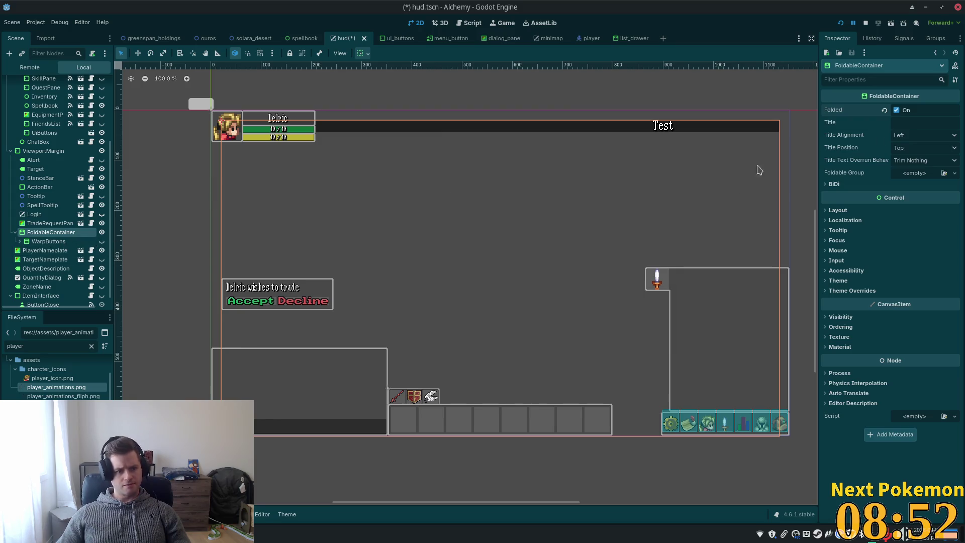
pyautogui.hotkey('ctrl', 's')
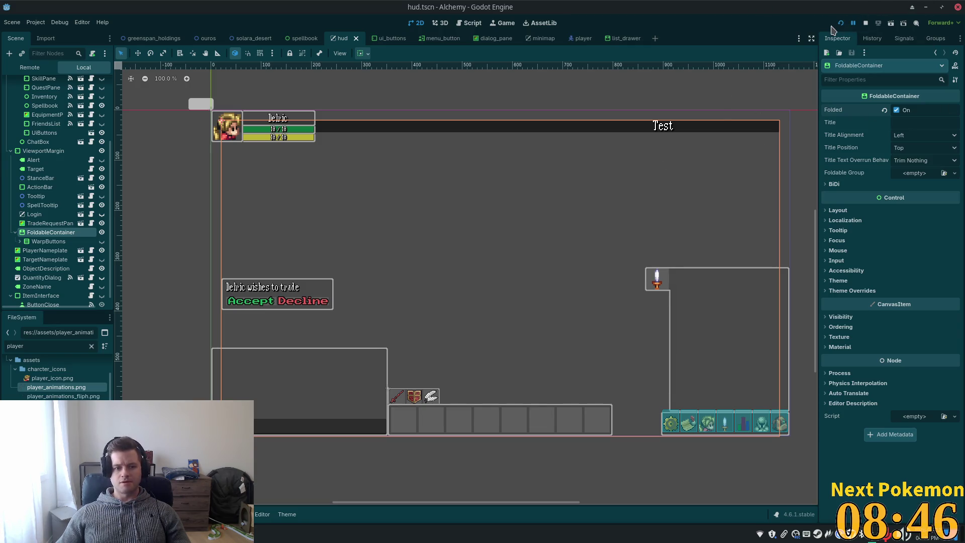
pyautogui.click(839, 24)
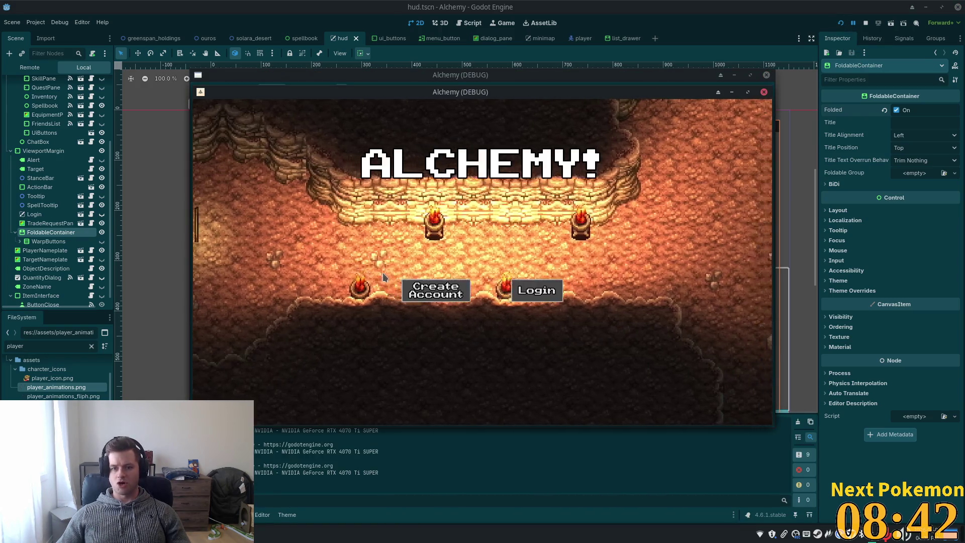
pyautogui.moveTo(416, 95); pyautogui.dragTo(284, 141)
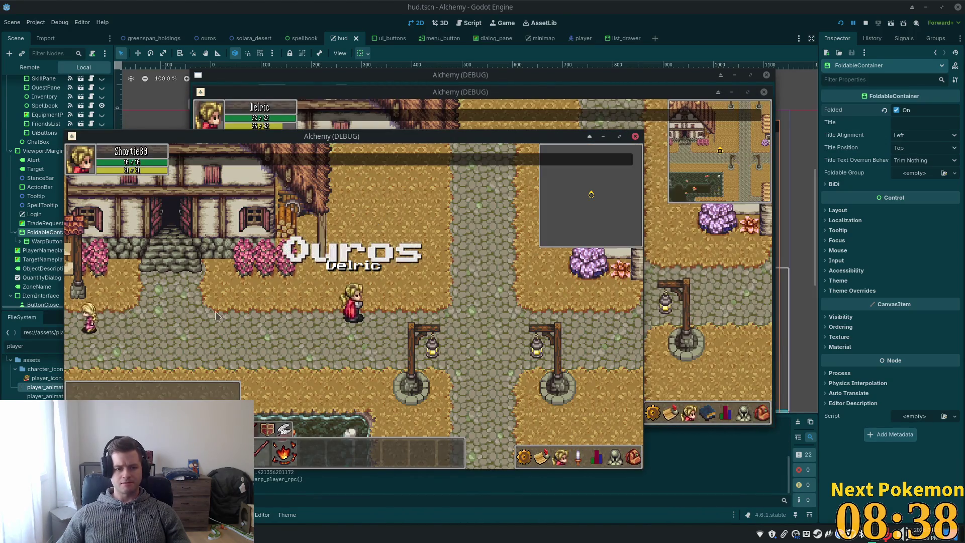
pyautogui.press('Right')
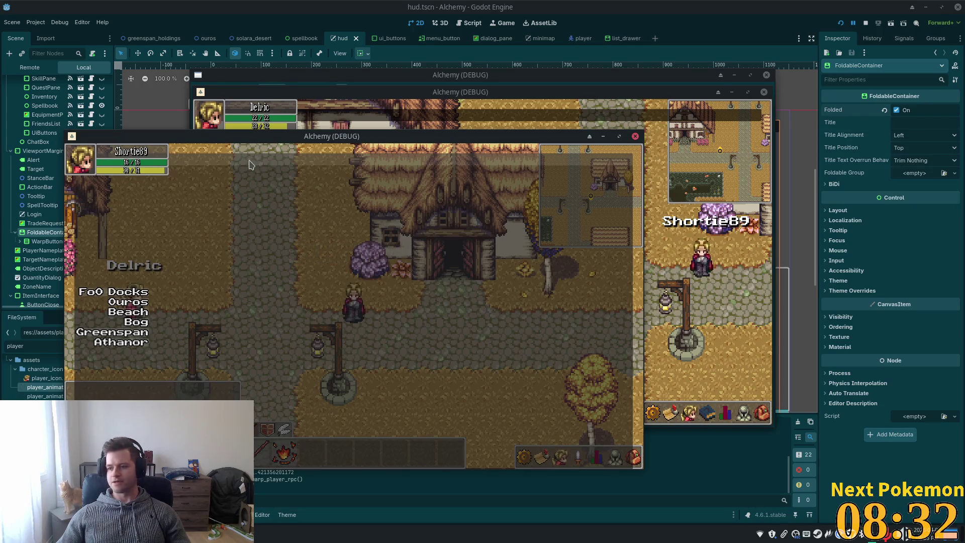
pyautogui.click(252, 165)
pyautogui.click(251, 165)
pyautogui.click(251, 165)
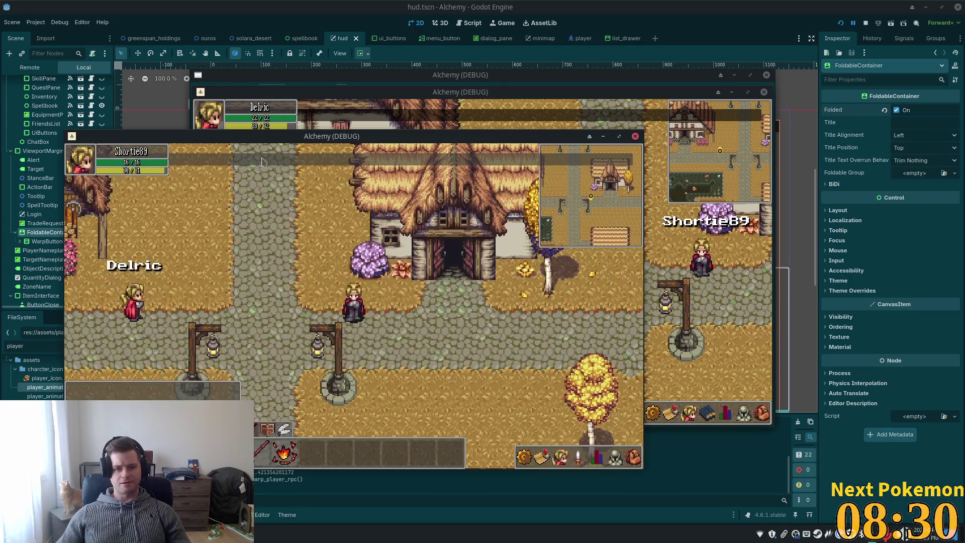
pyautogui.press('F8')
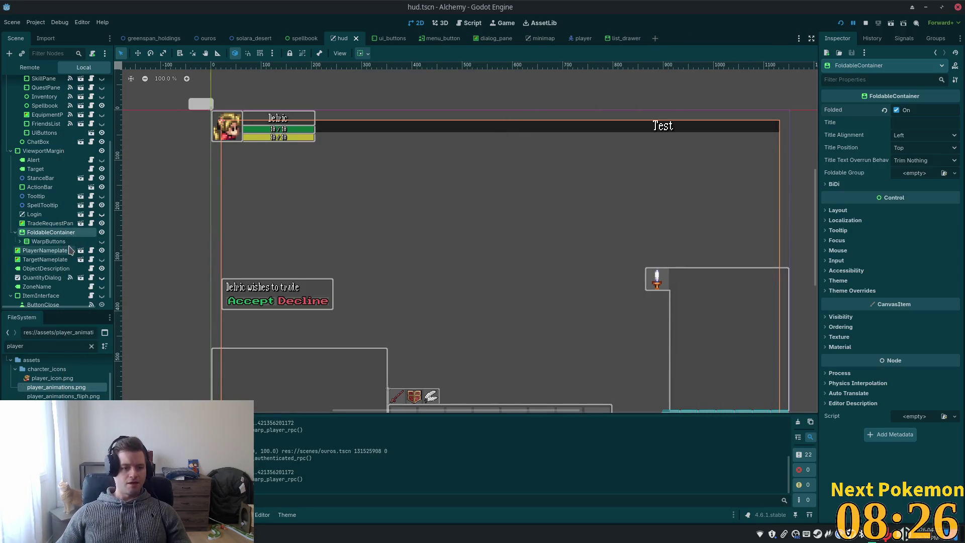
# Set FoldableContainer sizing to Shrink Begin horizontally and Shrink Center vertically, save, and rerun
pyautogui.click(835, 210)
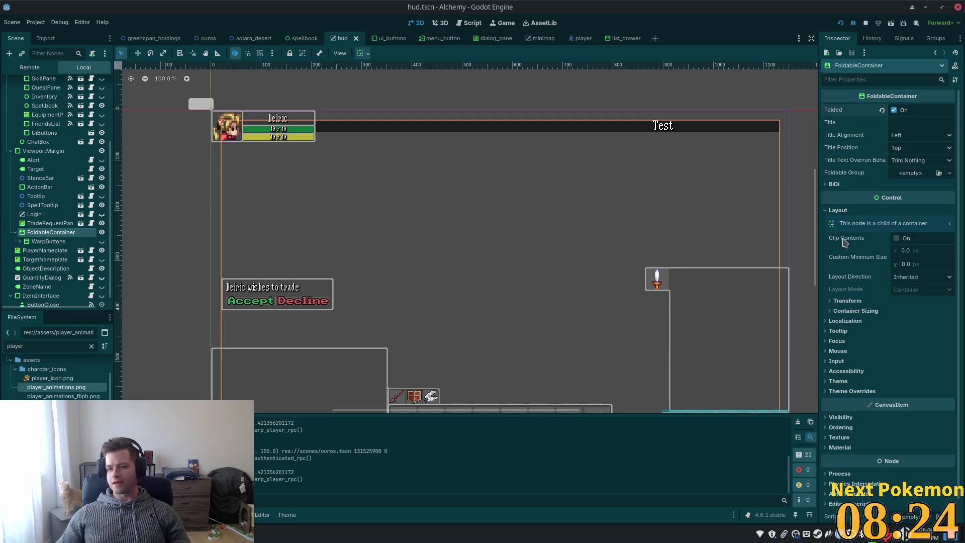
pyautogui.click(834, 311)
pyautogui.click(919, 322)
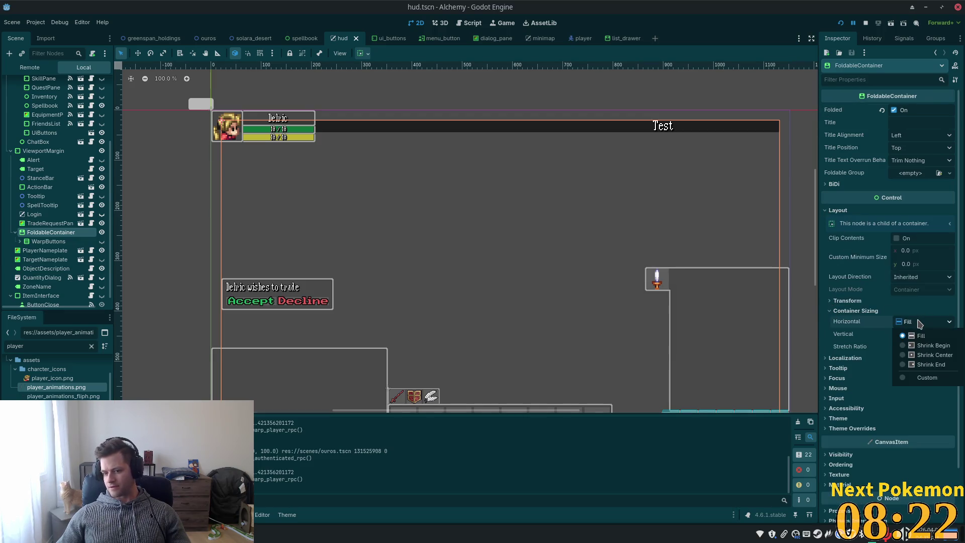
pyautogui.click(933, 345)
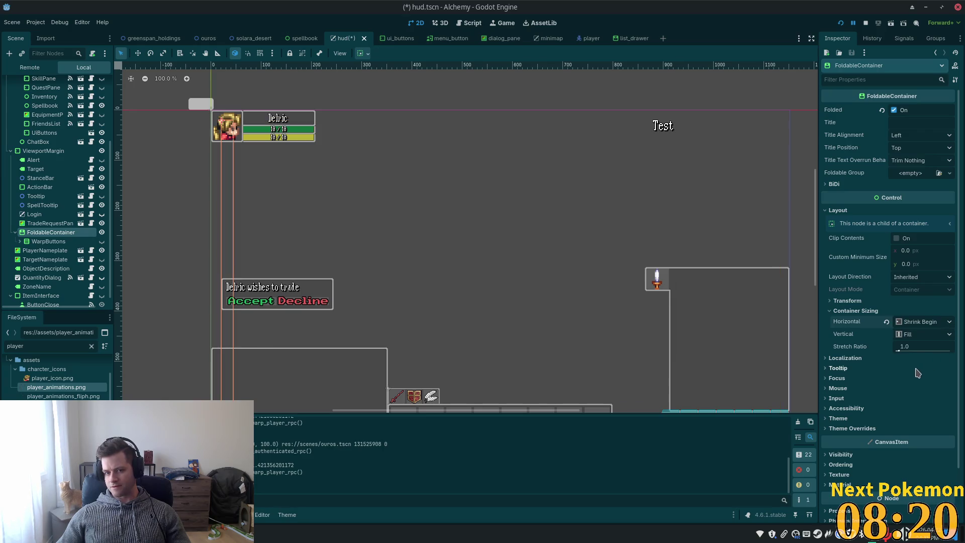
pyautogui.click(924, 335)
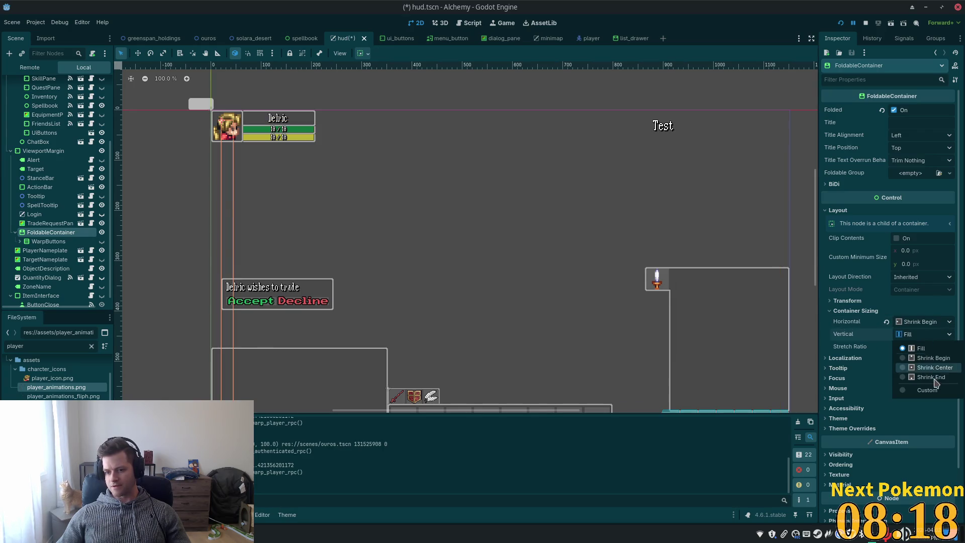
pyautogui.click(931, 371)
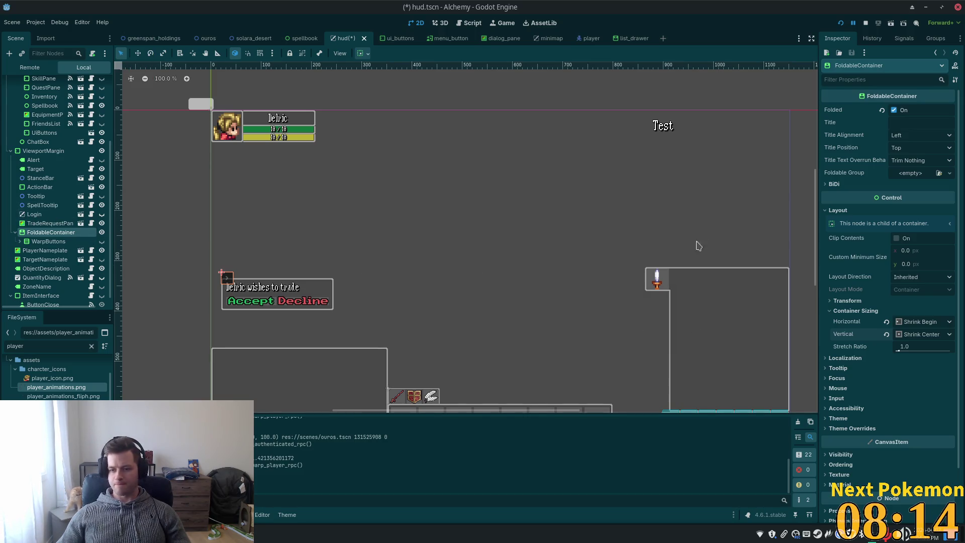
pyautogui.hotkey('ctrl', 's')
pyautogui.click(839, 23)
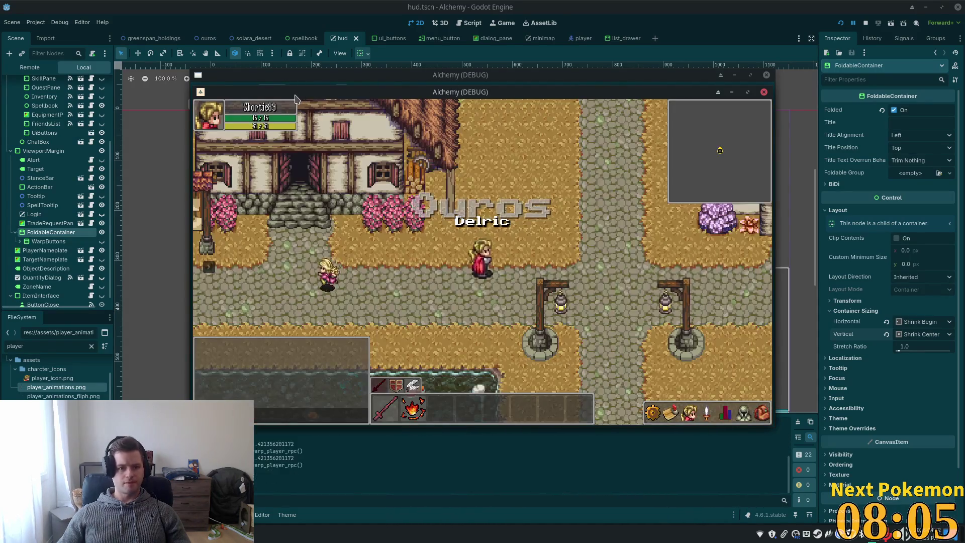
# Move the game window aside and warp the player to Indigo Bog from the warp list
pyautogui.moveTo(281, 98); pyautogui.dragTo(227, 99)
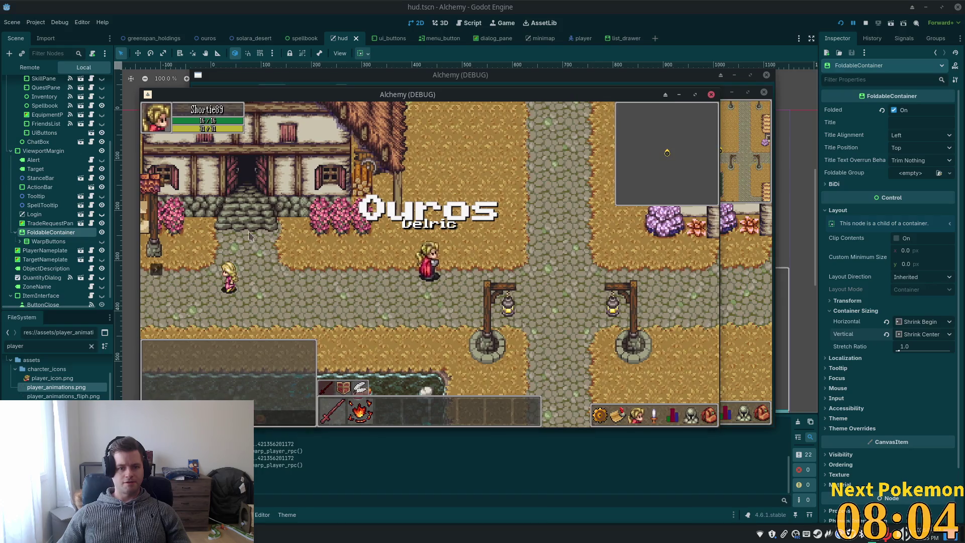
pyautogui.click(162, 270)
pyautogui.click(153, 238)
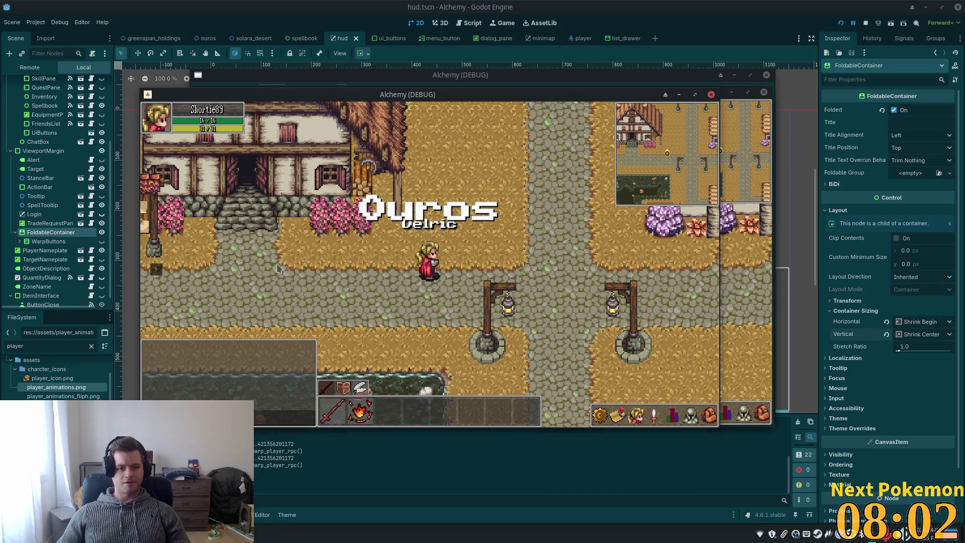
pyautogui.click(156, 270)
pyautogui.click(154, 238)
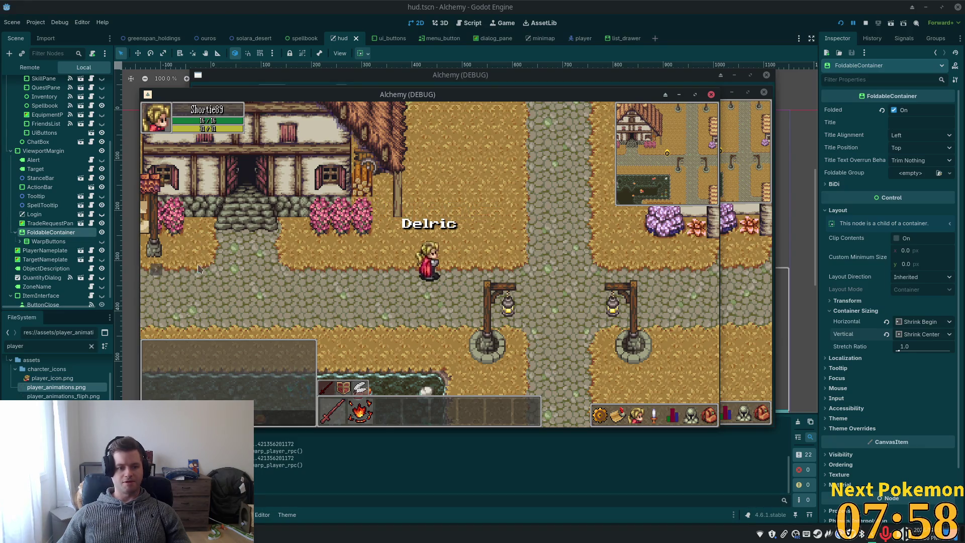
pyautogui.press('d')
pyautogui.press('w')
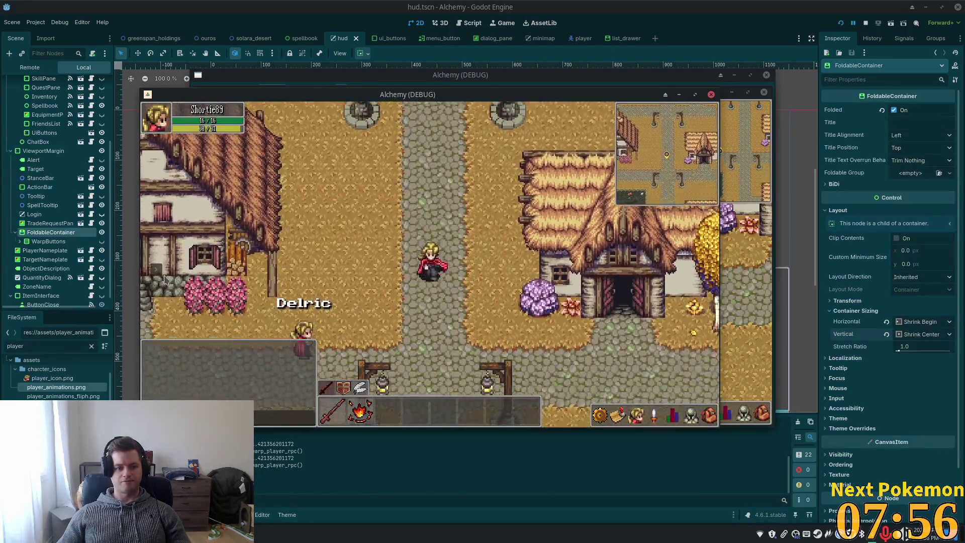
pyautogui.click(165, 273)
pyautogui.click(212, 280)
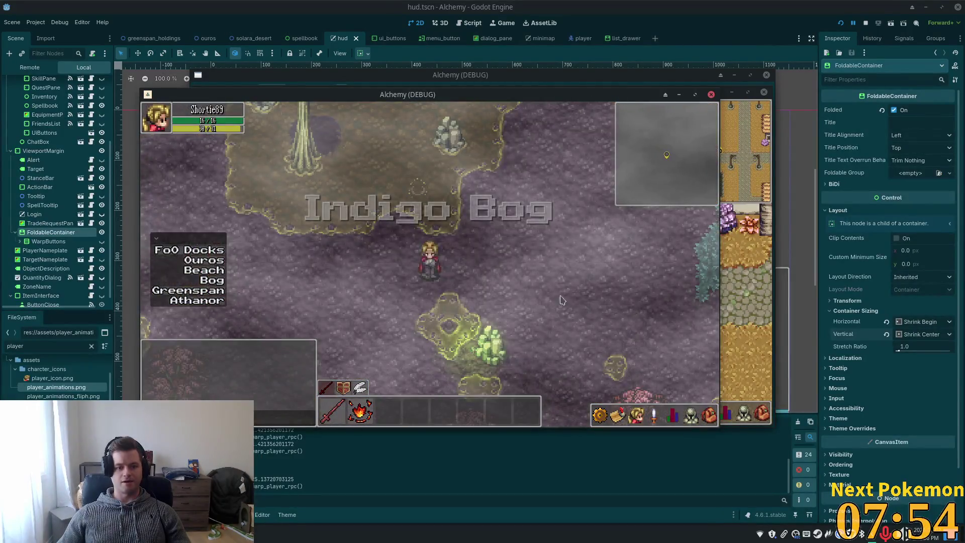
# Walk the player across Indigo Bog past the pink trees toward the cliffs
pyautogui.press('d')
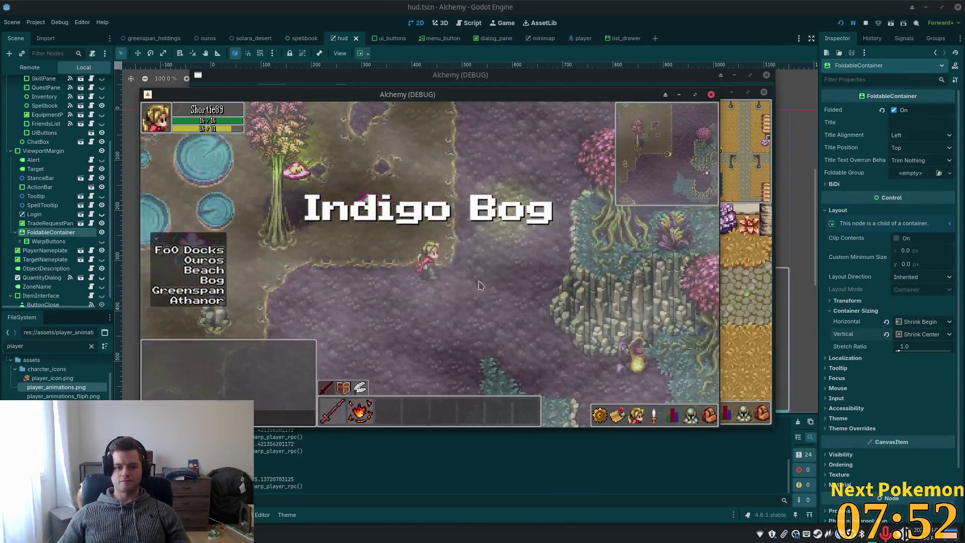
pyautogui.press('a')
pyautogui.press('w')
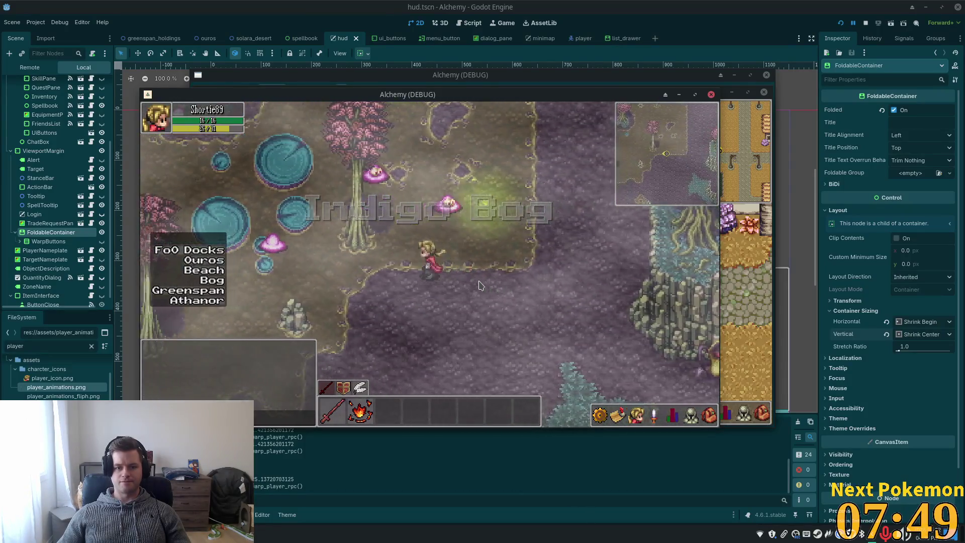
pyautogui.press('a')
pyautogui.press('w')
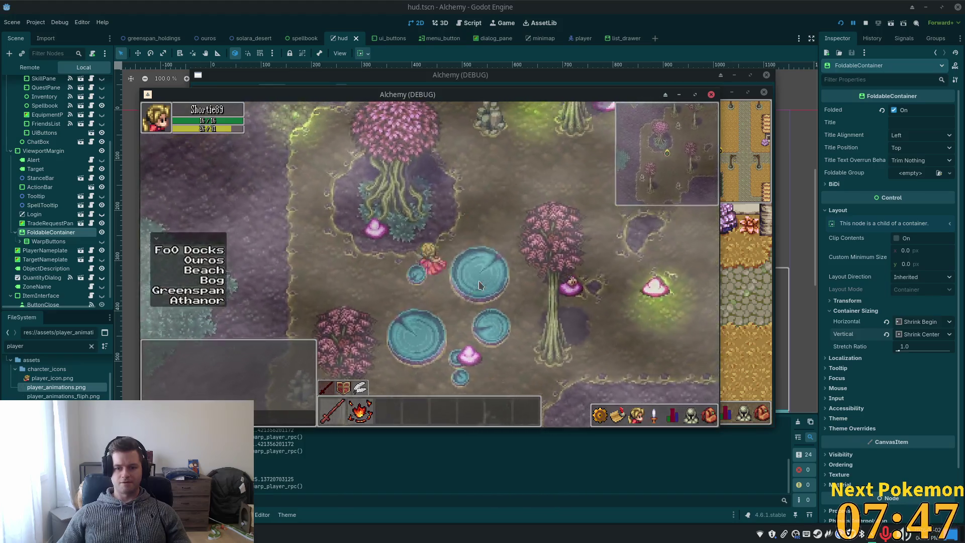
pyautogui.press('a')
pyautogui.press('w')
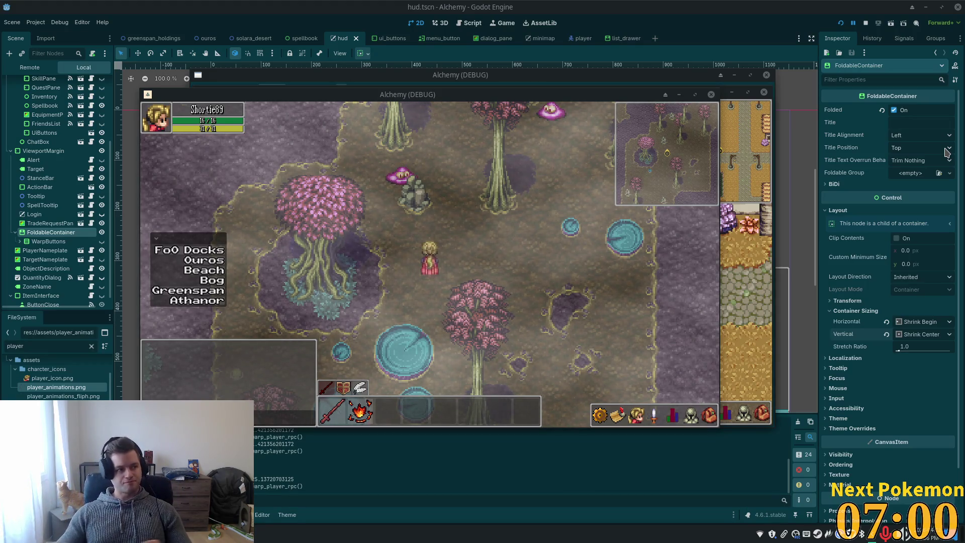
pyautogui.press('w')
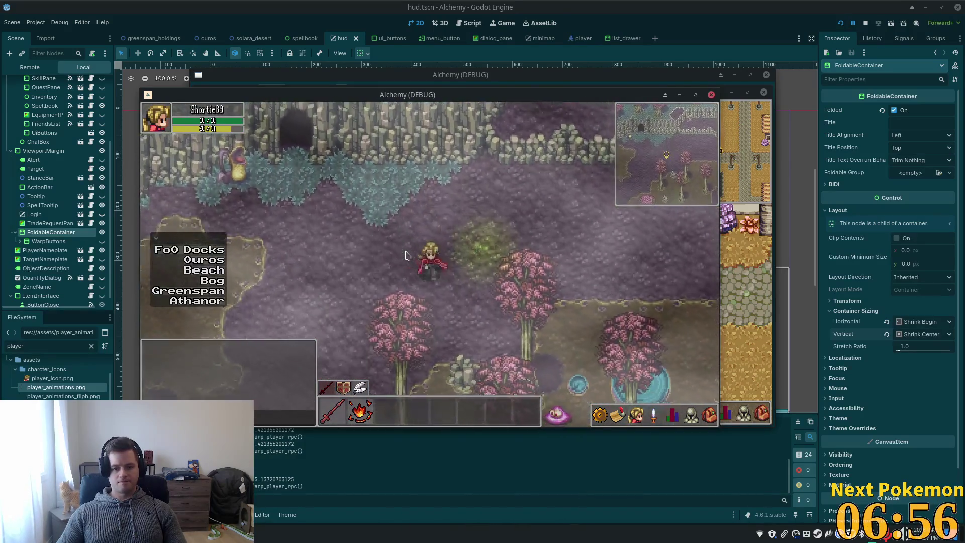
pyautogui.press('a')
pyautogui.press('w')
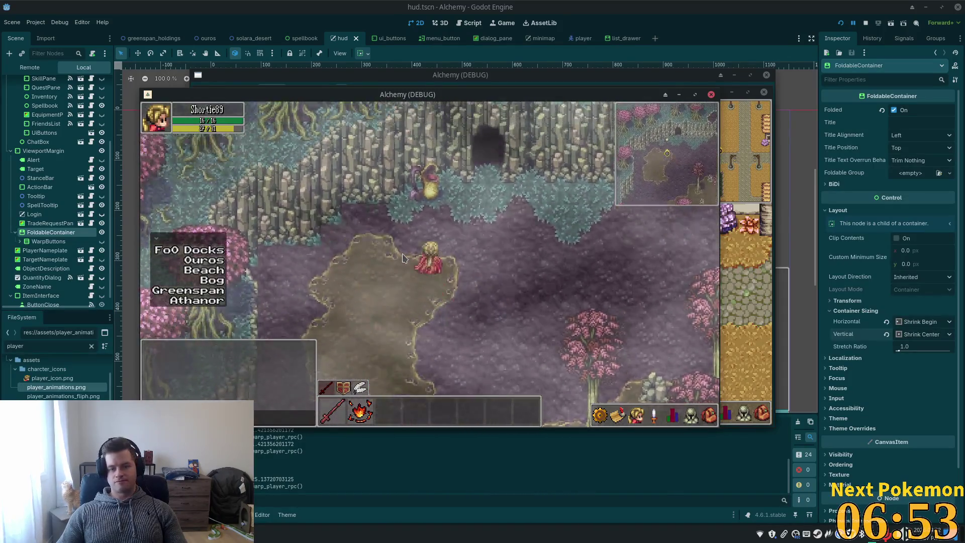
# Walk north through the Sunken Pass cave and river into Greenspan Holdings
pyautogui.press('w')
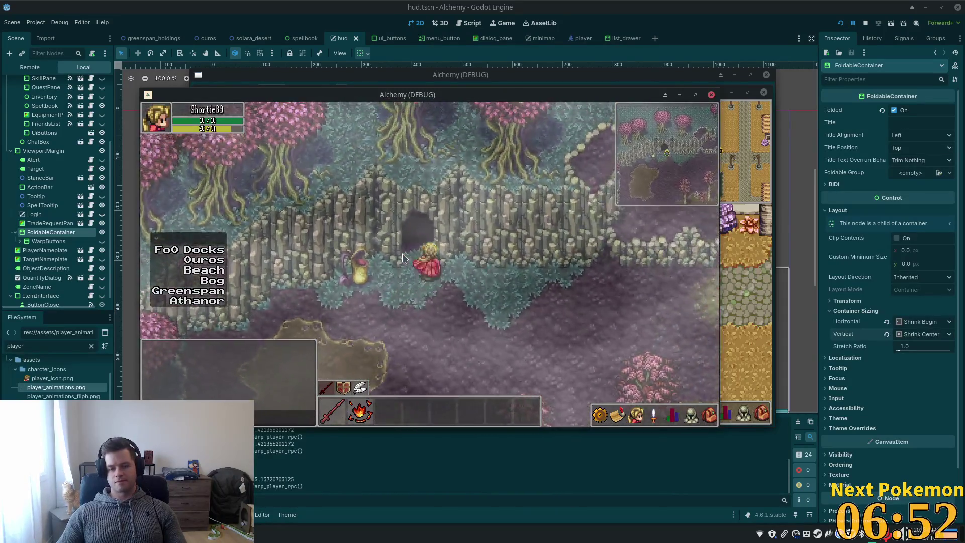
pyautogui.press('w')
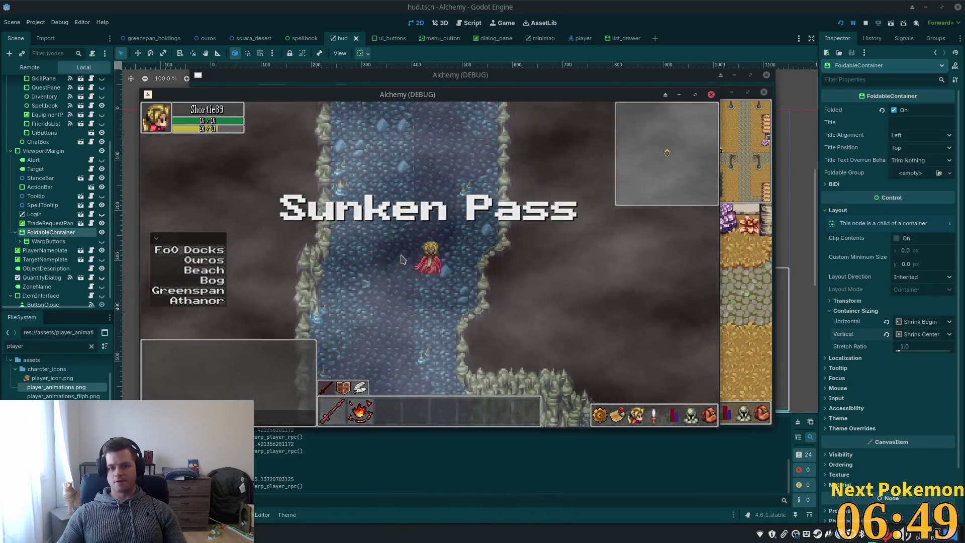
pyautogui.press('w')
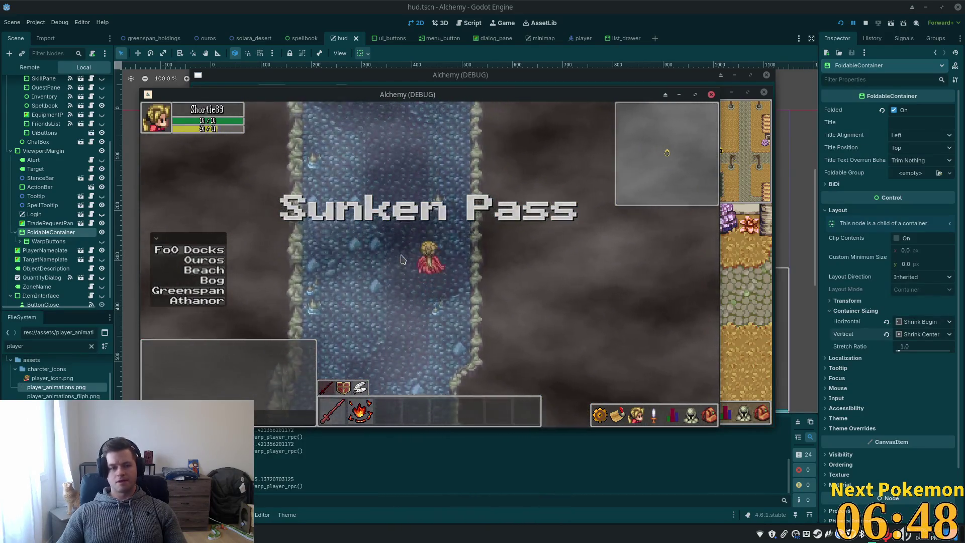
pyautogui.press('w')
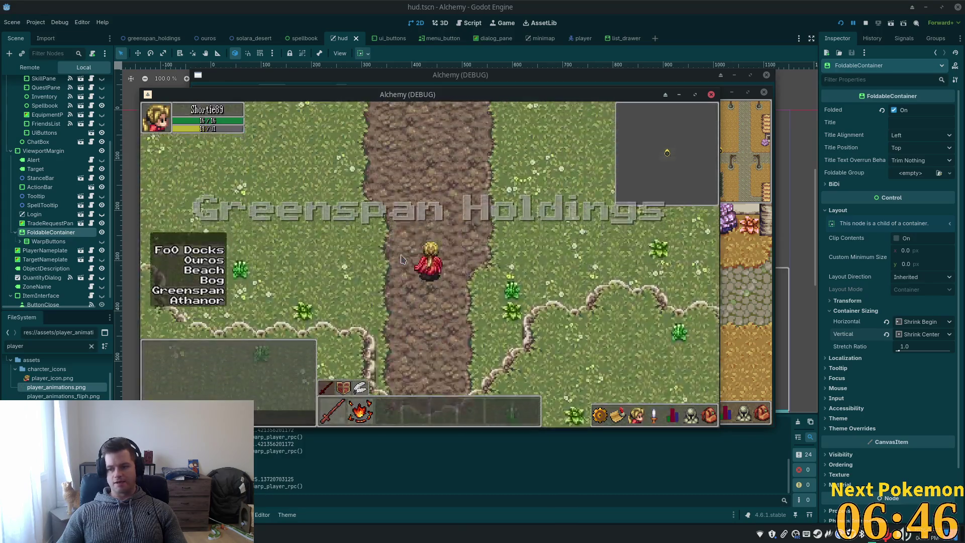
# Follow the Greenspan Holdings road through the farm gate, past the farmhouse to the tomato field
pyautogui.press('a')
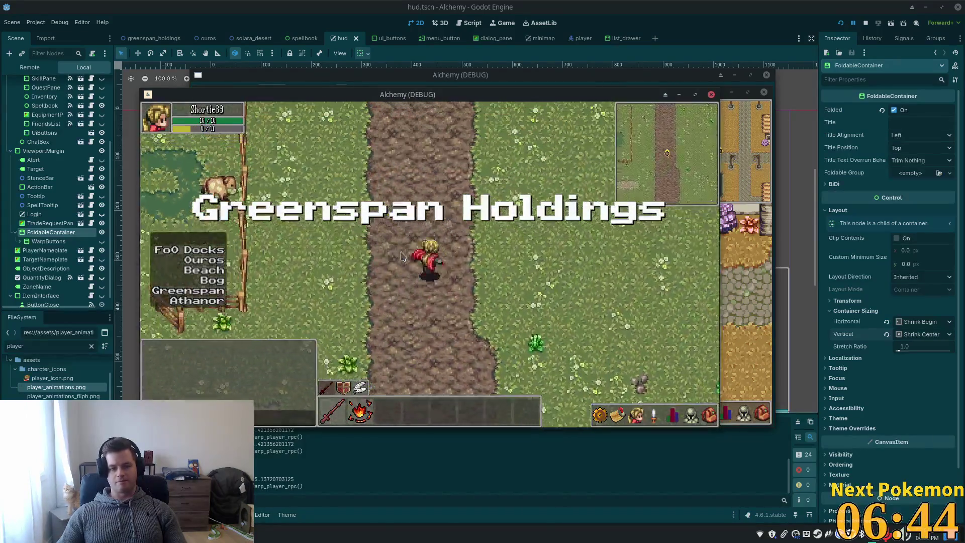
pyautogui.press('w')
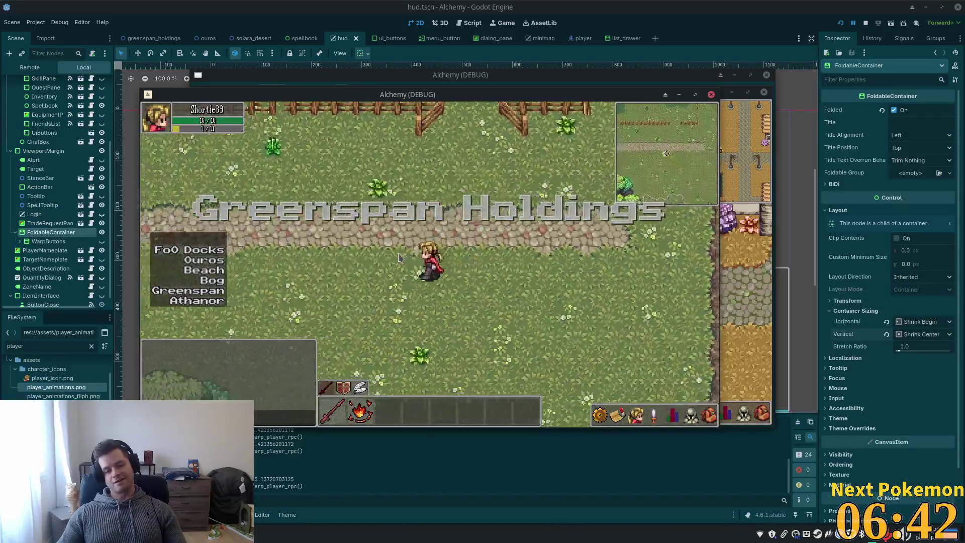
pyautogui.press('s')
pyautogui.press('a')
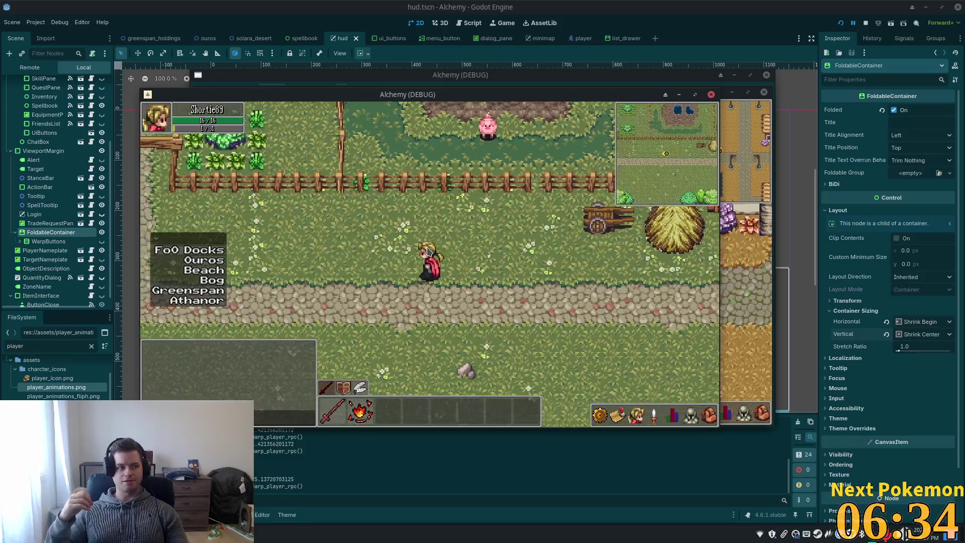
pyautogui.press('Left')
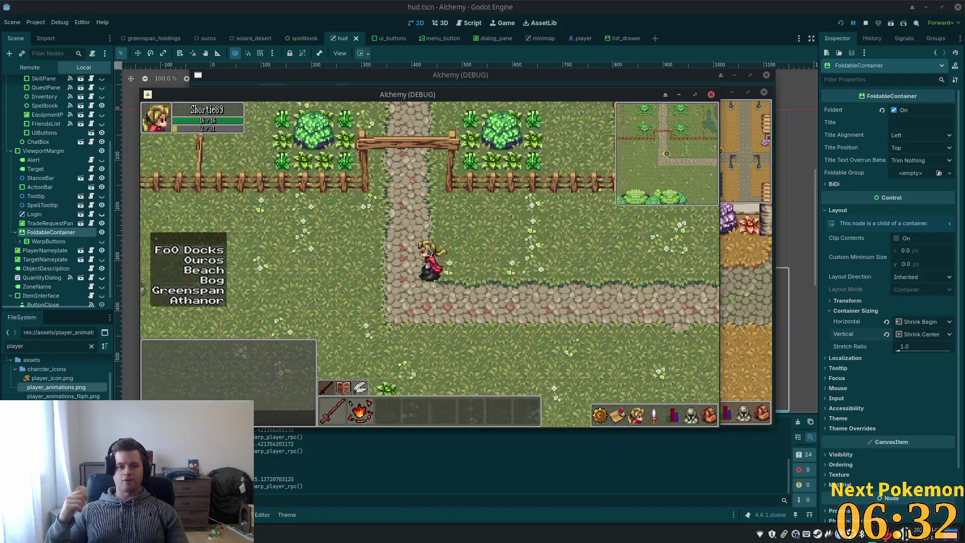
pyautogui.press('Up')
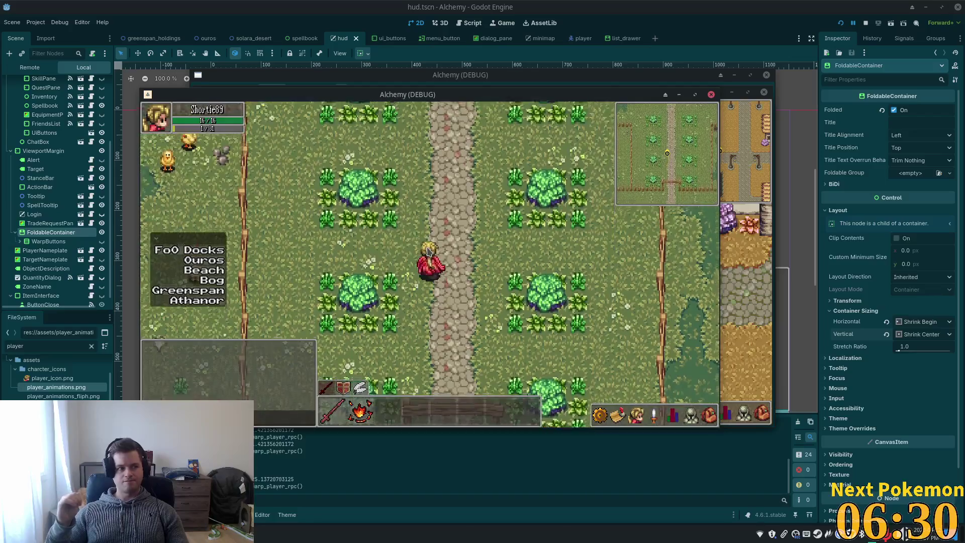
pyautogui.press('Up')
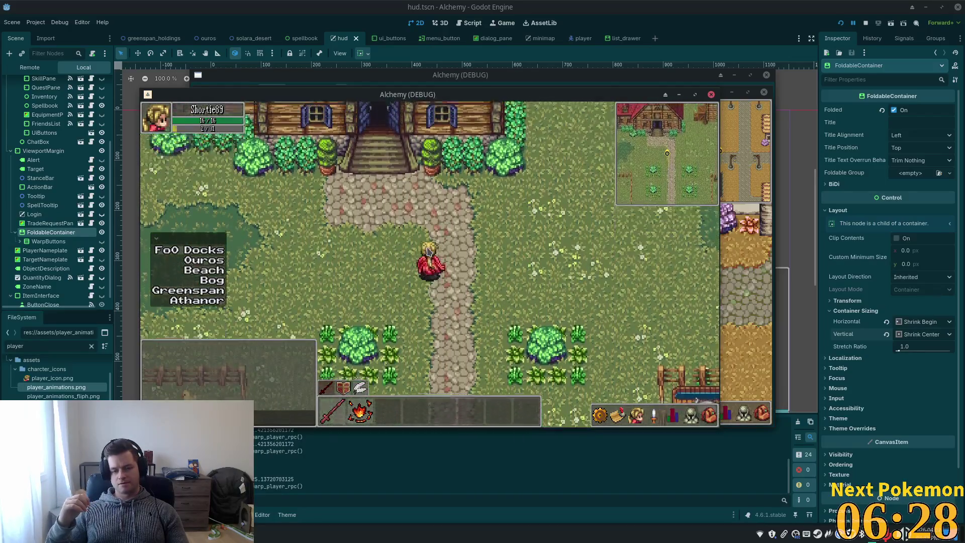
pyautogui.press('Up')
pyautogui.press('Up')
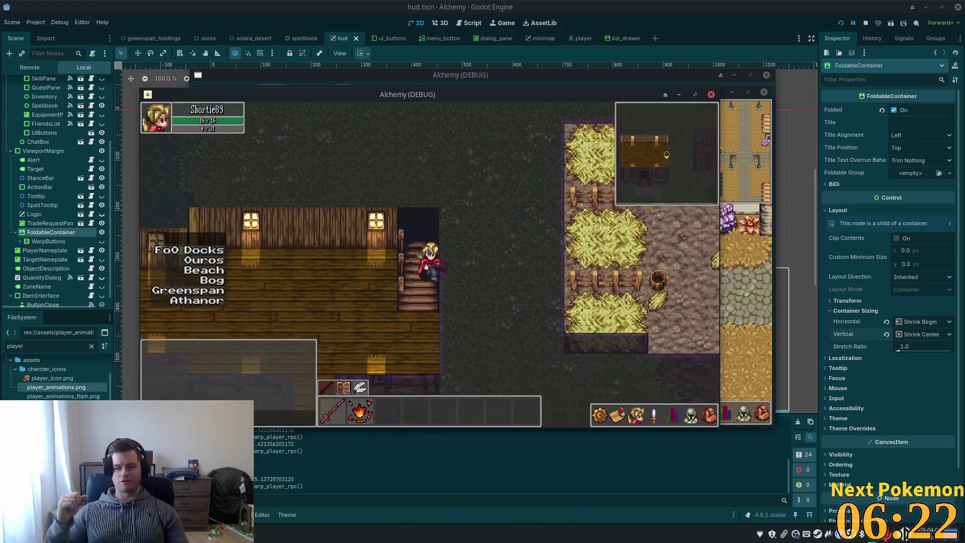
pyautogui.press('Left')
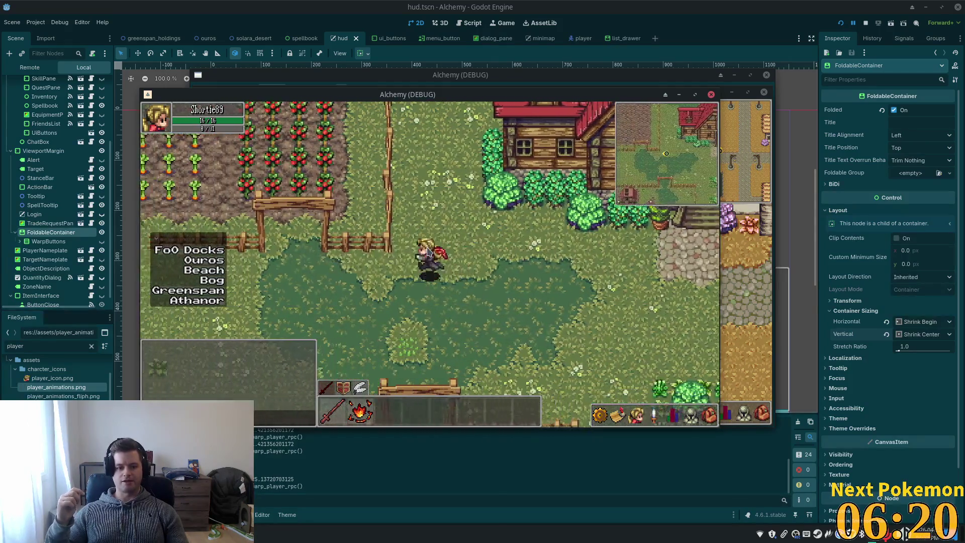
pyautogui.press('Up')
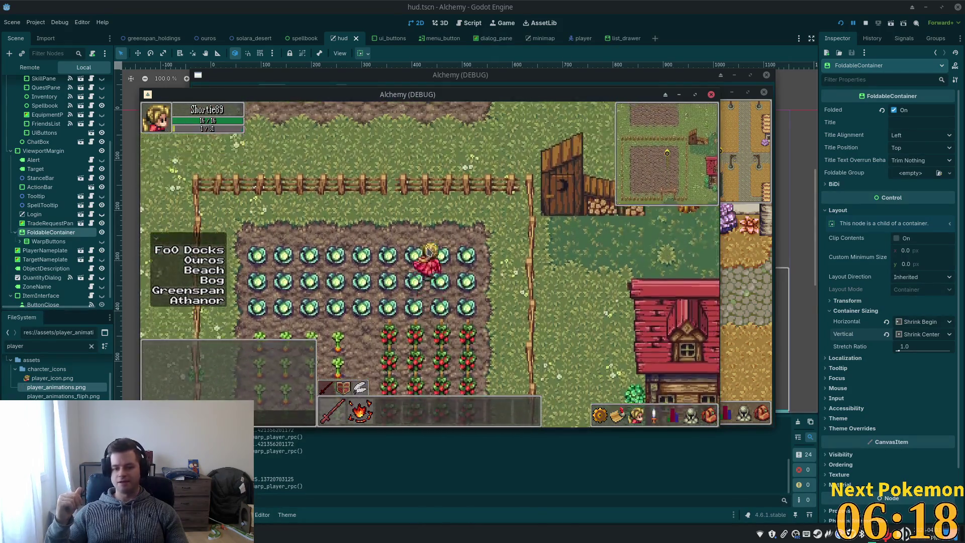
# Walk through the cabbage and carrot rows down to the chickens, checking the inventory bag
pyautogui.press('Left')
pyautogui.press('Down')
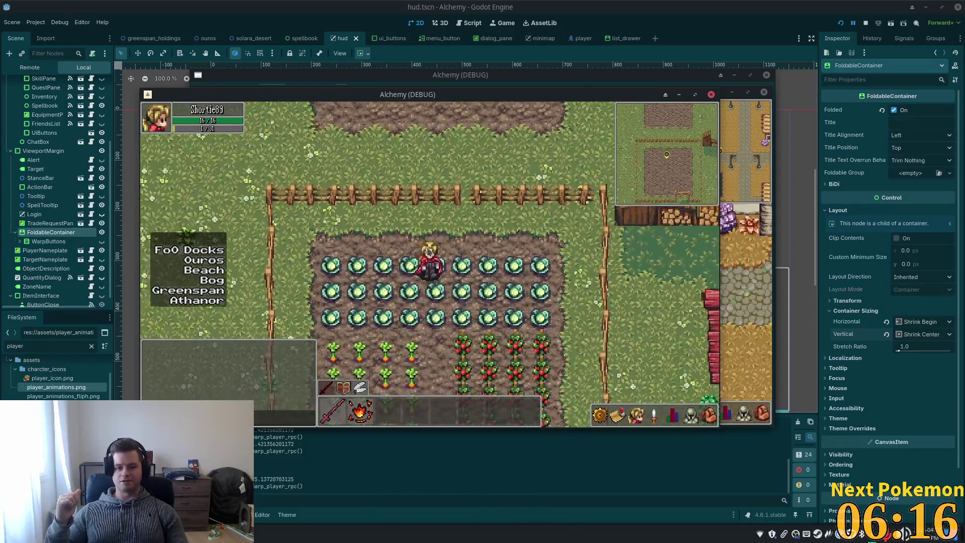
pyautogui.press('Down')
pyautogui.press('Left')
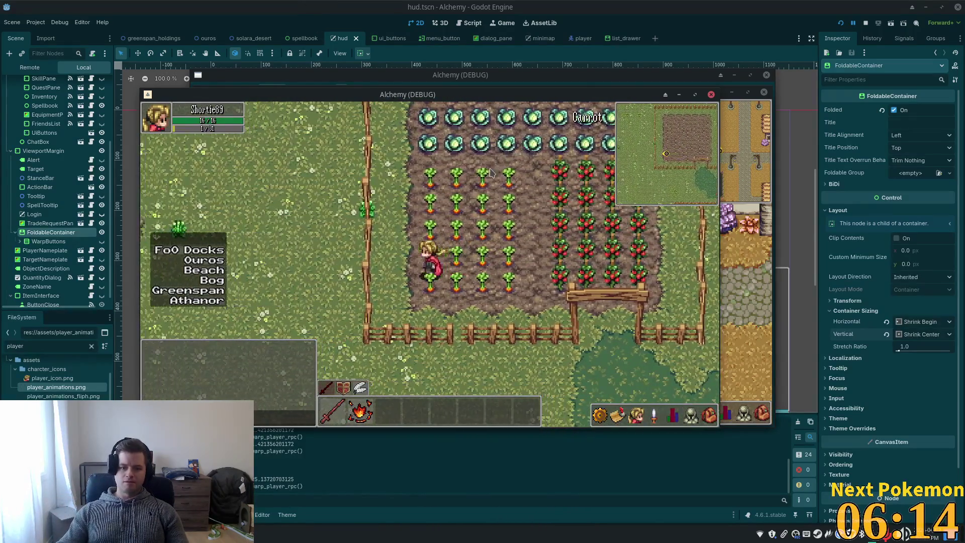
pyautogui.press('Right')
pyautogui.press('Down')
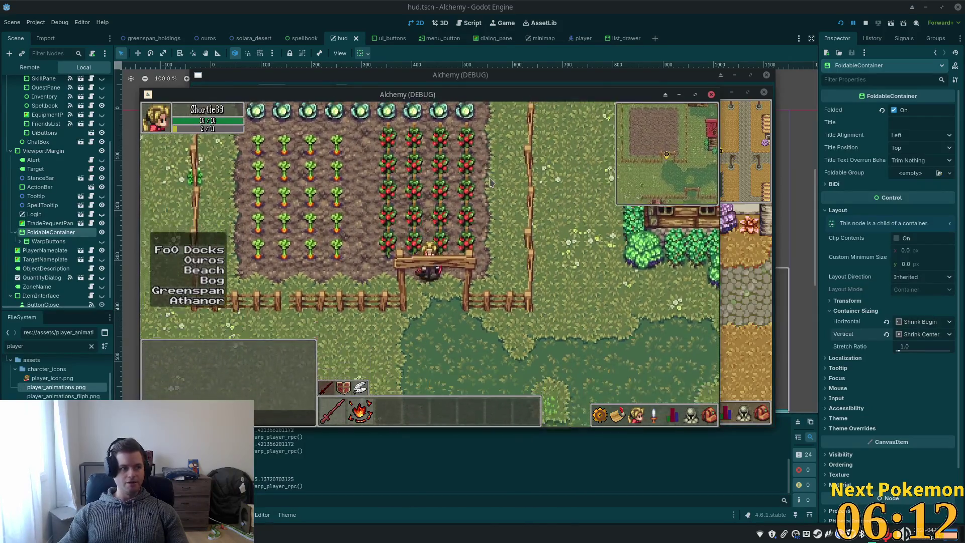
pyautogui.press('Down')
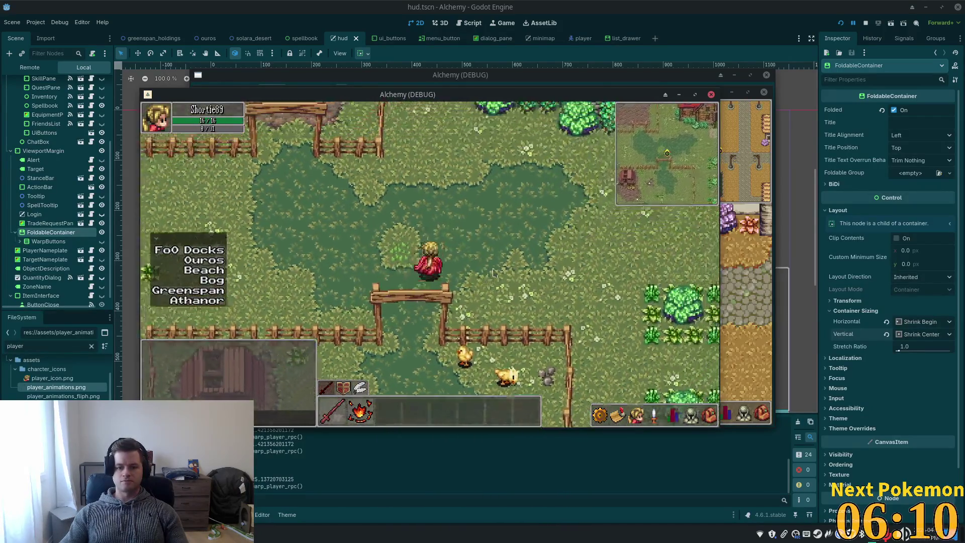
pyautogui.press('Down')
pyautogui.click(710, 415)
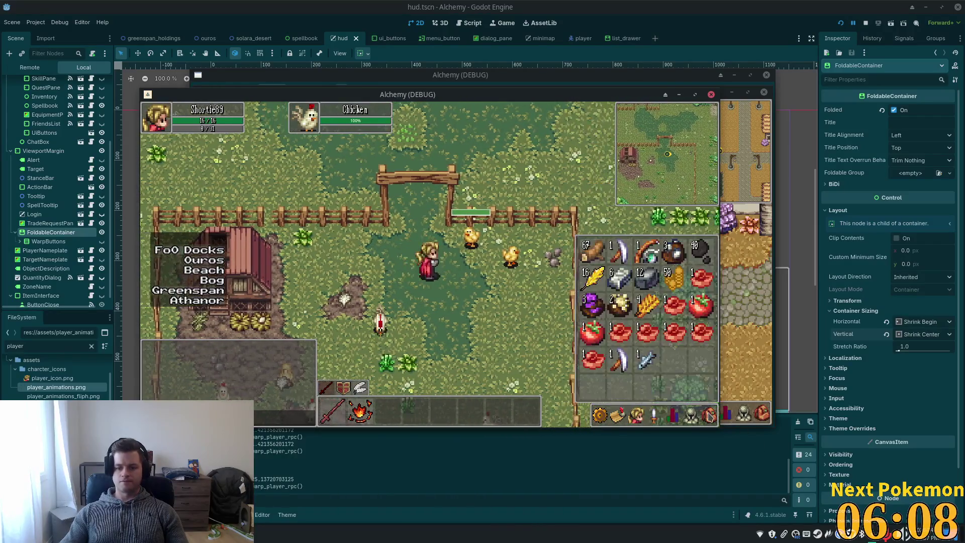
pyautogui.click(709, 415)
pyautogui.press('Up')
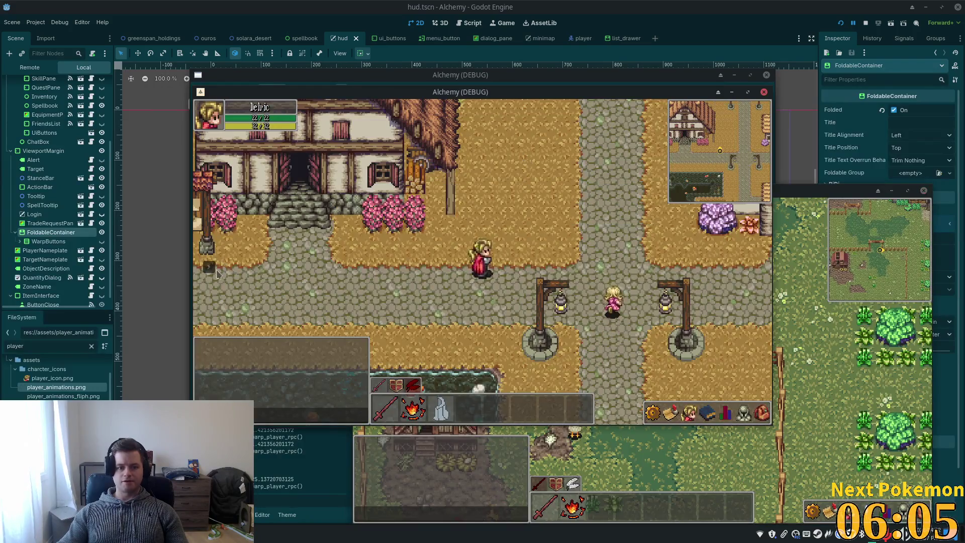
pyautogui.click(216, 270)
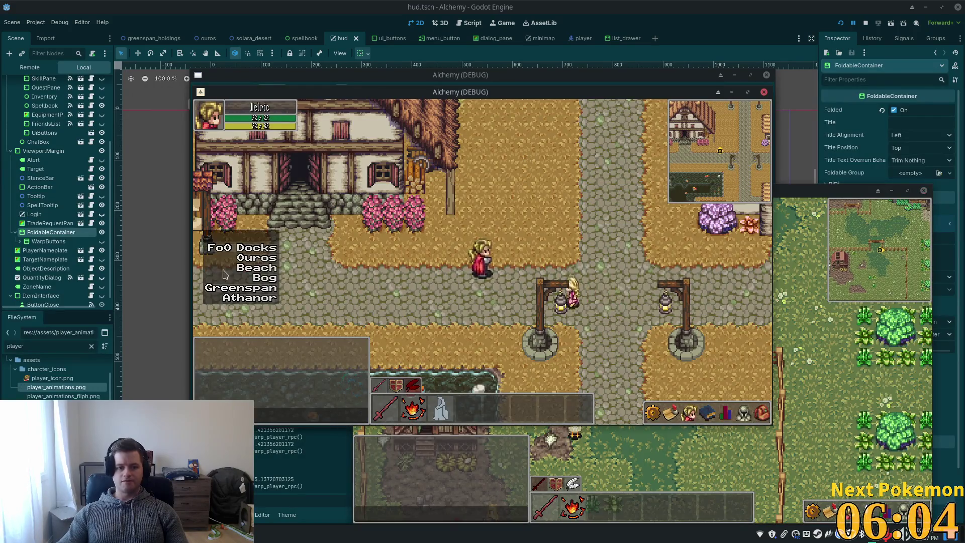
# Walk right through town and equip the orange bow from the inventory bag
pyautogui.press('Right')
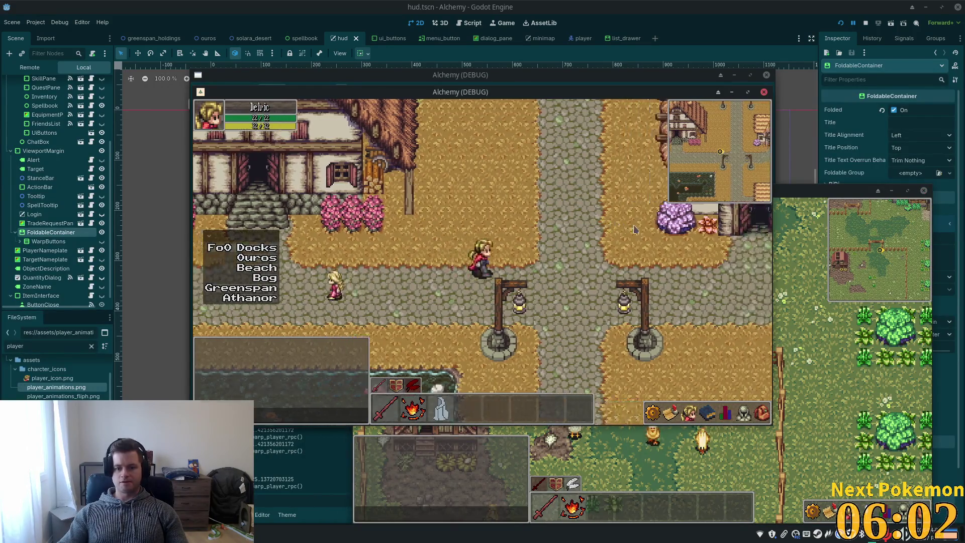
pyautogui.press('Right')
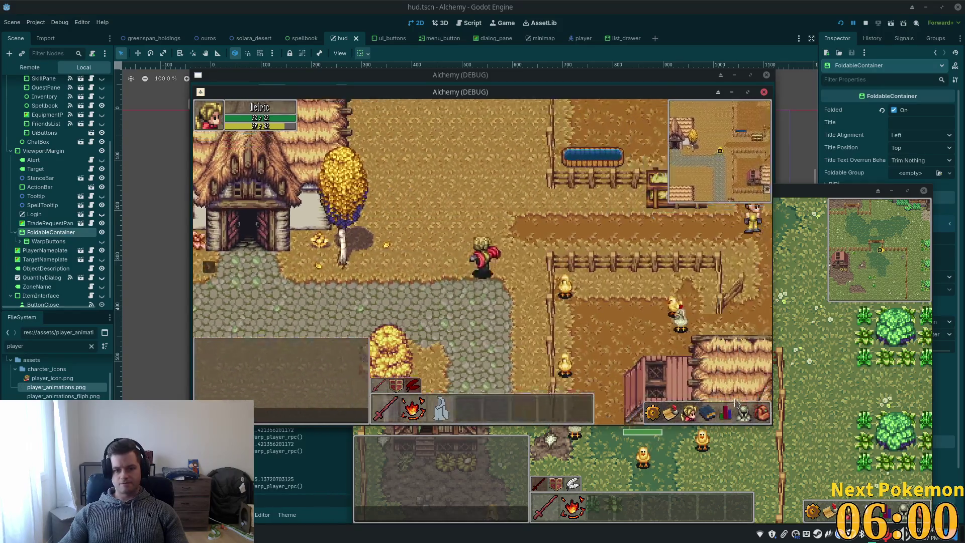
pyautogui.press('Up')
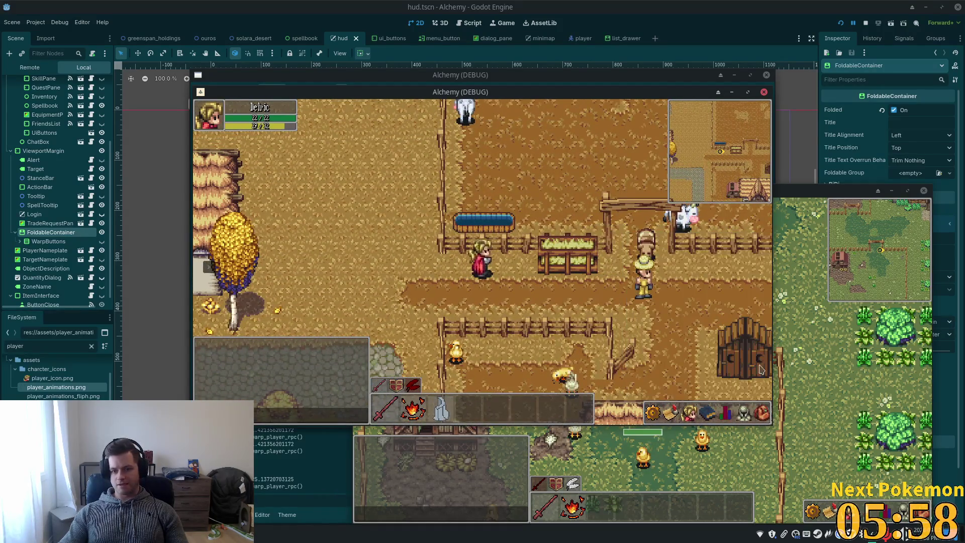
pyautogui.click(761, 413)
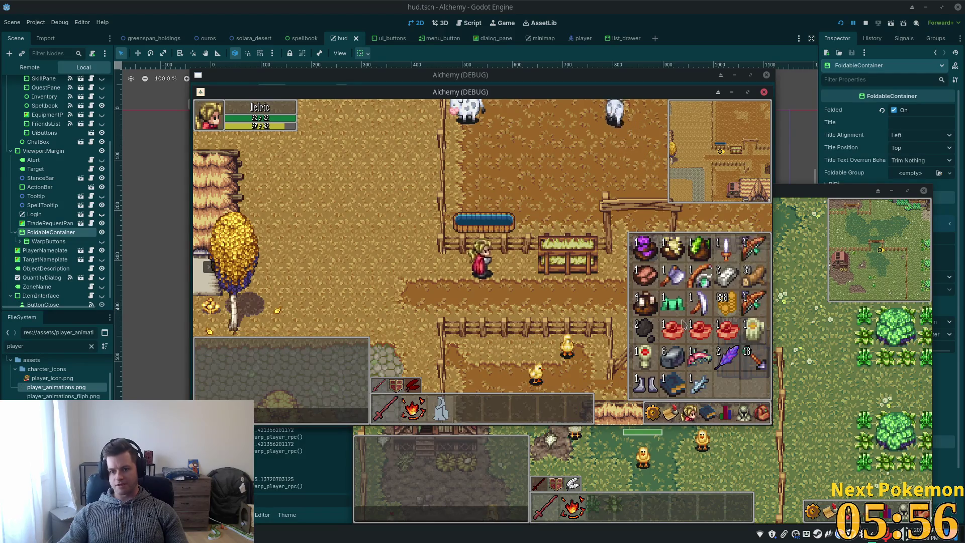
pyautogui.press('Left')
pyautogui.press('Escape')
pyautogui.click(742, 413)
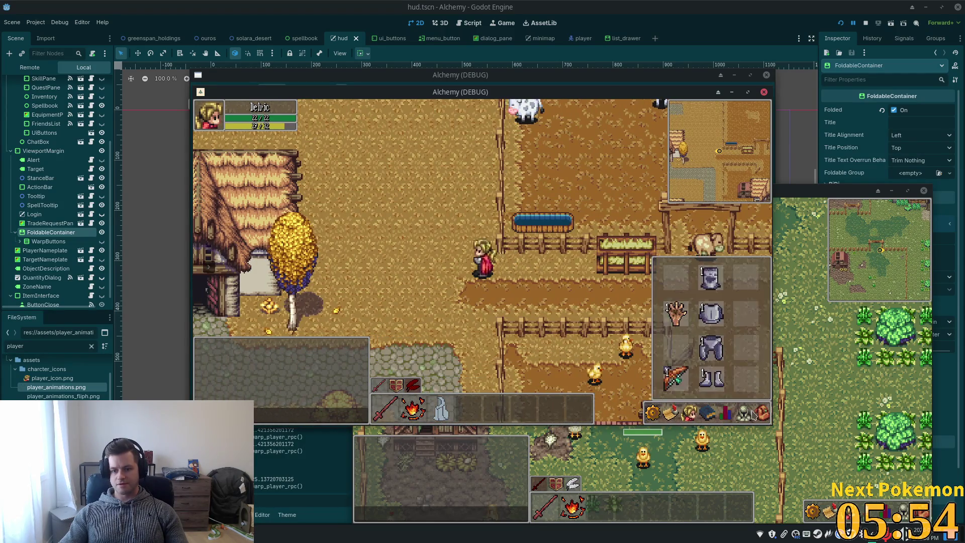
pyautogui.click(762, 413)
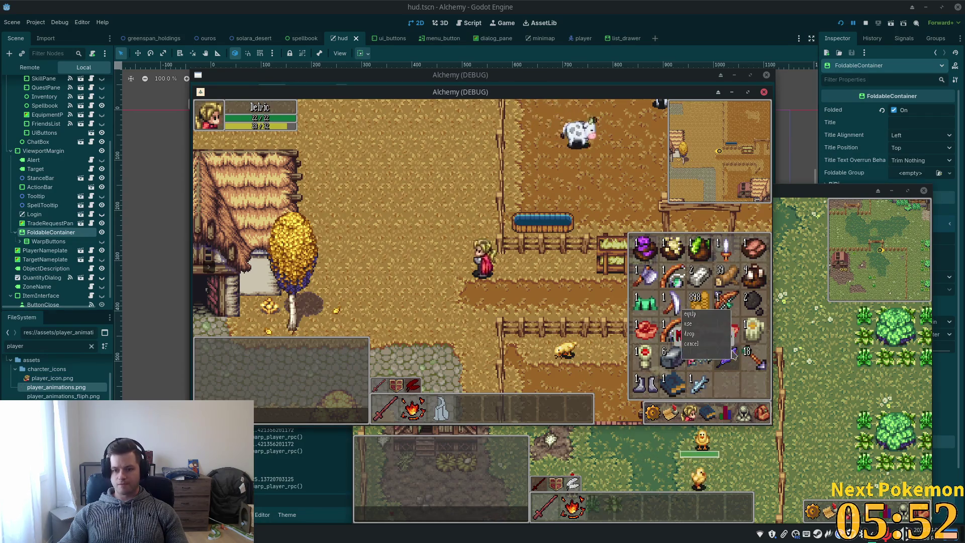
pyautogui.doubleClick(726, 300)
pyautogui.press('Left')
pyautogui.press('Escape')
pyautogui.press('Right')
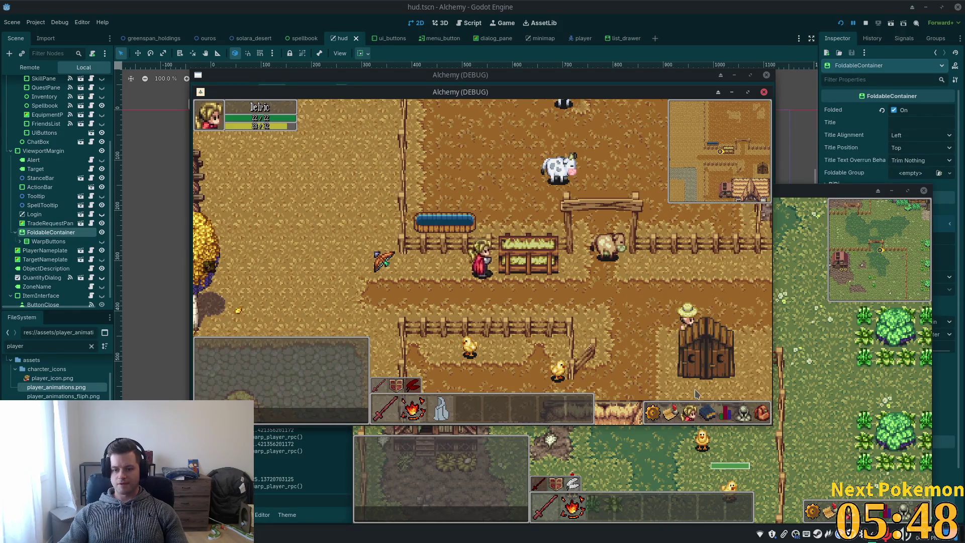
pyautogui.moveTo(707, 408)
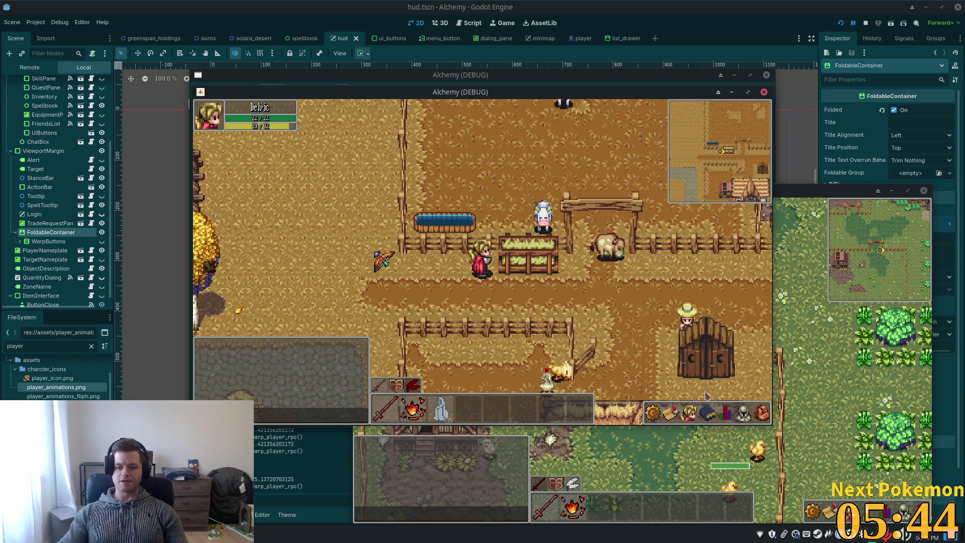
# Walk left and down past the lamp posts into the thatched house
pyautogui.press('Left')
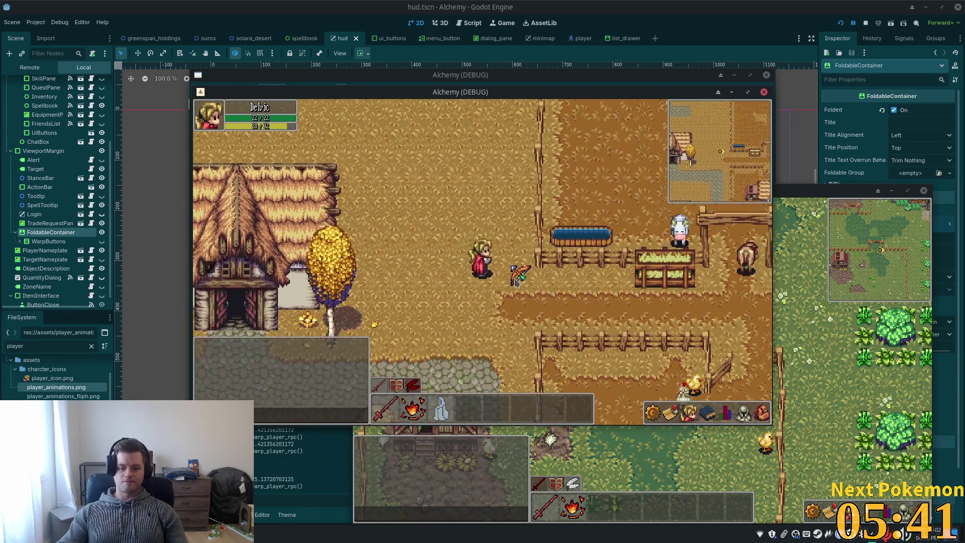
pyautogui.press('Left')
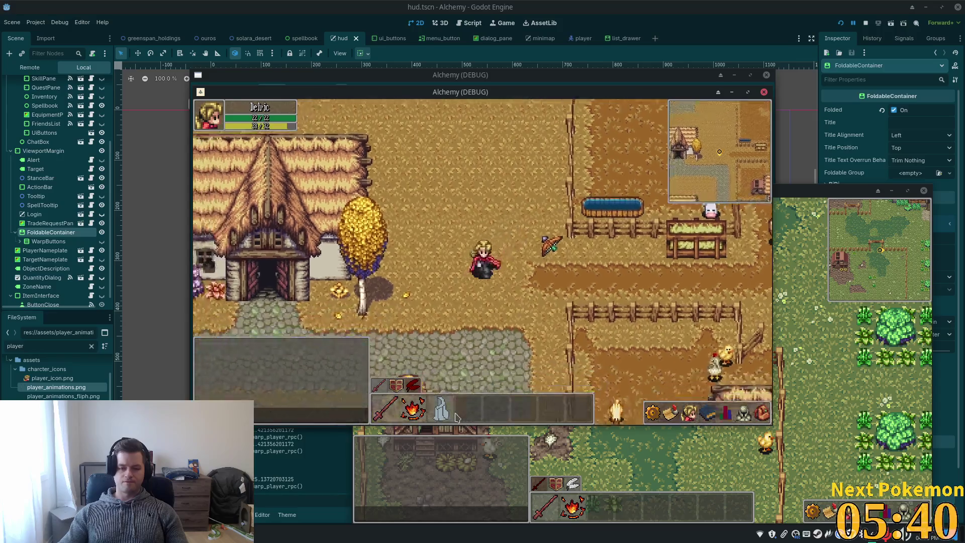
pyautogui.press('Down')
pyautogui.press('Left')
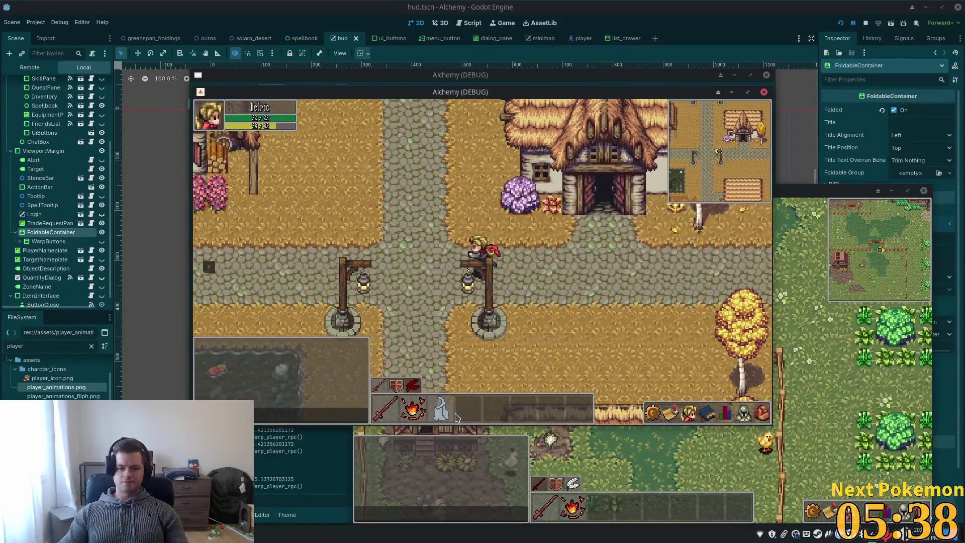
pyautogui.press('Down')
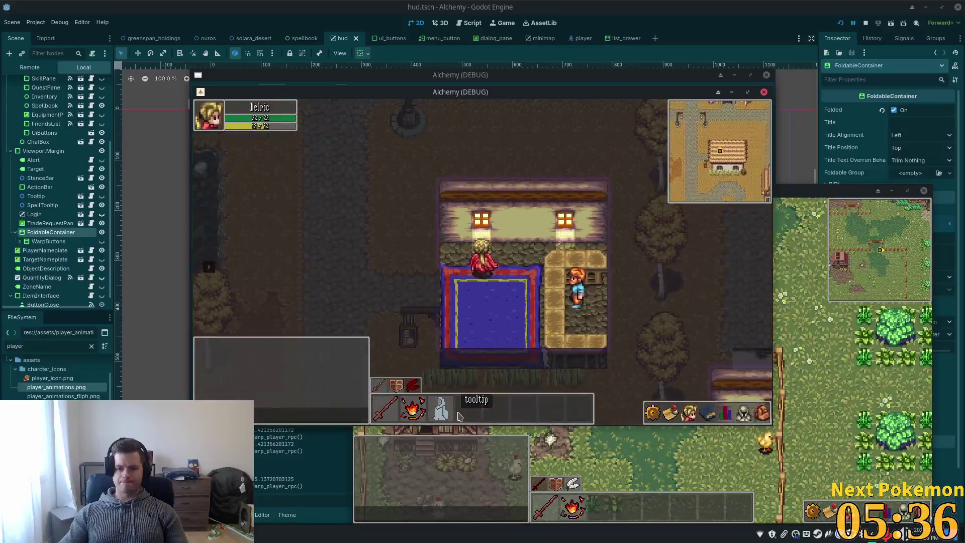
pyautogui.press('Down')
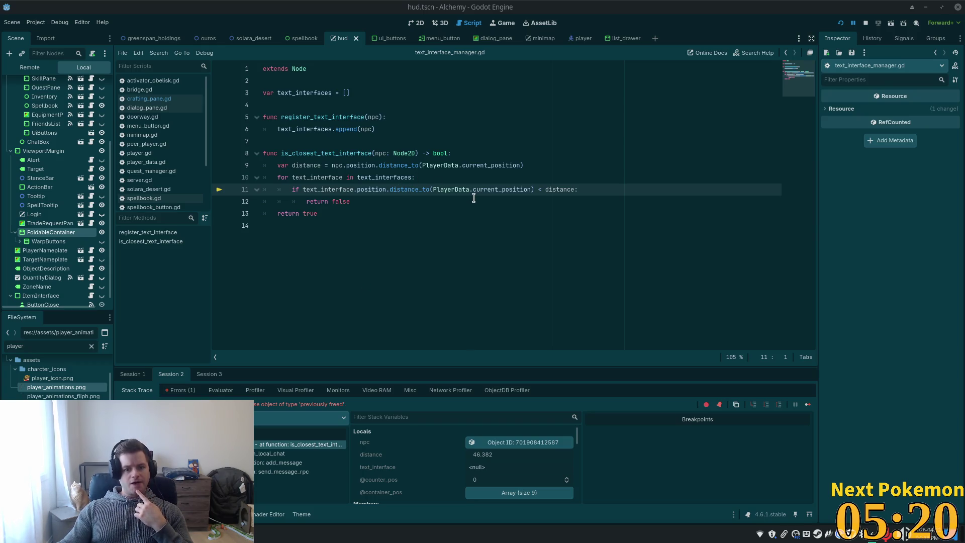
# Prefix line 11's check with 'is_instance_valid(text_interface) and' and relaunch the game
pyautogui.doubleClick(445, 188)
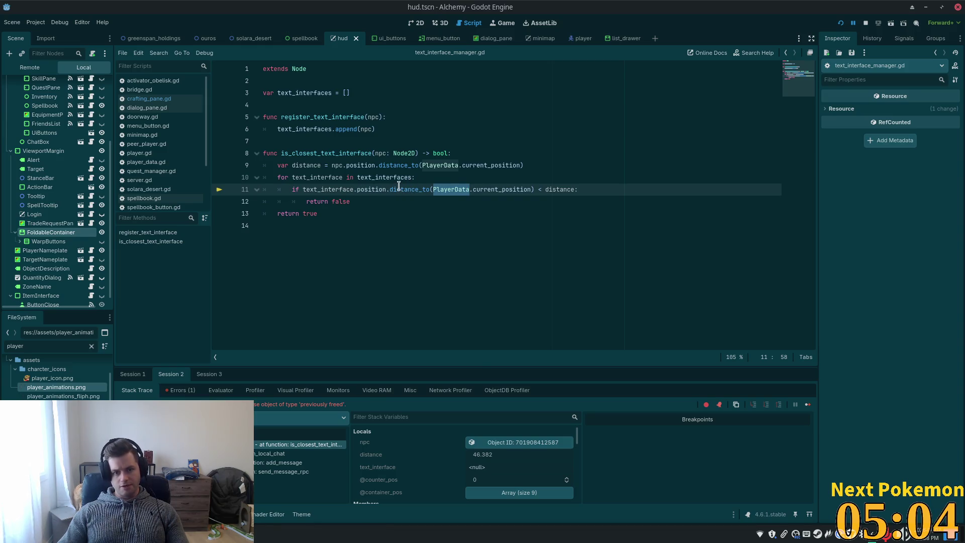
pyautogui.doubleClick(317, 190)
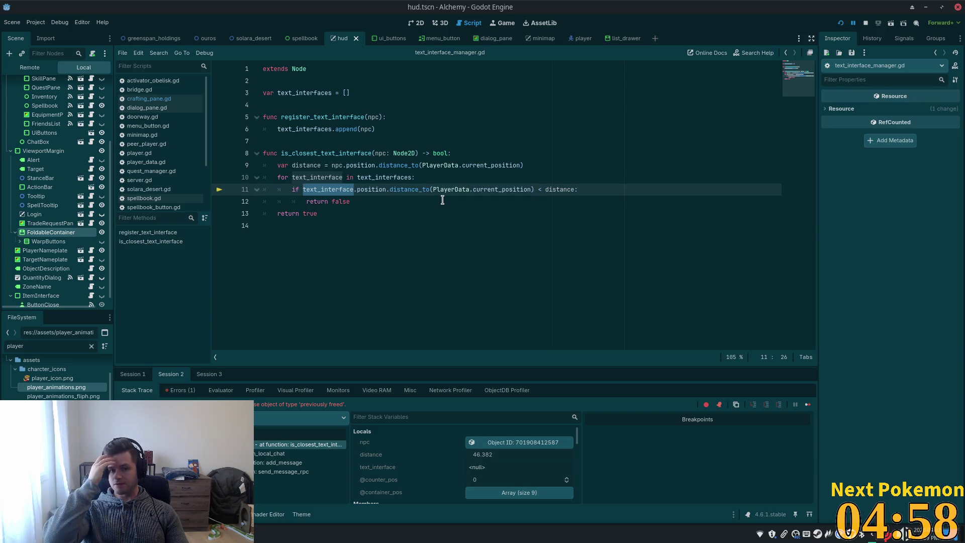
pyautogui.click(449, 180)
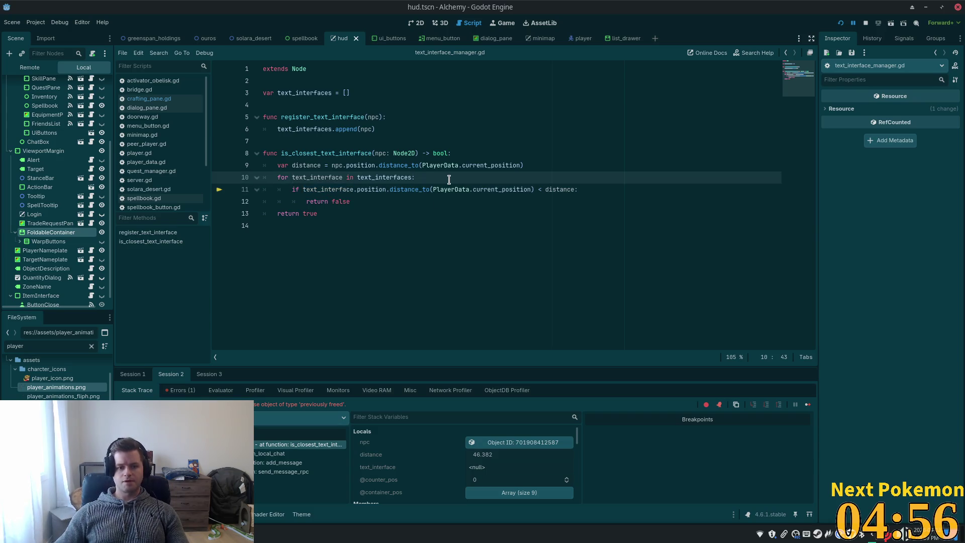
pyautogui.click(306, 190)
pyautogui.write('is _')
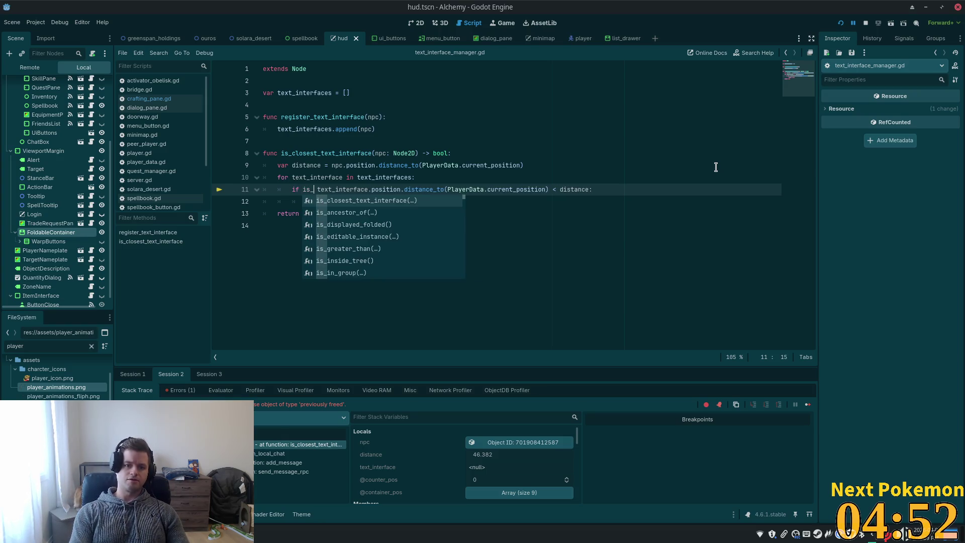
pyautogui.write('inst')
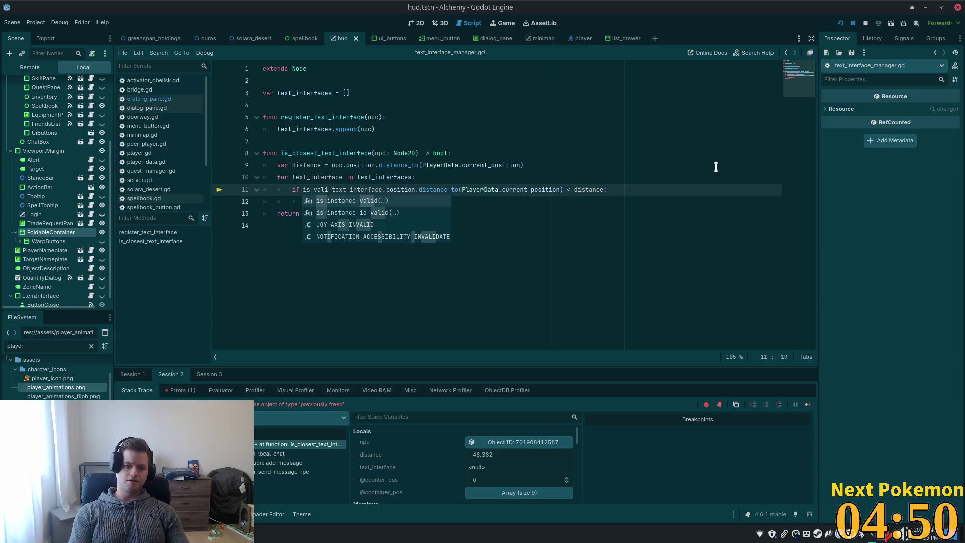
pyautogui.press('Return')
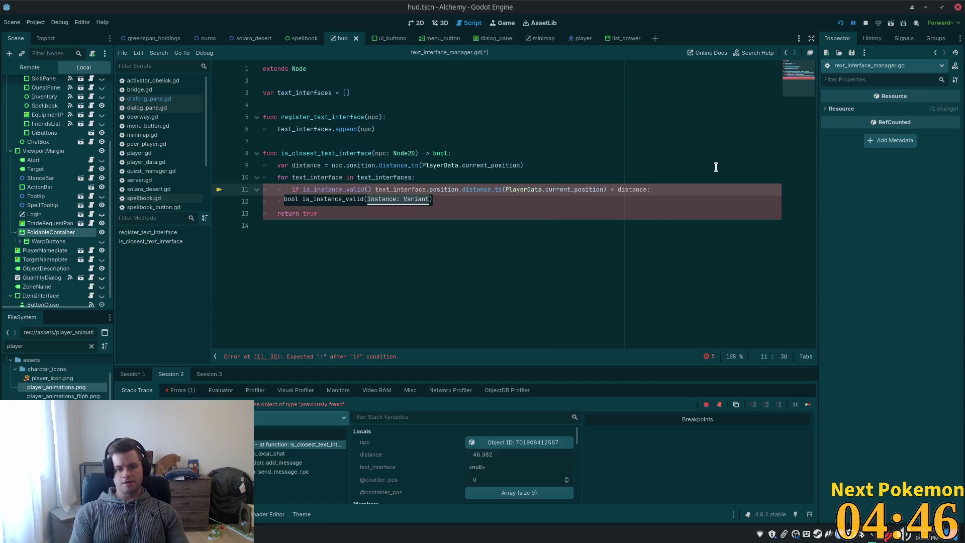
pyautogui.write('te')
pyautogui.press('Return')
pyautogui.write('and')
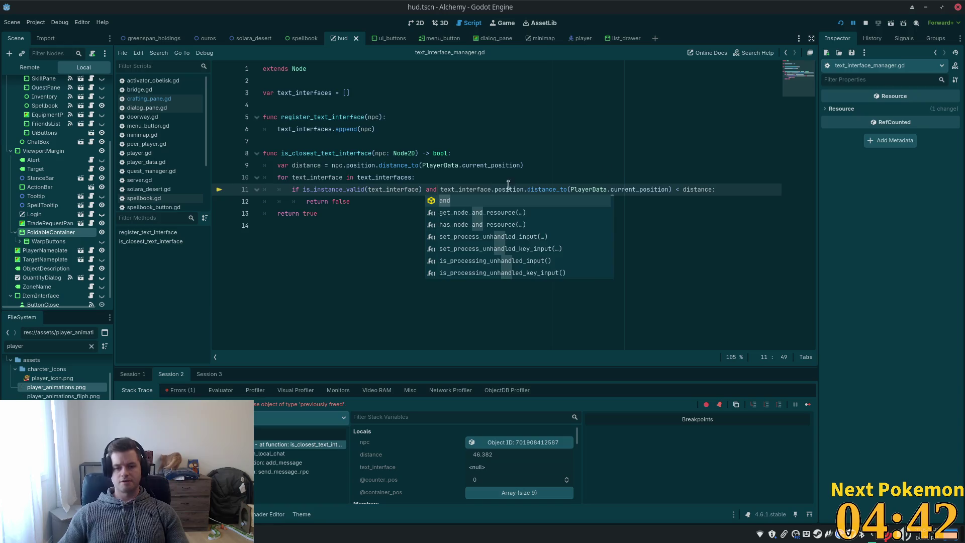
pyautogui.click(508, 184)
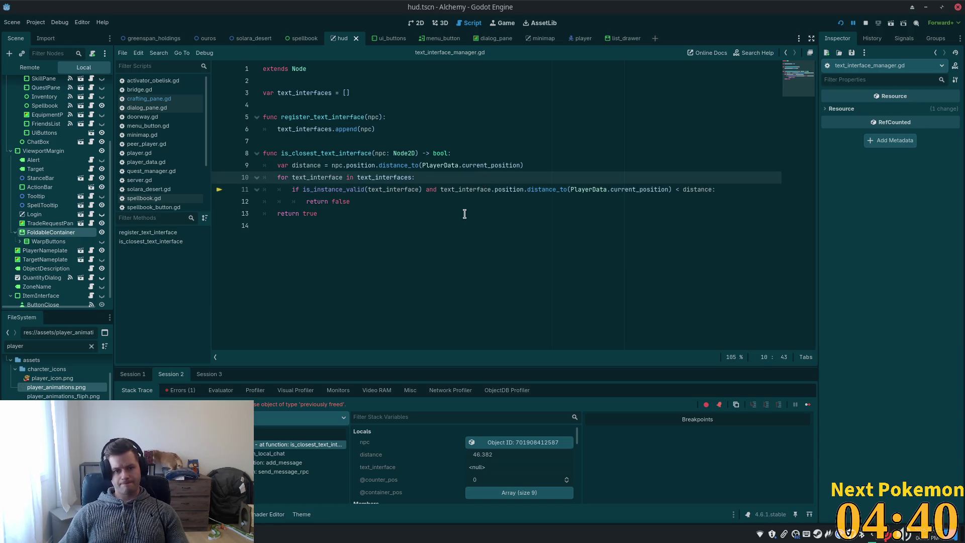
pyautogui.click(839, 23)
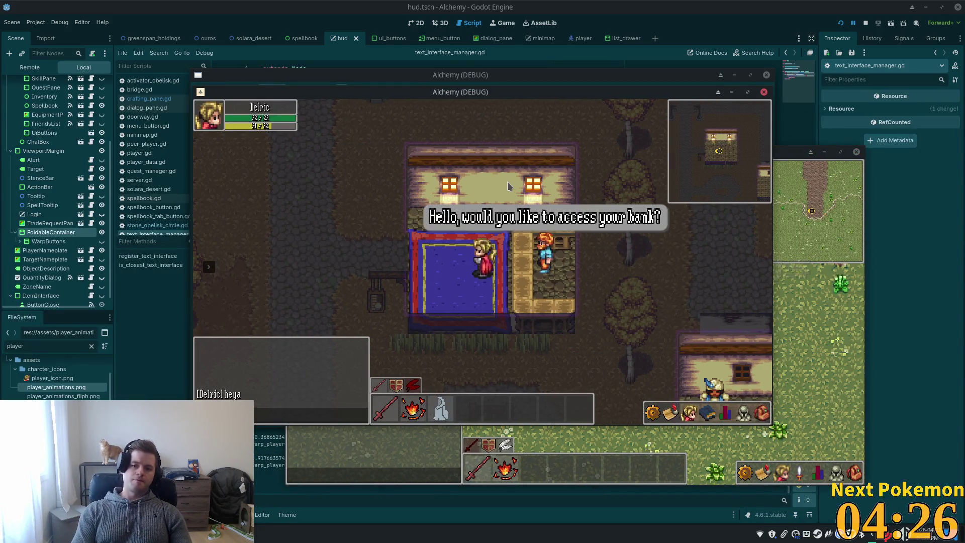
# Open the bank with a 'yes please' reply, deposit an inventory item, and walk away
pyautogui.press('Down')
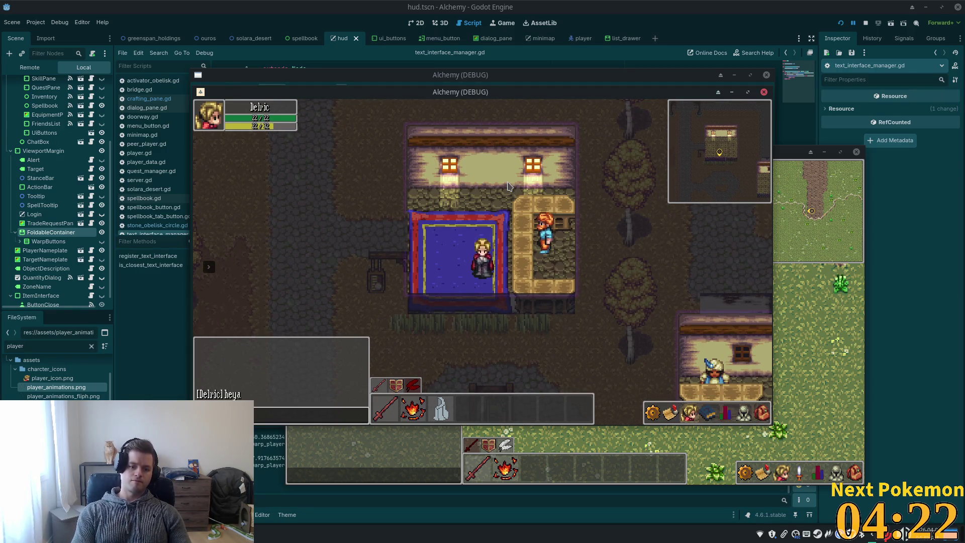
pyautogui.press('Return')
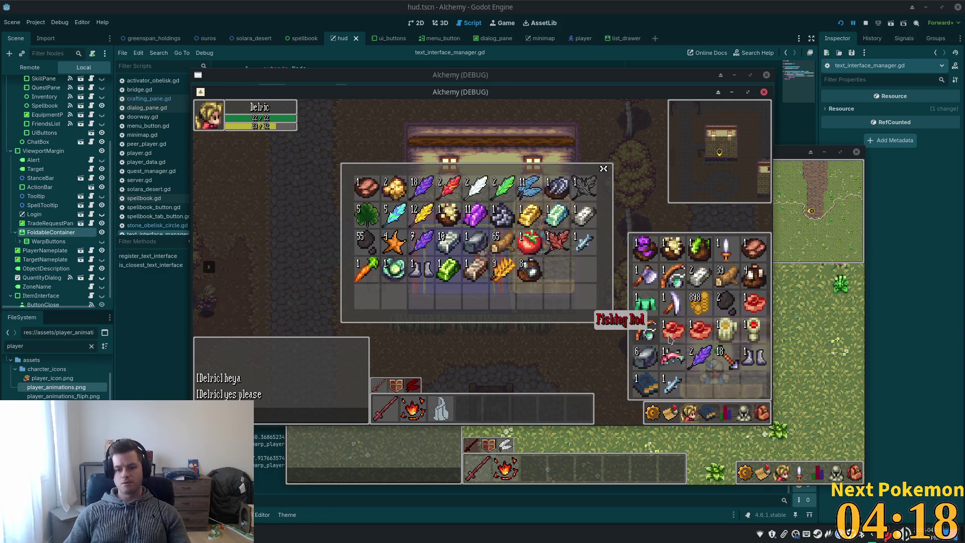
pyautogui.click(672, 382)
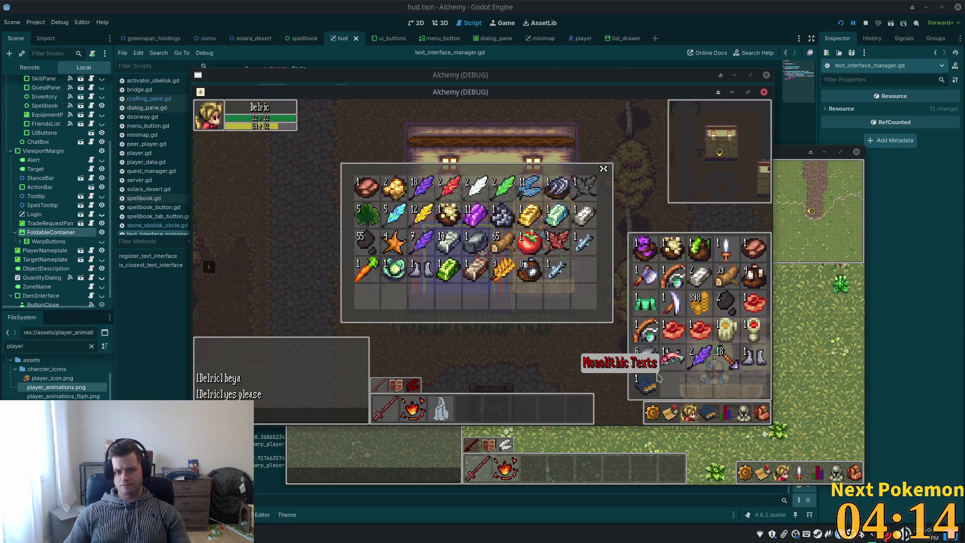
pyautogui.press('Escape')
pyautogui.press('w')
pyautogui.press('a')
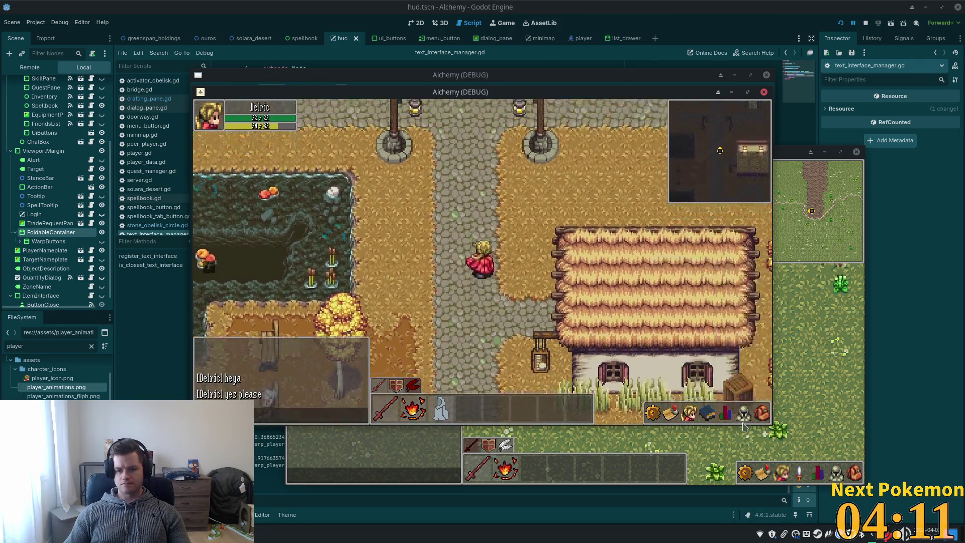
# Look at the Monolithic Texts book in the inventory, close it, and greet the banker
pyautogui.click(756, 413)
pyautogui.press('s')
pyautogui.press('d')
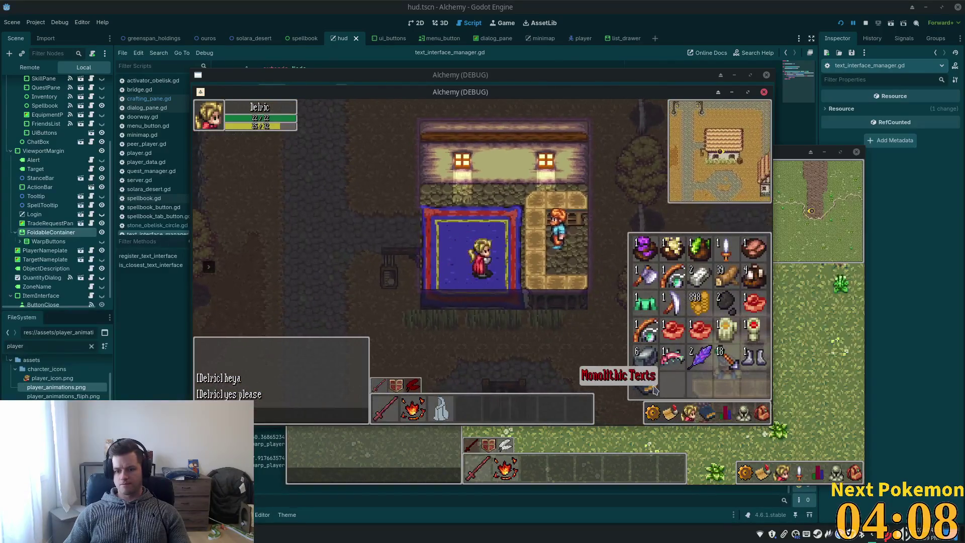
pyautogui.click(653, 389)
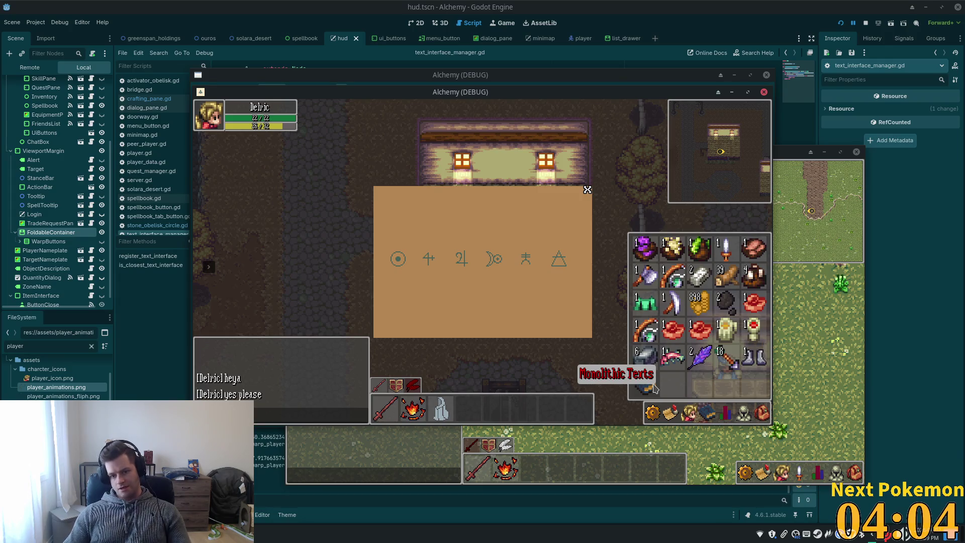
pyautogui.press('i')
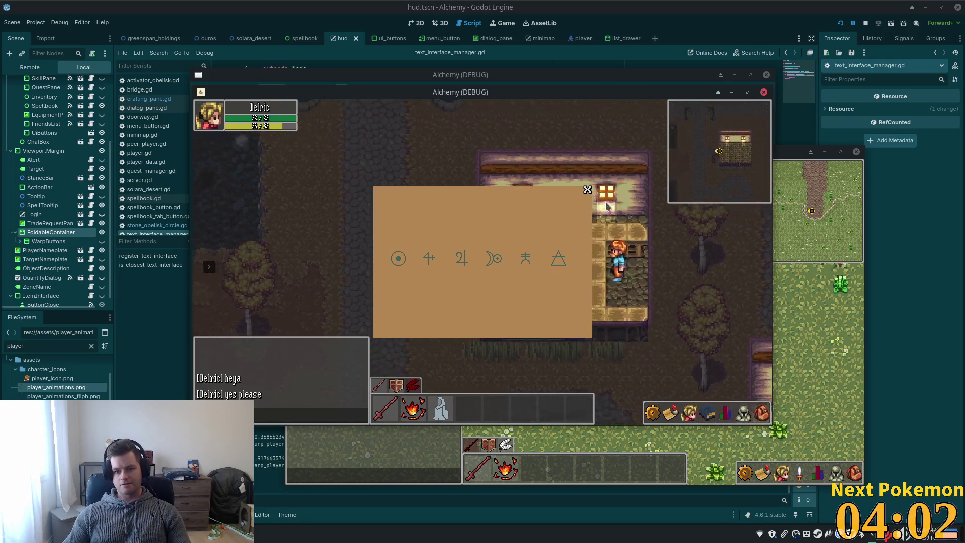
pyautogui.click(609, 301)
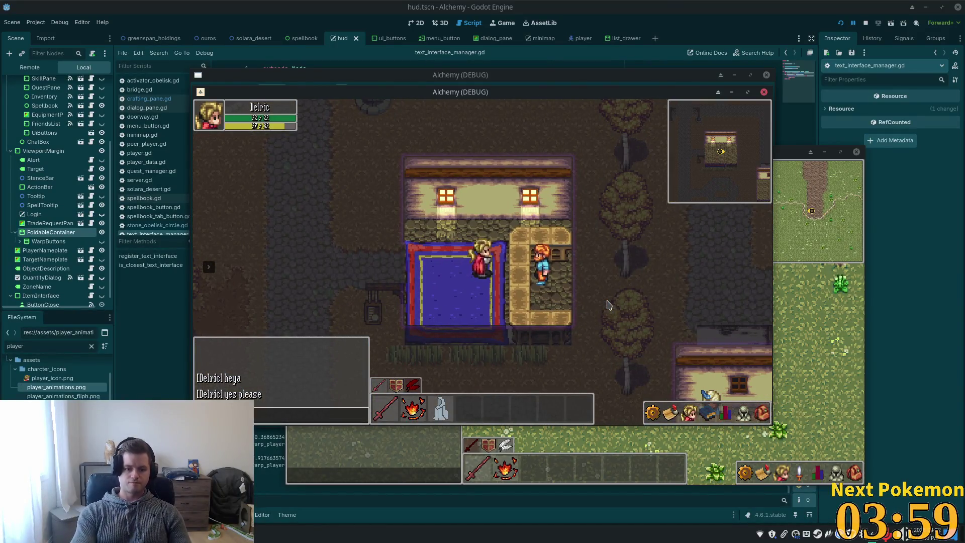
pyautogui.press('Return')
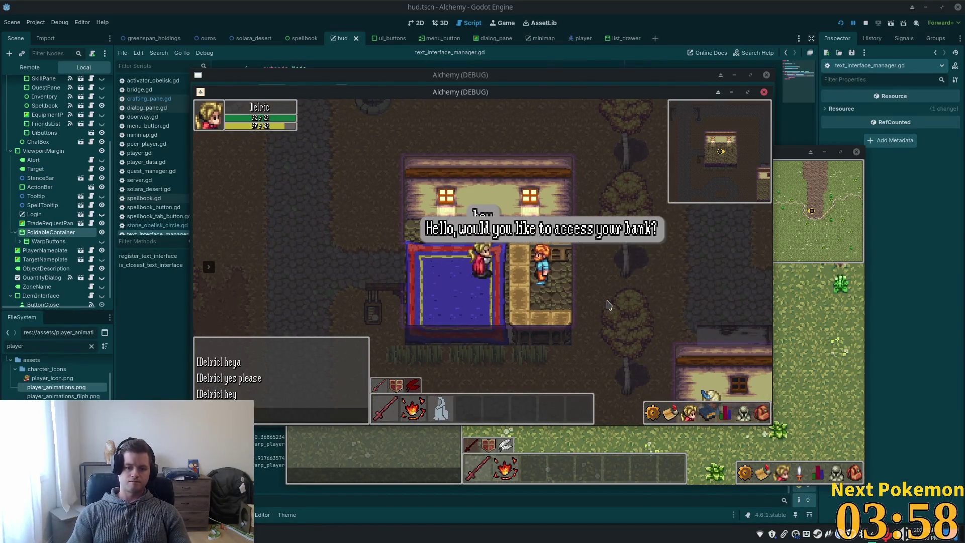
# Walk out of the bank house up the village path to the tavern bartender
pyautogui.click(600, 238)
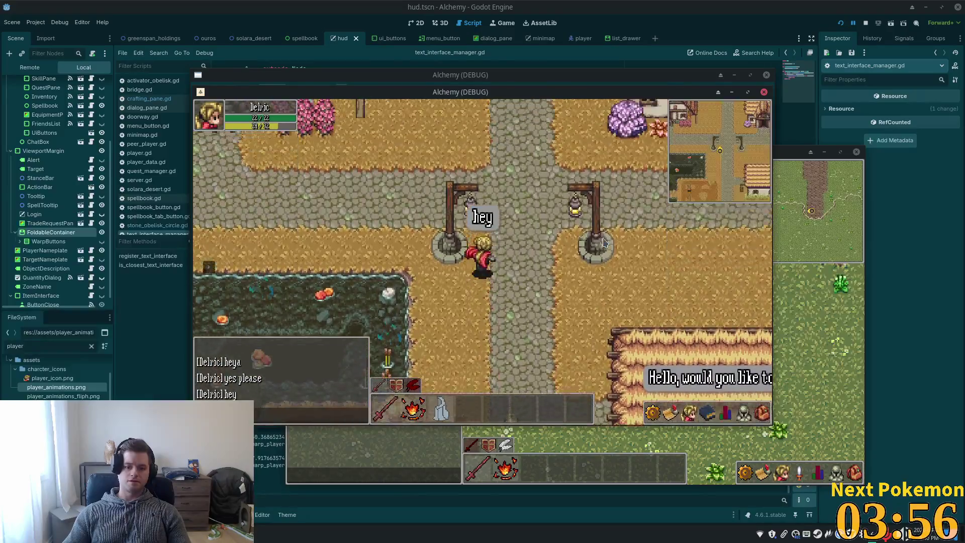
pyautogui.press('w')
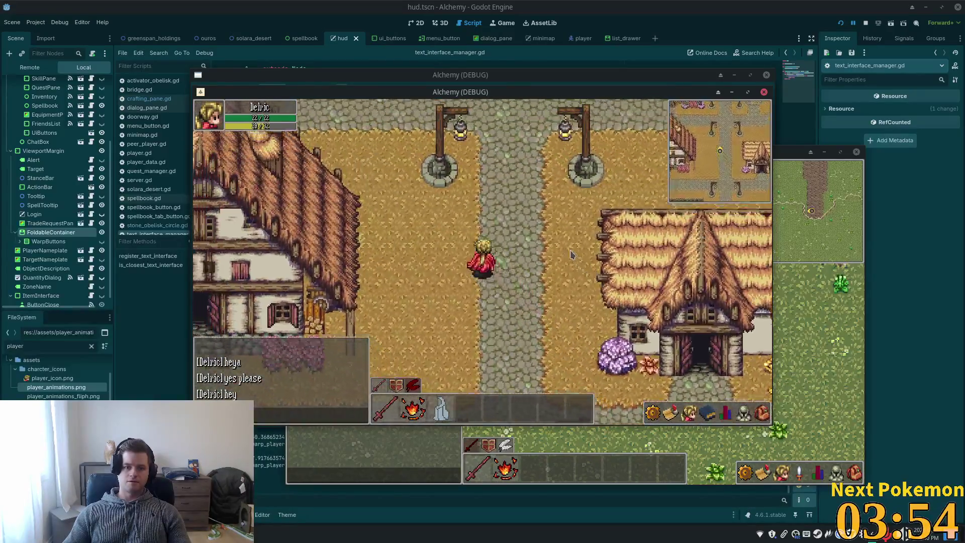
pyautogui.press('w')
pyautogui.press('a')
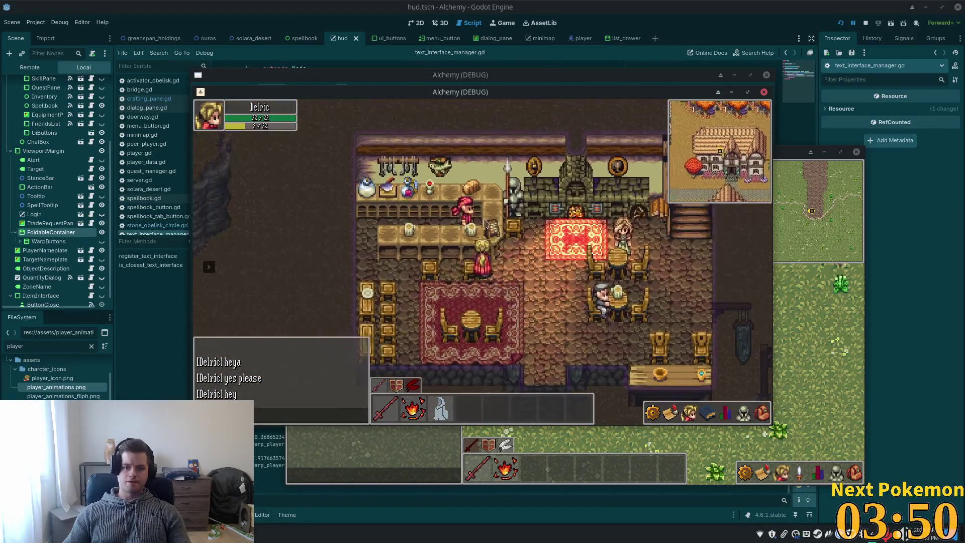
pyautogui.click(474, 215)
pyautogui.click(601, 190)
# Chat 'hey' and 'yes please' to the bartender and buy one Ale for 5 gold
pyautogui.press('Return')
pyautogui.write('hey')
pyautogui.press('Return')
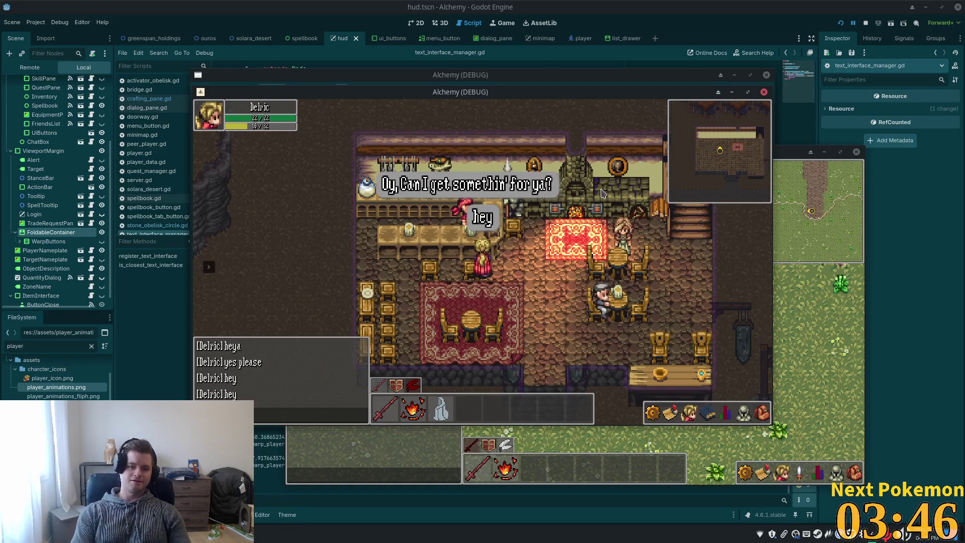
pyautogui.write('yes please')
pyautogui.press('Return')
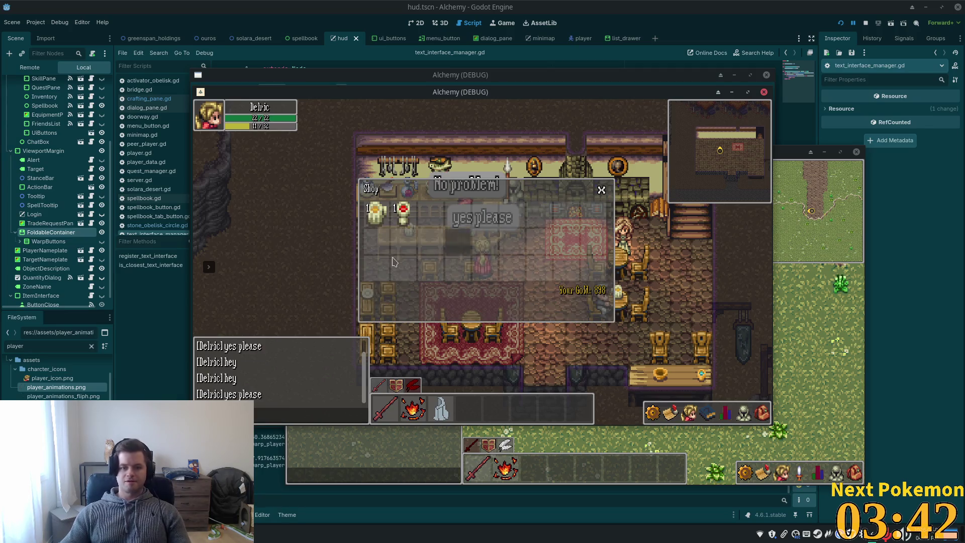
pyautogui.click(369, 216)
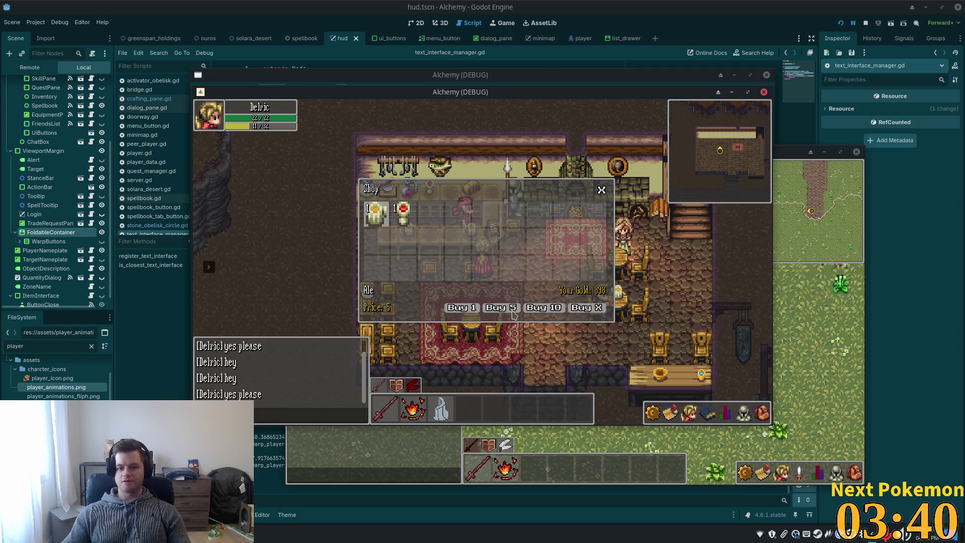
pyautogui.click(471, 307)
pyautogui.click(603, 190)
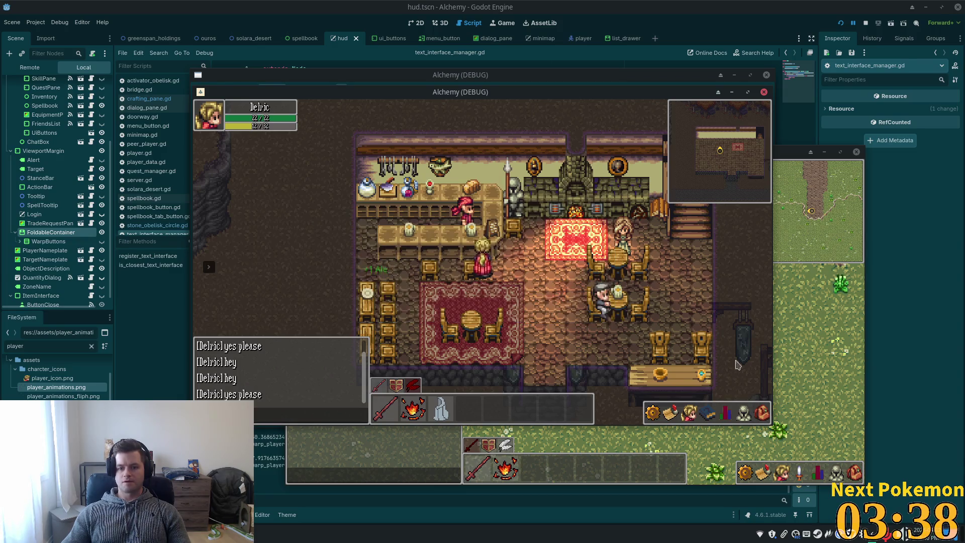
pyautogui.click(761, 413)
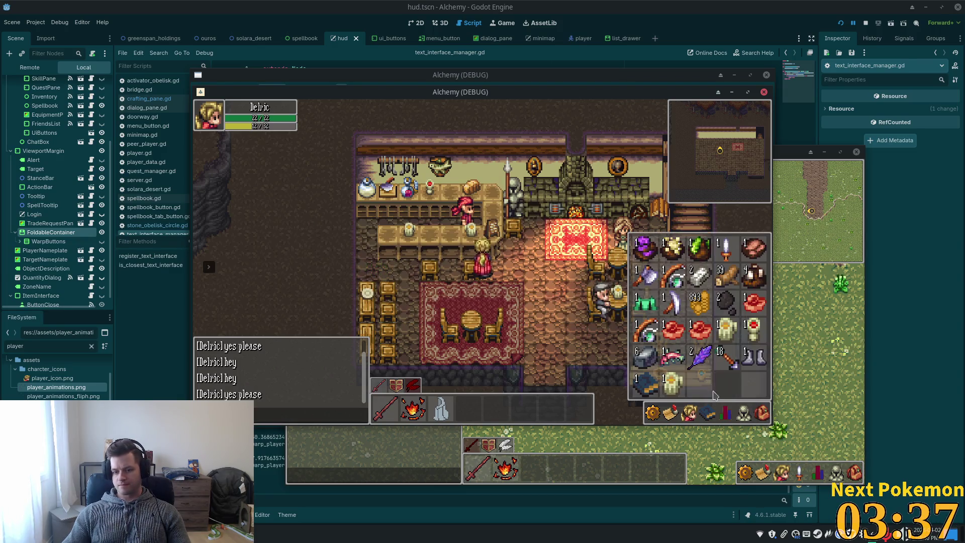
# Consume the Ale from the inventory, then toggle the inventory panel a few times
pyautogui.rightClick(678, 386)
pyautogui.click(685, 397)
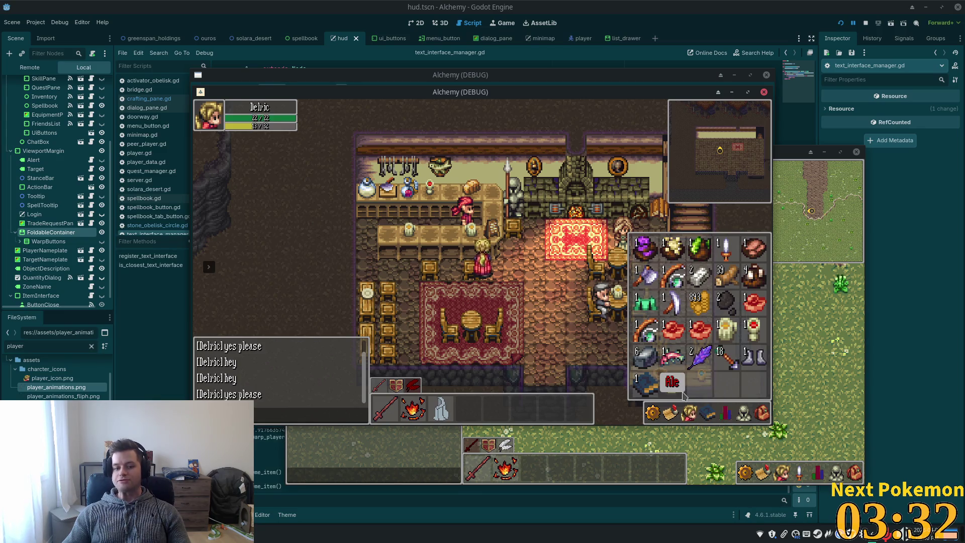
pyautogui.press('i')
pyautogui.click(762, 415)
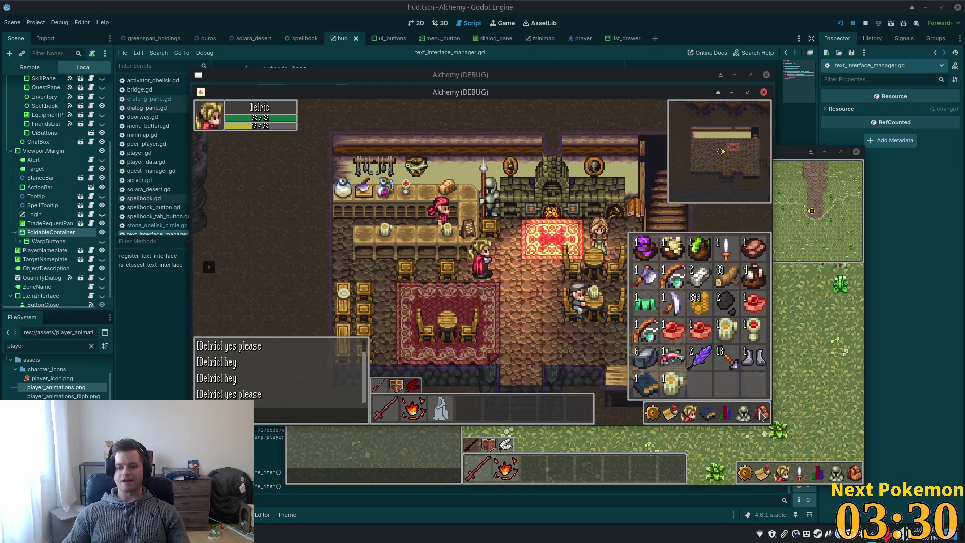
pyautogui.click(762, 414)
pyautogui.click(762, 414)
pyautogui.click(762, 415)
pyautogui.click(762, 414)
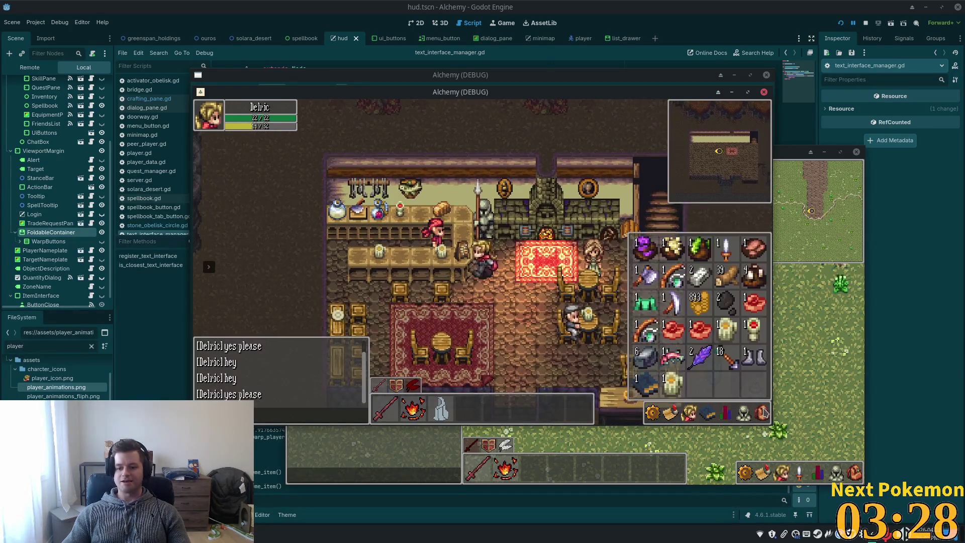
# Walk out of the tavern, south through the village and flower field into the shop
pyautogui.press('s')
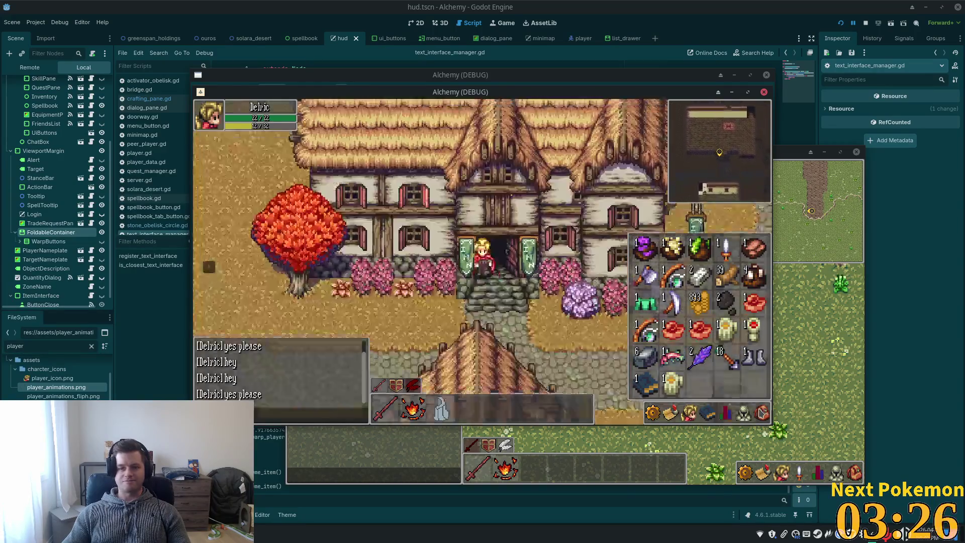
pyautogui.press('s')
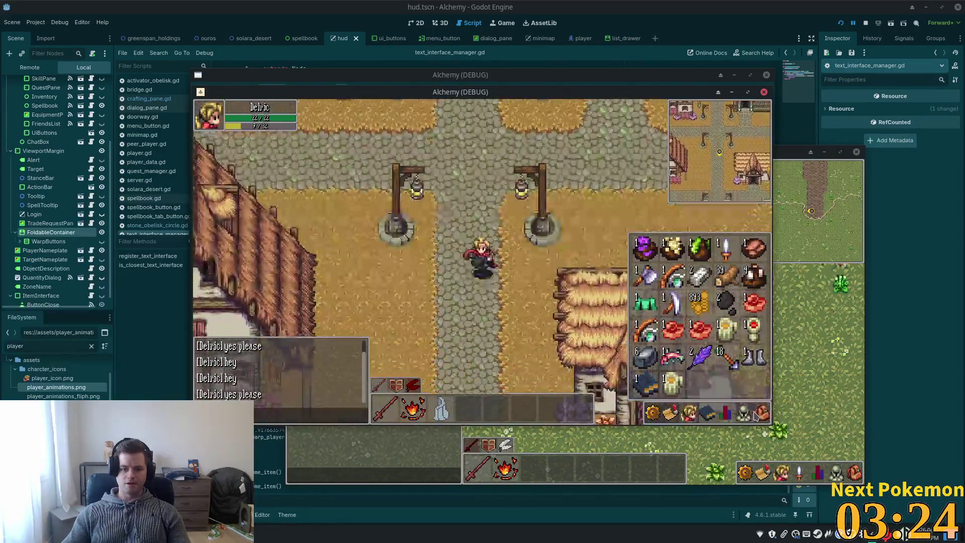
pyautogui.press('s')
pyautogui.click(754, 415)
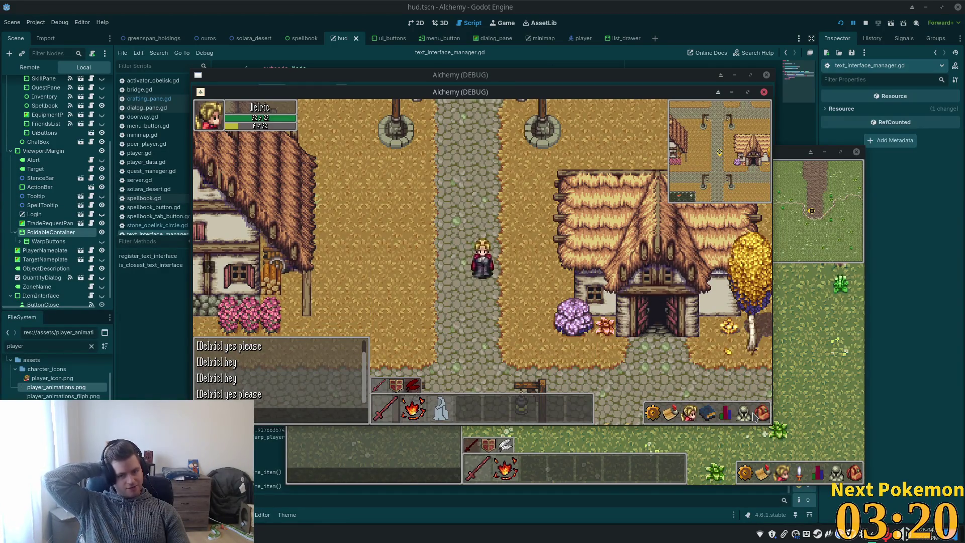
pyautogui.press('a')
pyautogui.press('a')
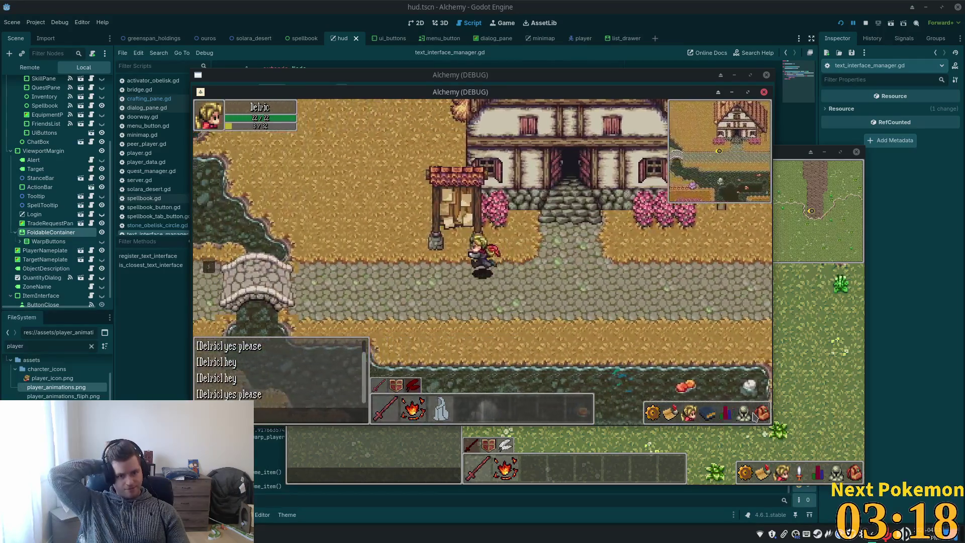
pyautogui.press('s')
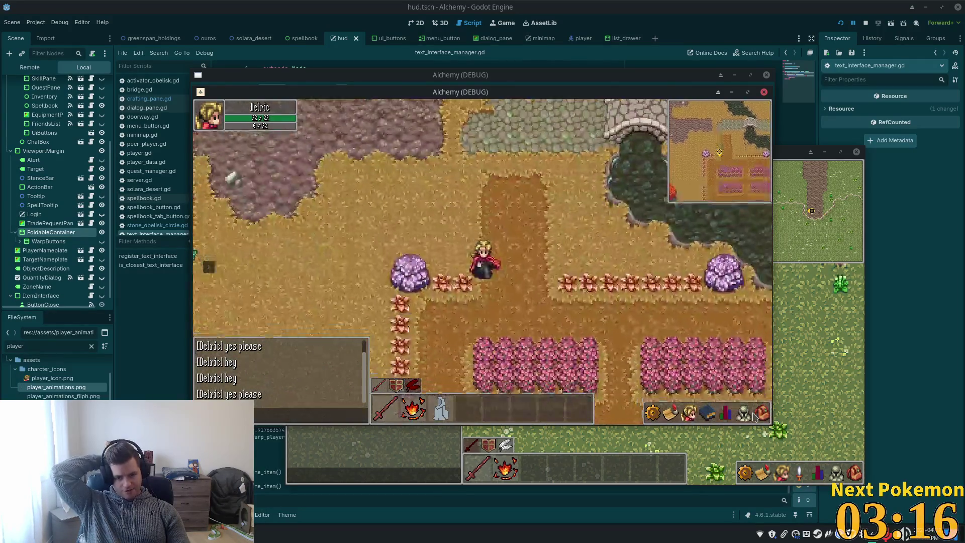
pyautogui.press('w')
pyautogui.press('a')
pyautogui.press('a')
pyautogui.press('w')
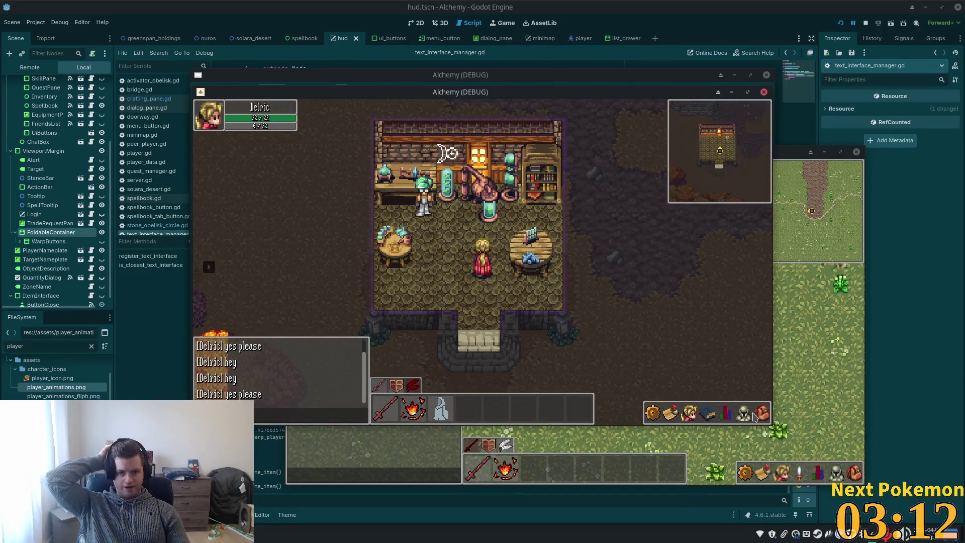
pyautogui.press('a')
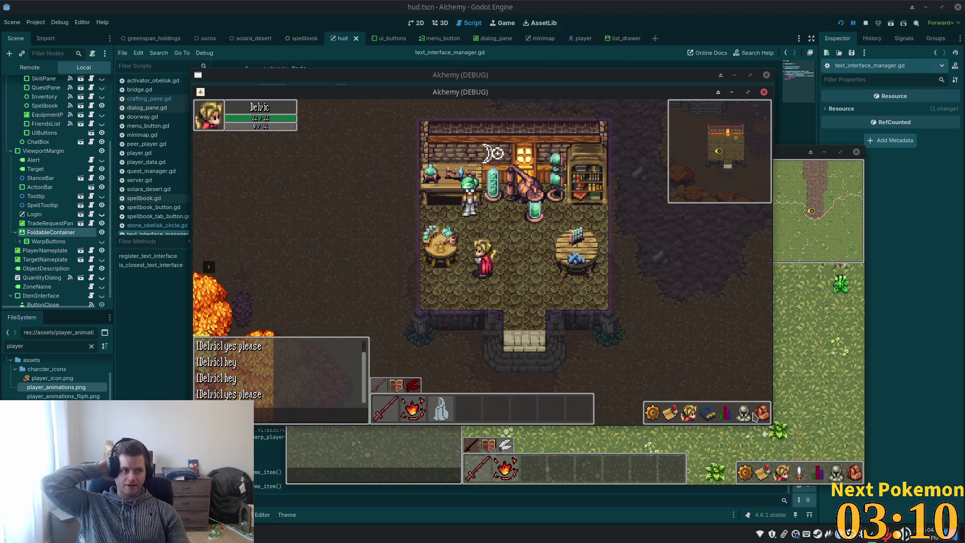
# Check the inventory and item panels inside the shop, then stop the game with F8
pyautogui.click(760, 411)
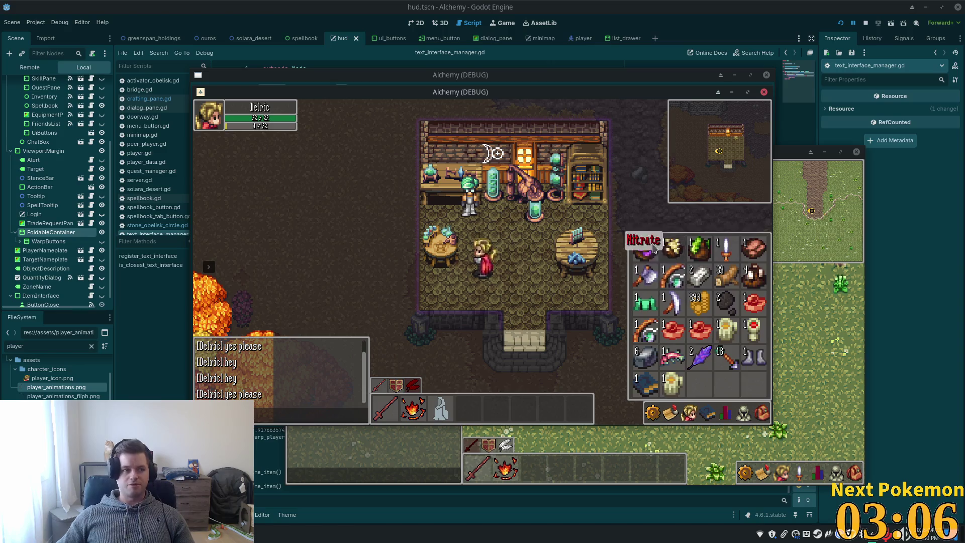
pyautogui.click(663, 206)
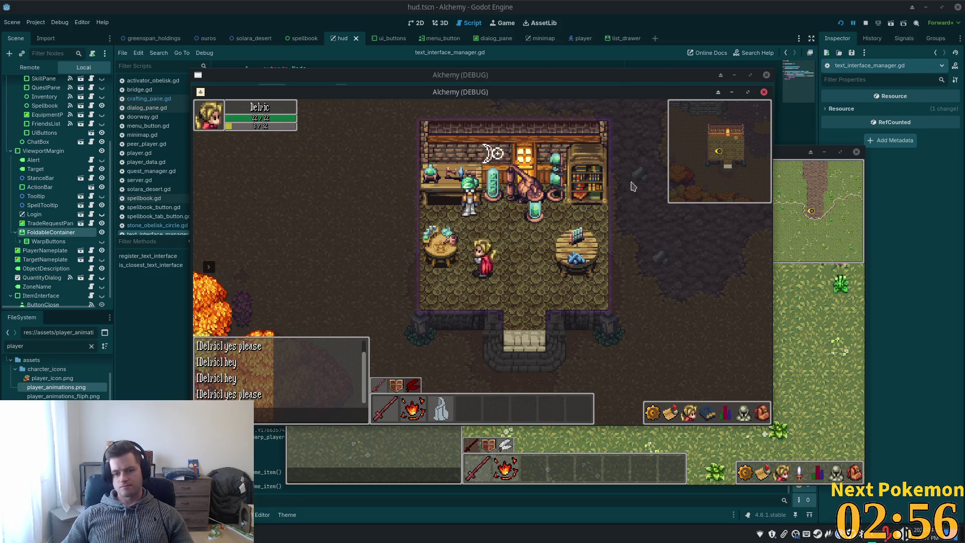
pyautogui.click(708, 417)
pyautogui.click(698, 246)
pyautogui.press('F8')
pyautogui.click(346, 154)
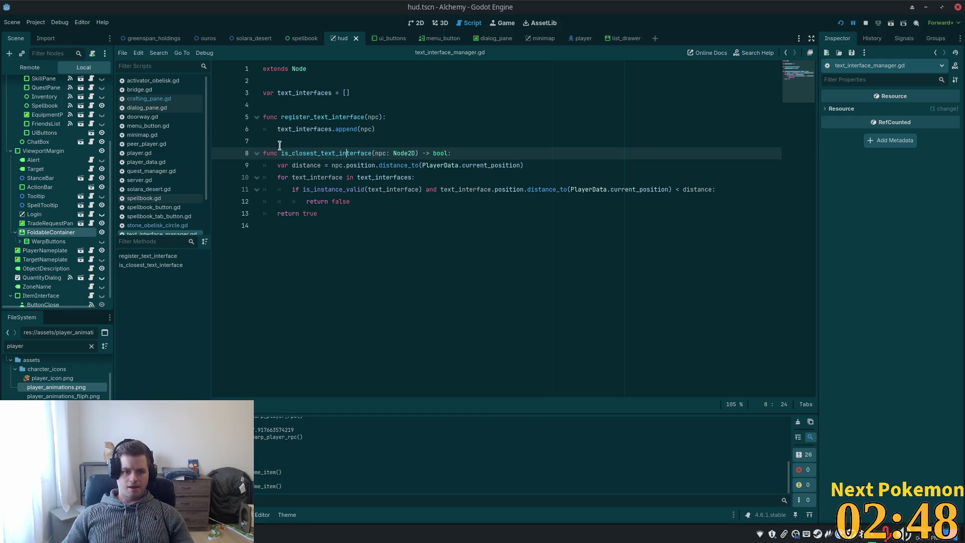
# Dismiss Godot's quick file picker, switch to the Cursor editor, and start a Ctrl+P file search
pyautogui.scroll(-3, 161, 168)
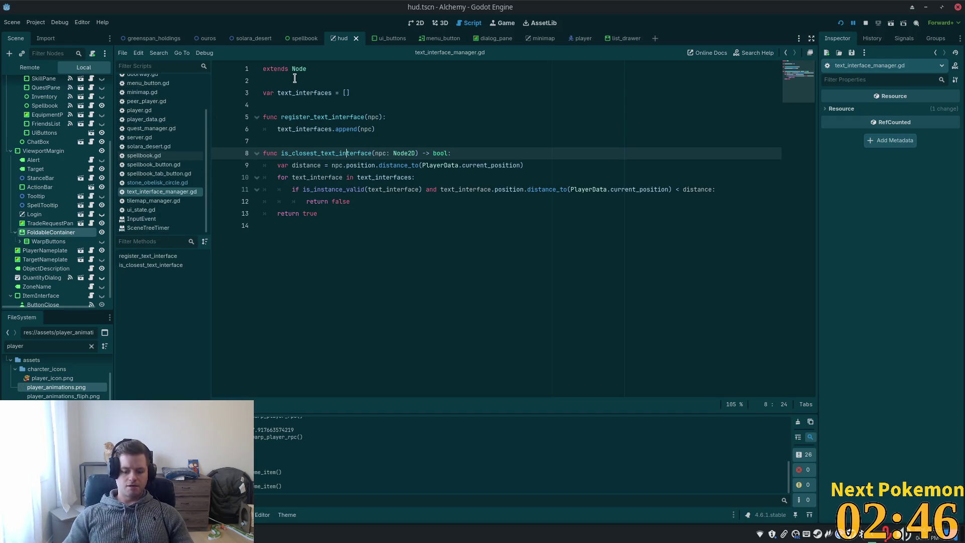
pyautogui.hotkey('shift', 'alt', 'o')
pyautogui.press('Escape')
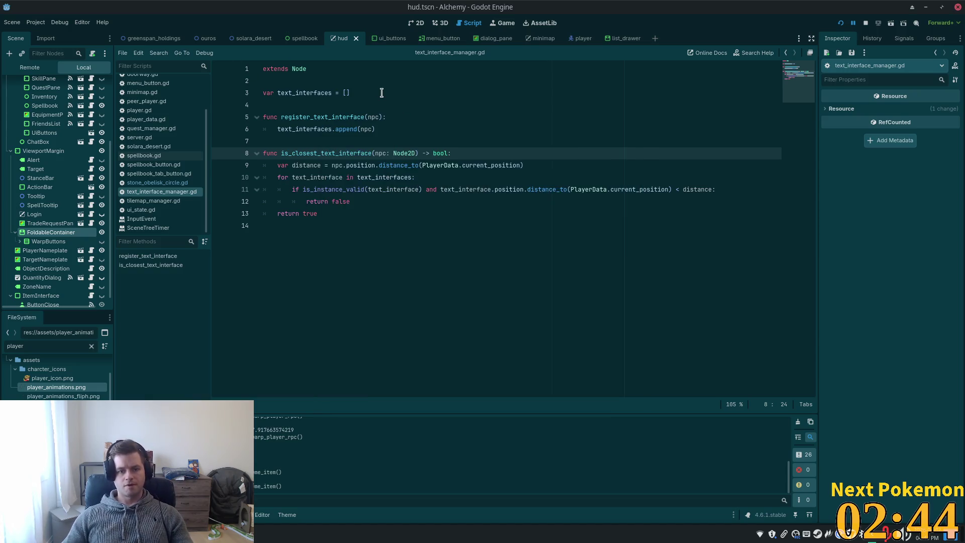
pyautogui.hotkey('alt', 'Tab')
pyautogui.hotkey('alt', 'Tab')
pyautogui.hotkey('shift', 'alt', 'o')
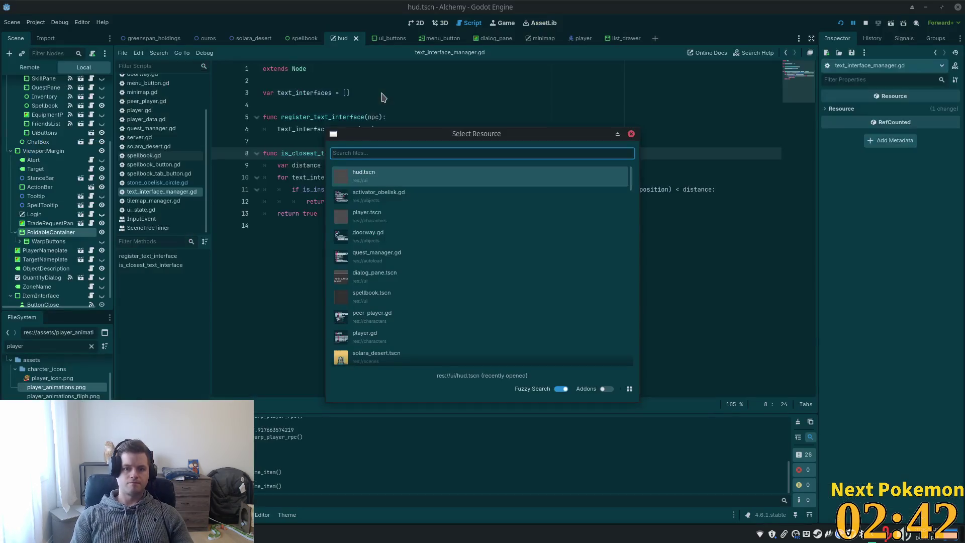
pyautogui.press('Escape')
pyautogui.hotkey('alt', 'Tab')
pyautogui.click(386, 94)
pyautogui.hotkey('ctrl', 'p')
# Open a_new_age_of_alchemy.json and select the action_queue flag on the spellbook stage
pyautogui.write('a new')
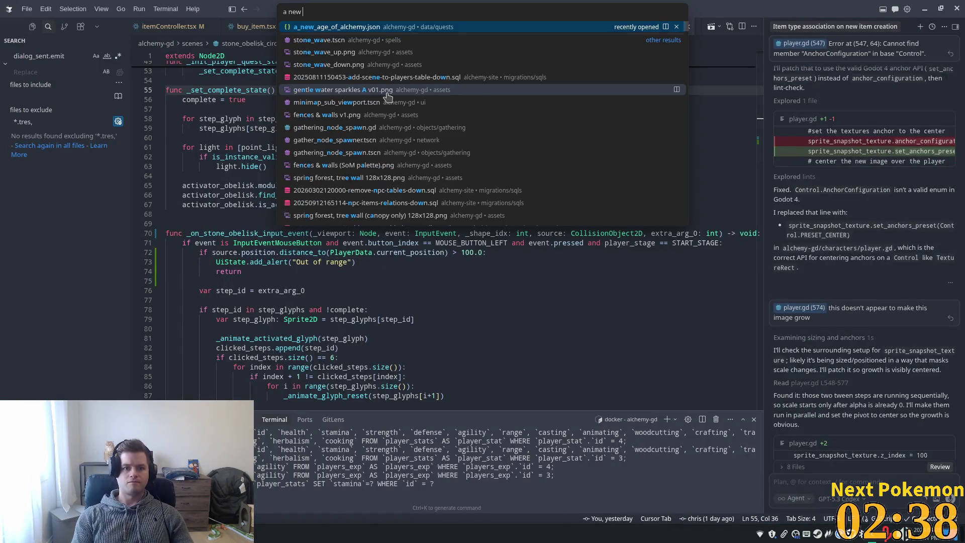
pyautogui.click(387, 93)
pyautogui.press('Down')
pyautogui.press('Down')
pyautogui.press('Down')
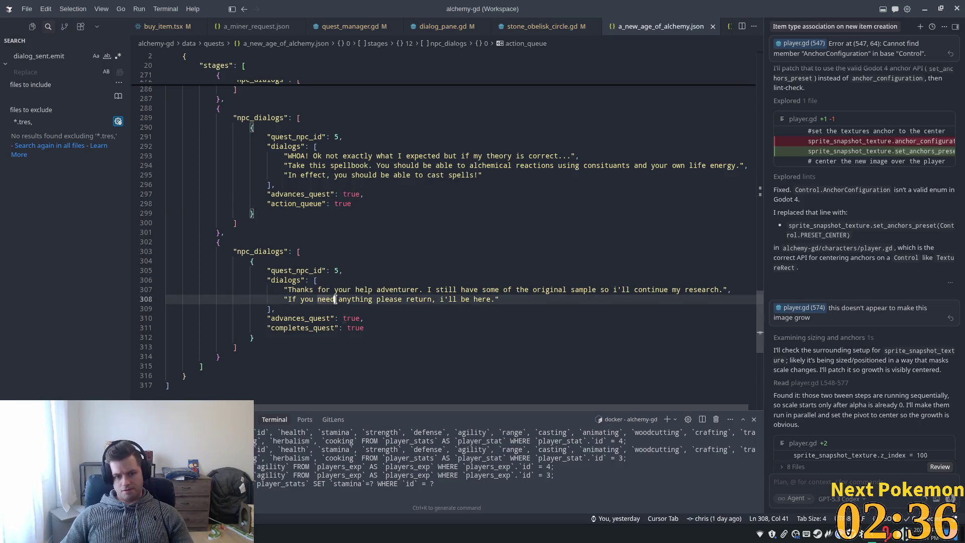
pyautogui.scroll(-2, 309, 172)
pyautogui.press('Down')
pyautogui.click(309, 171)
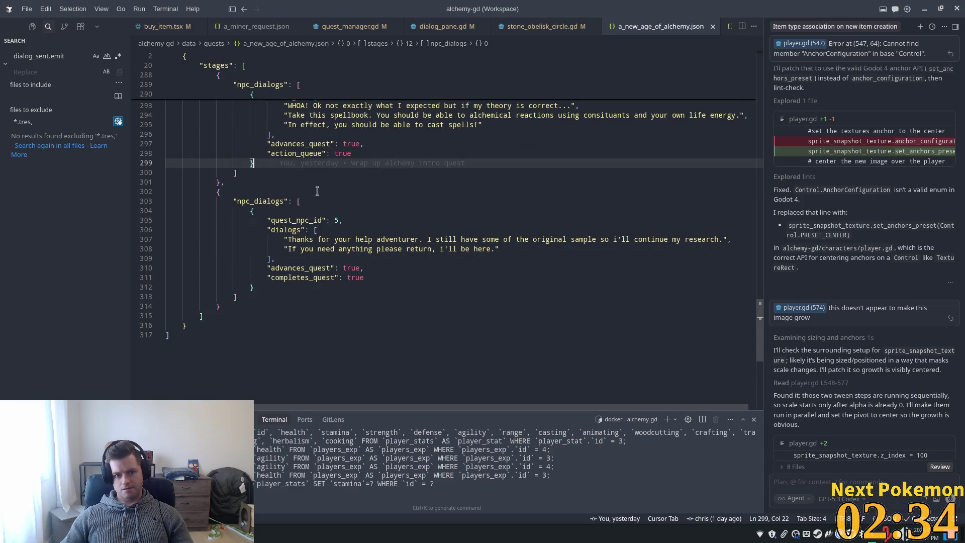
pyautogui.scroll(1, 309, 171)
pyautogui.click(288, 180)
pyautogui.tripleClick(288, 181)
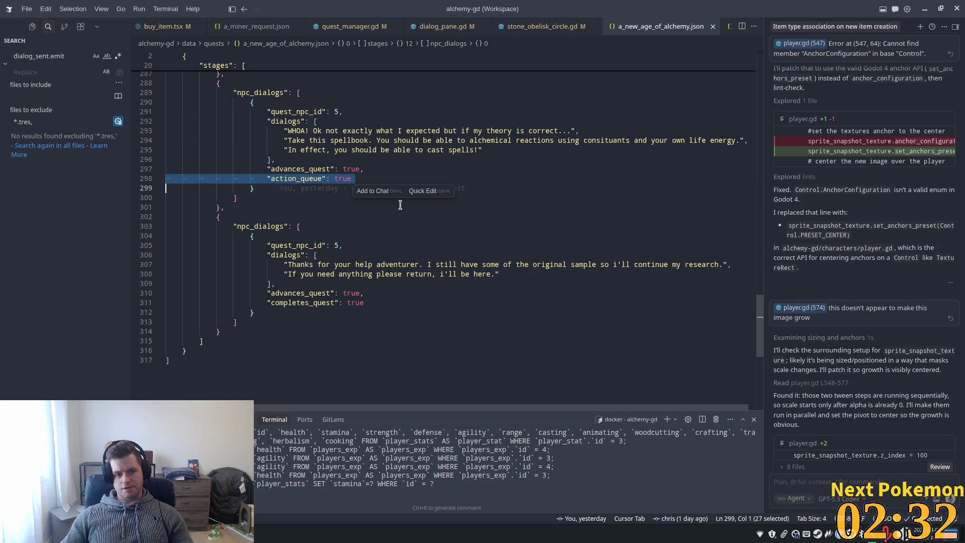
pyautogui.doubleClick(281, 169)
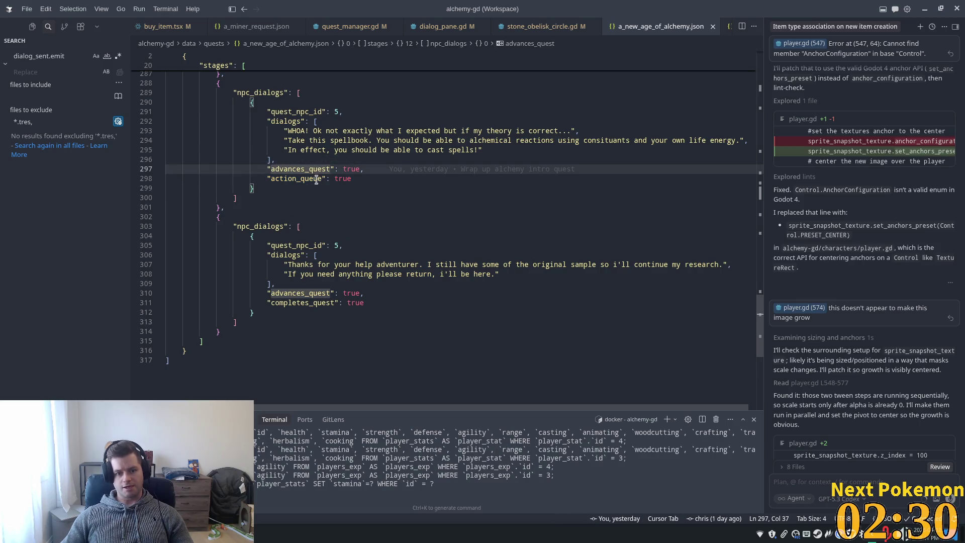
pyautogui.doubleClick(321, 179)
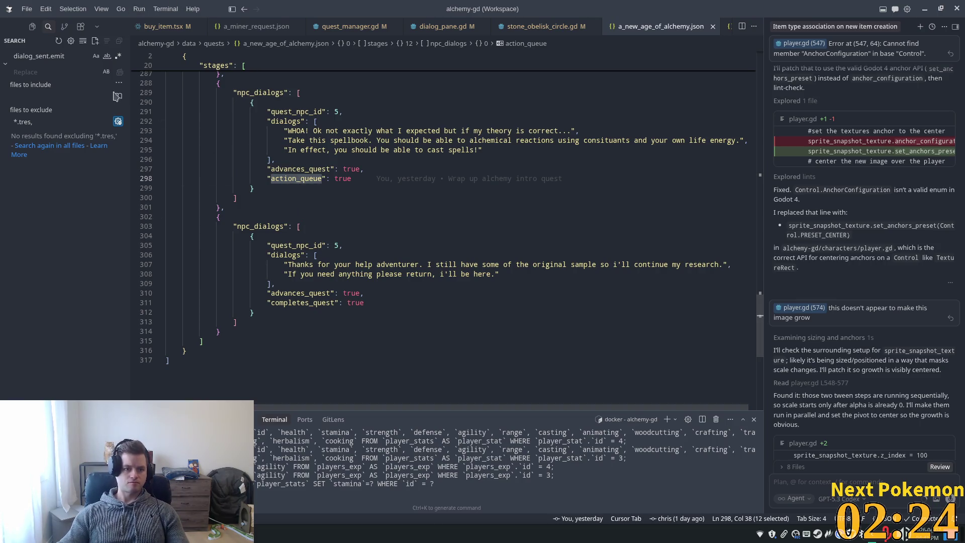
# Open quest_manager.gd through the quick file search
pyautogui.hotkey('alt', 'Tab')
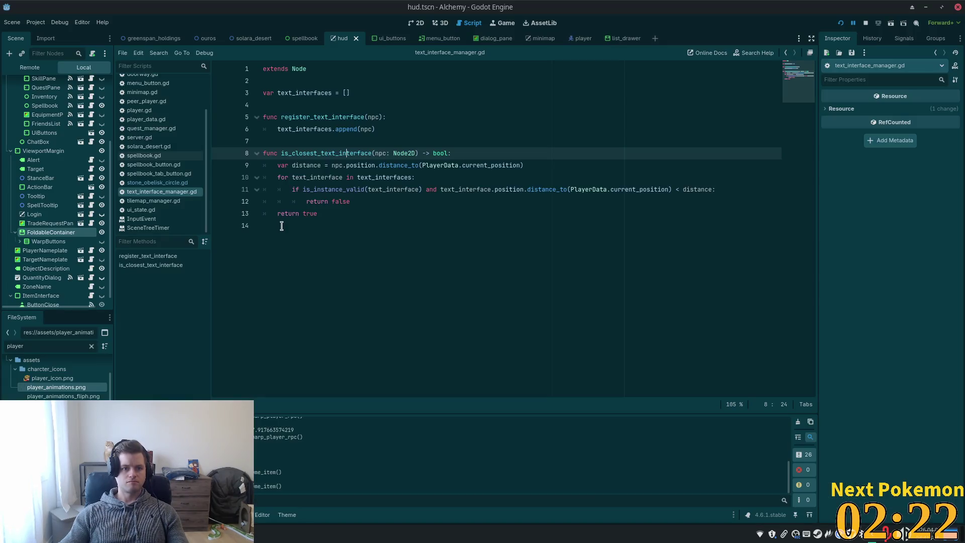
pyautogui.hotkey('alt', 'Tab')
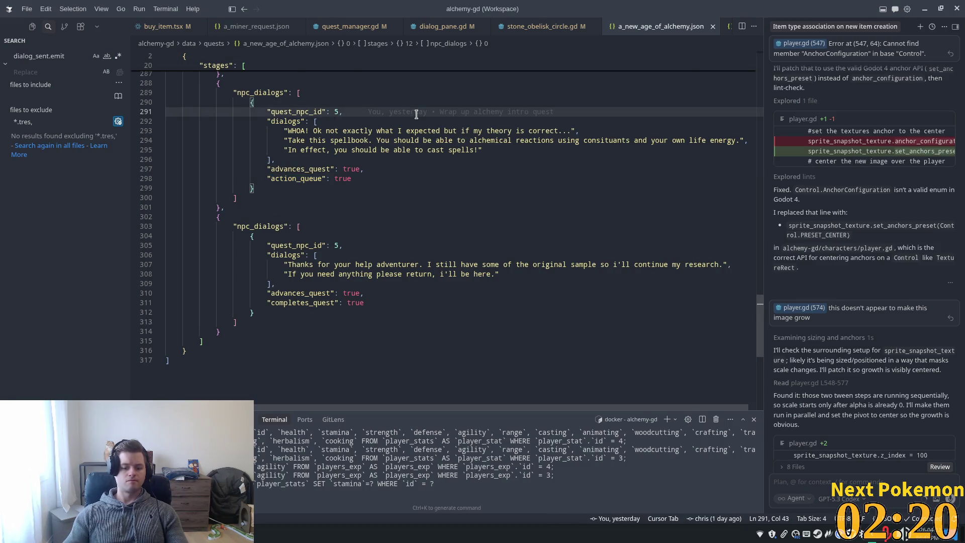
pyautogui.hotkey('ctrl', 'p')
pyautogui.write('quest_man')
pyautogui.press('Return')
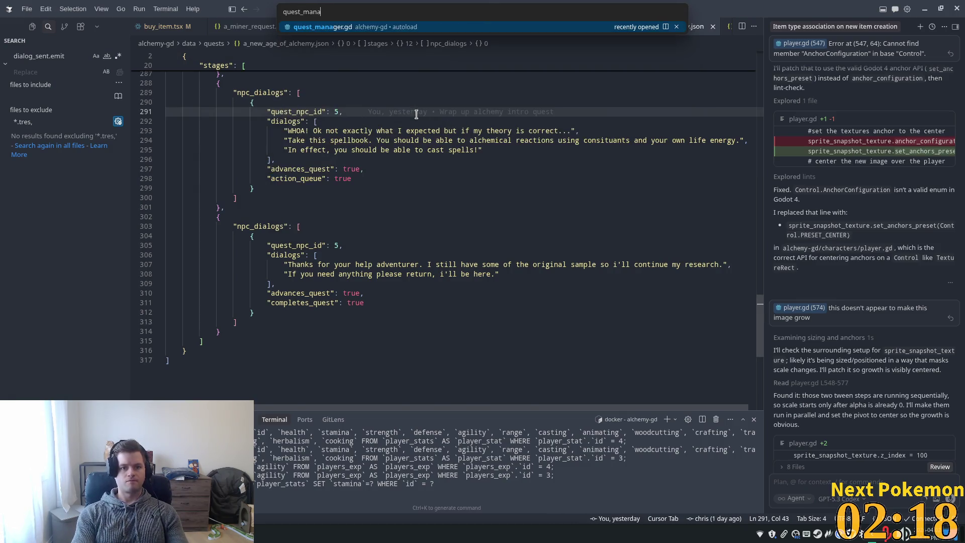
# Find and select the quest_action_queue signal name in quest_manager.gd
pyautogui.click(453, 129)
pyautogui.hotkey('ctrl', 'f')
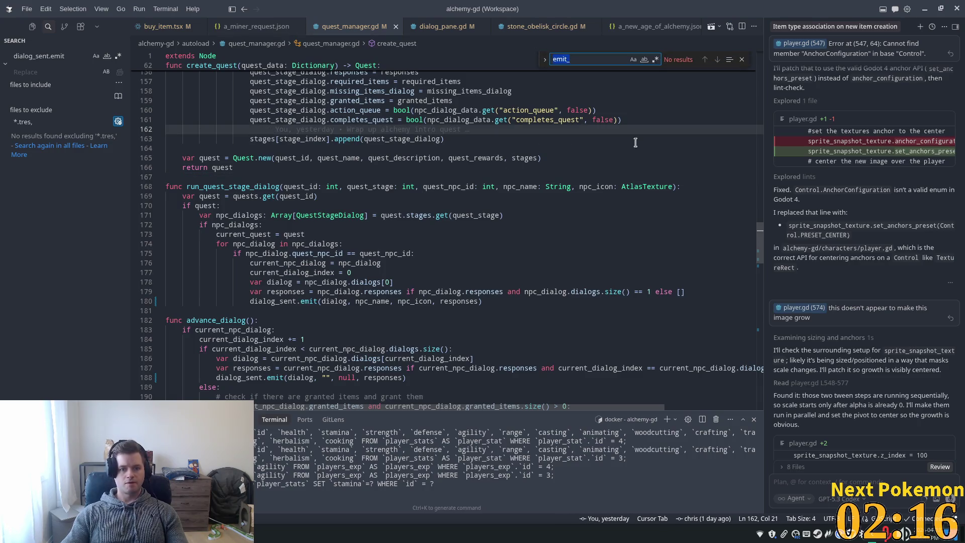
pyautogui.scroll(20, 760, 196)
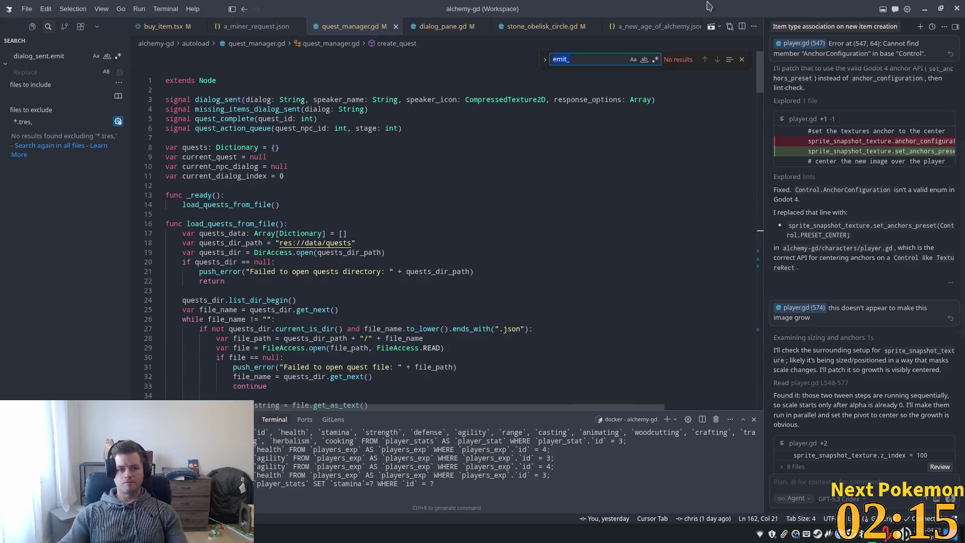
pyautogui.doubleClick(247, 128)
pyautogui.hotkey('ctrl', 'c')
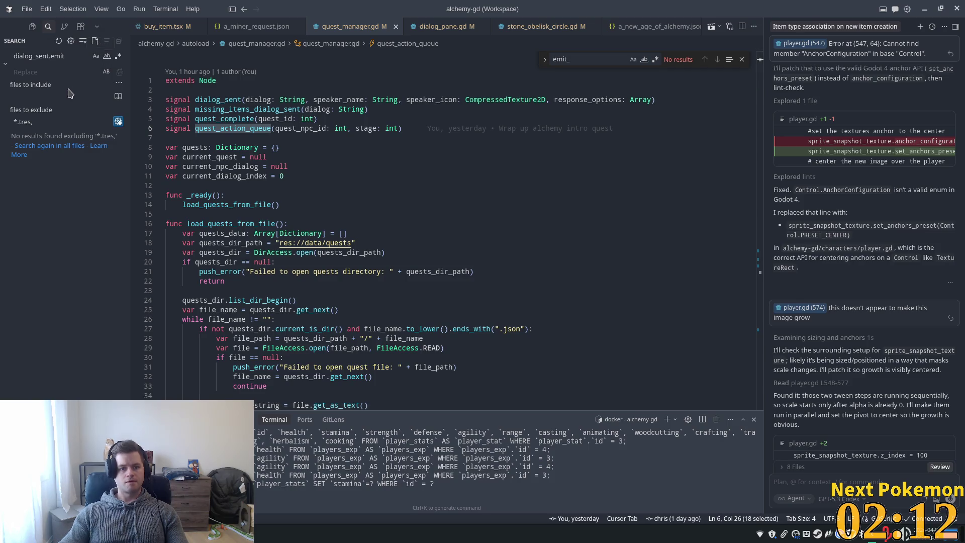
# Search the project for quest_action_queue.conn and widen the results to read all 4 matches
pyautogui.doubleClick(35, 56)
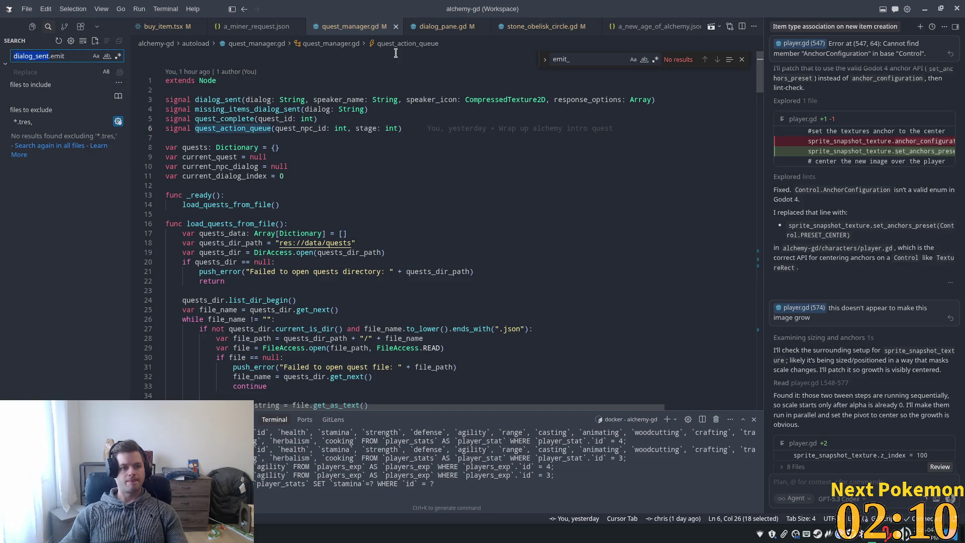
pyautogui.hotkey('ctrl', 'v')
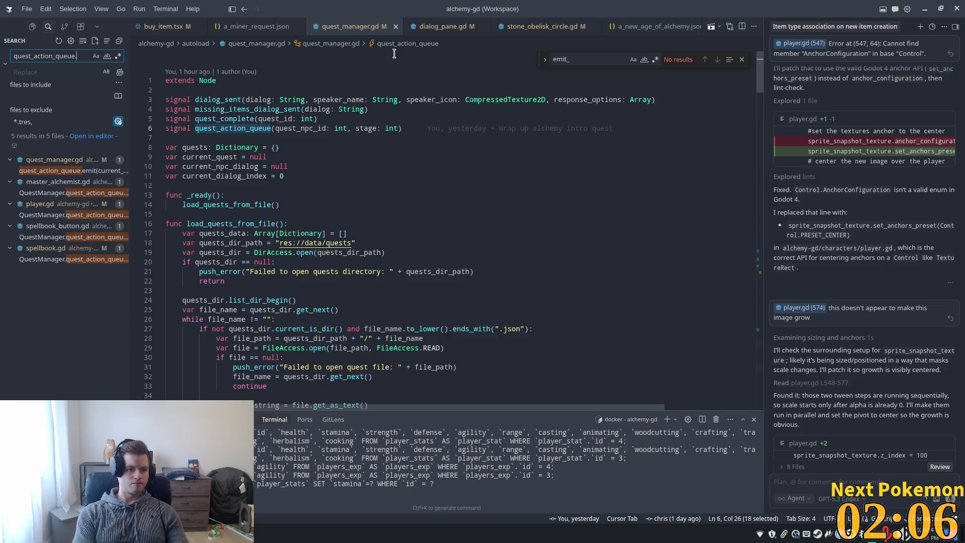
pyautogui.write('conn')
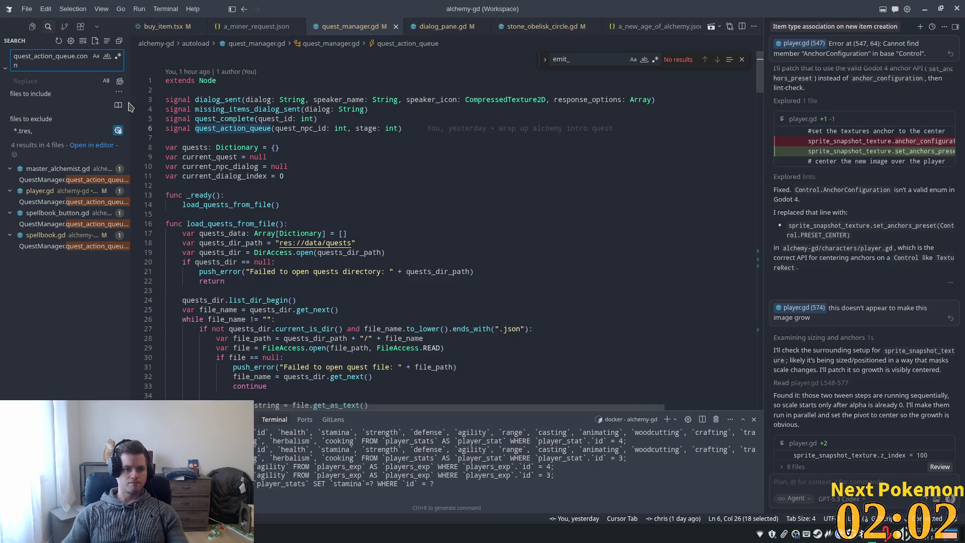
pyautogui.moveTo(132, 107); pyautogui.dragTo(177, 107)
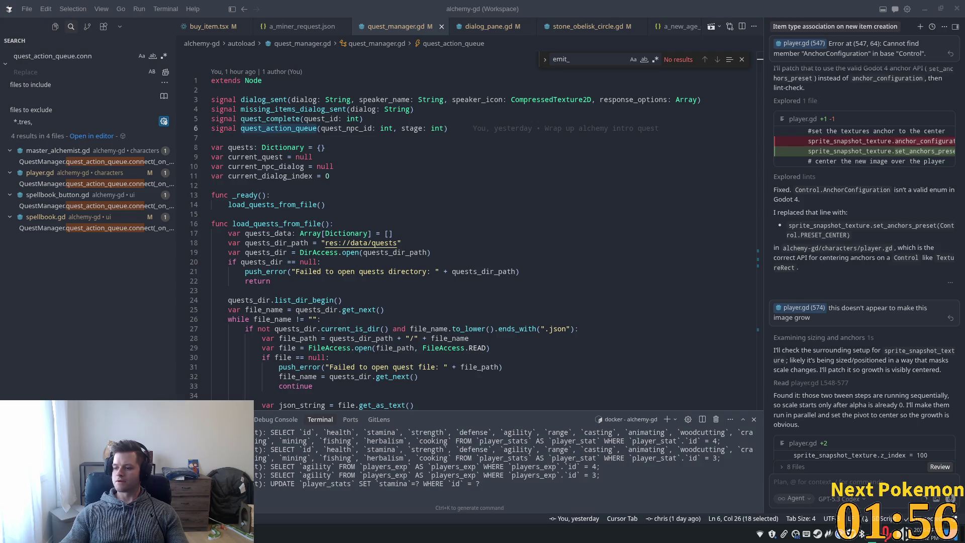
pyautogui.hotkey('alt', 'Tab')
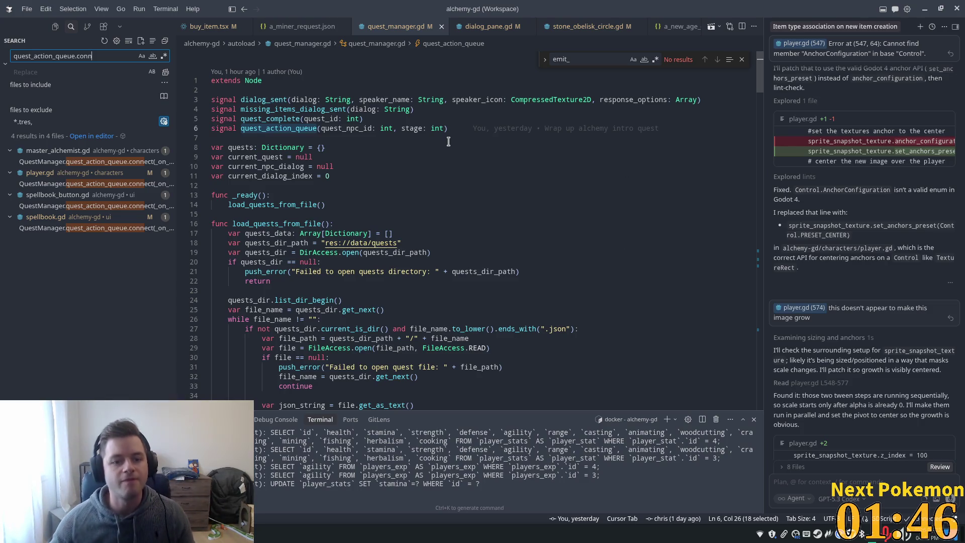
# Step through the master_alchemist.gd, player.gd, spellbook_button.gd and spellbook.gd matches, reading spellbook.gd
pyautogui.click(156, 162)
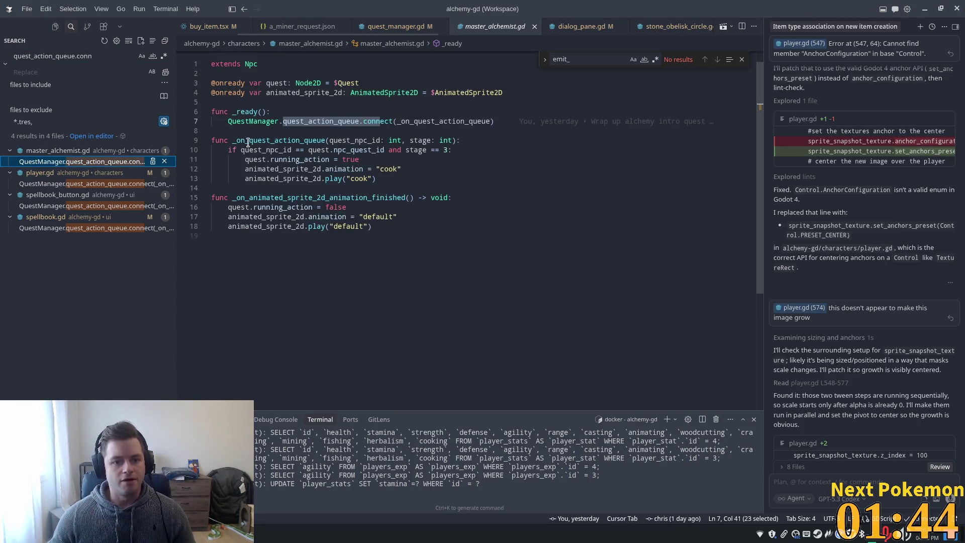
pyautogui.click(111, 184)
pyautogui.click(105, 205)
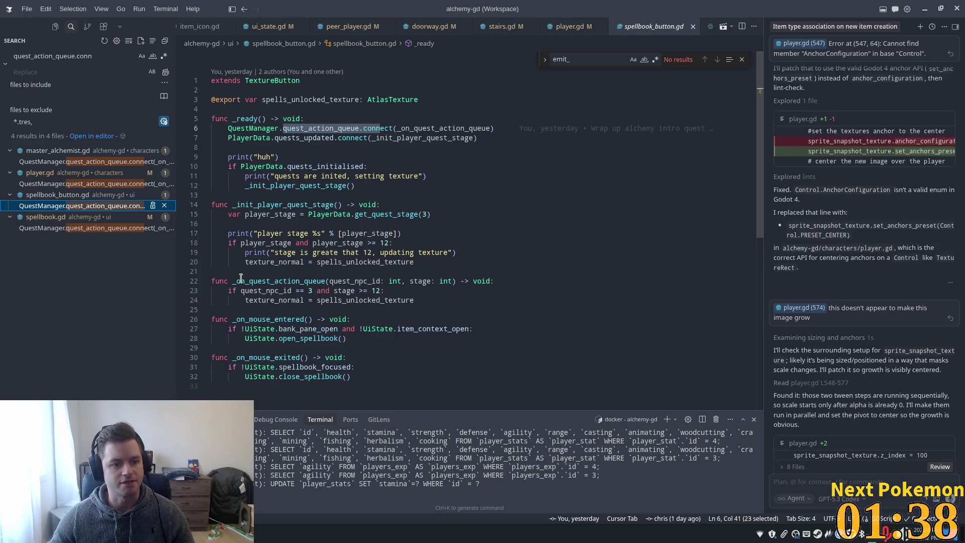
pyautogui.click(83, 228)
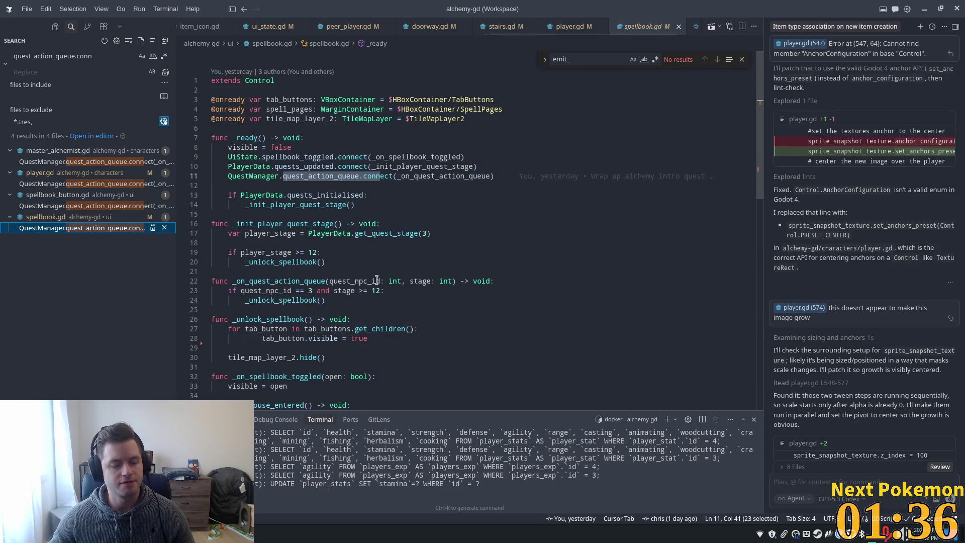
pyautogui.scroll(-5, 375, 261)
pyautogui.scroll(-2, 376, 256)
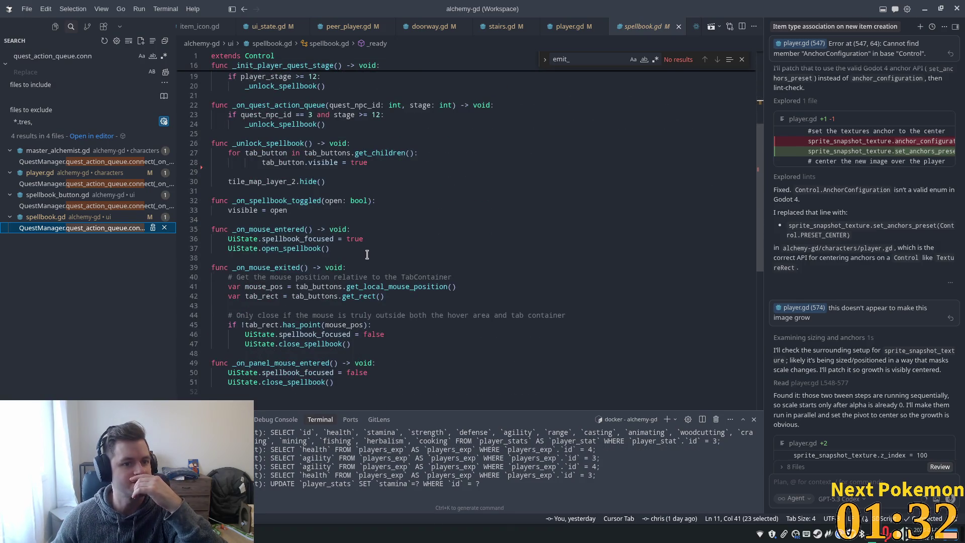
pyautogui.scroll(-4, 423, 252)
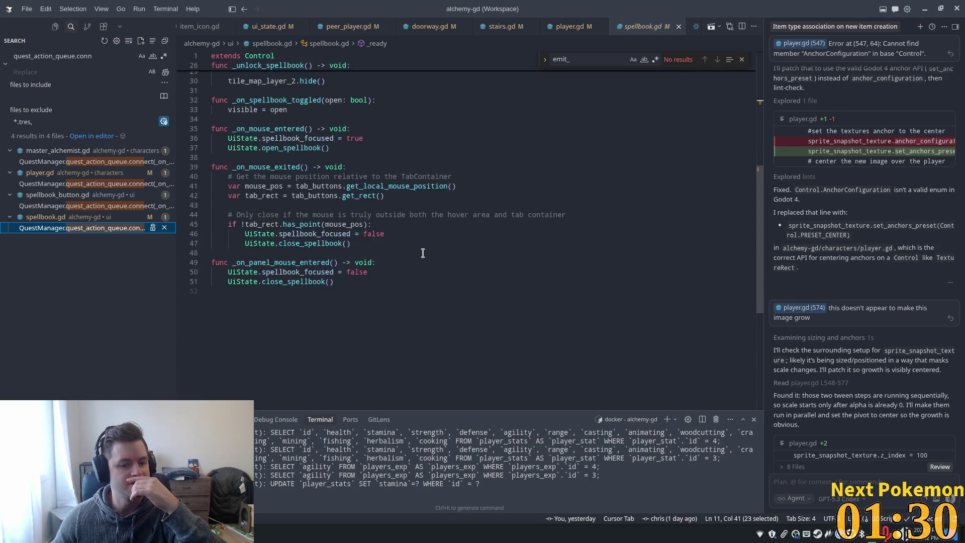
pyautogui.scroll(3, 405, 246)
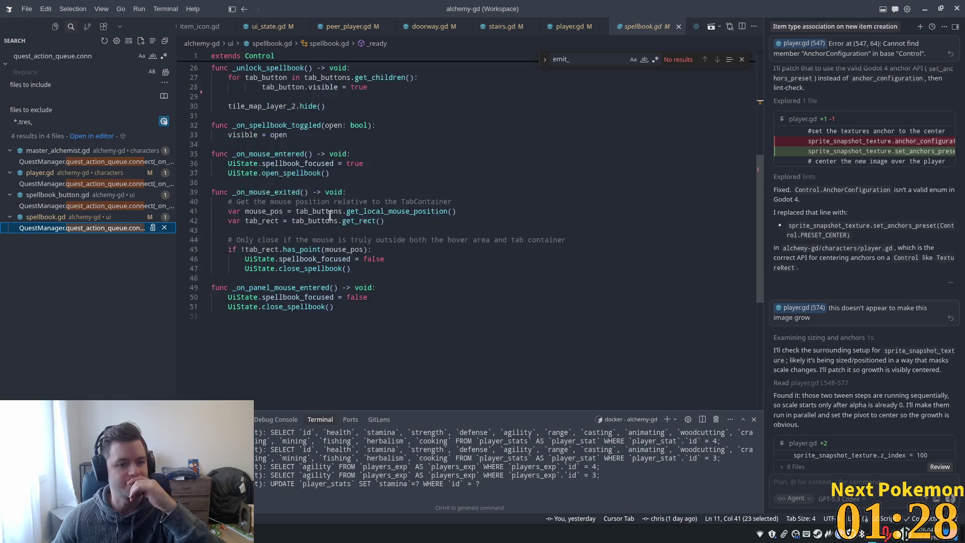
pyautogui.moveTo(763, 219); pyautogui.dragTo(764, 63)
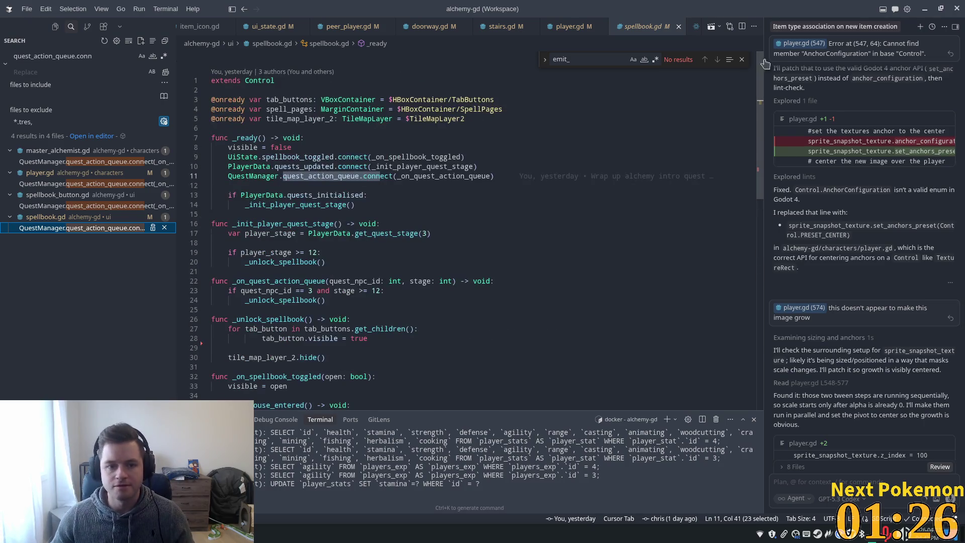
# Inspect the _on_quest_action_queue handler and its _unlock_spellbook call for NPC 3, stage 12
pyautogui.click(392, 136)
pyautogui.keyDown('ctrl'); pyautogui.click(435, 174); pyautogui.keyUp('ctrl')
pyautogui.scroll(-2, 342, 250)
pyautogui.keyDown('ctrl'); pyautogui.click(296, 252); pyautogui.keyUp('ctrl')
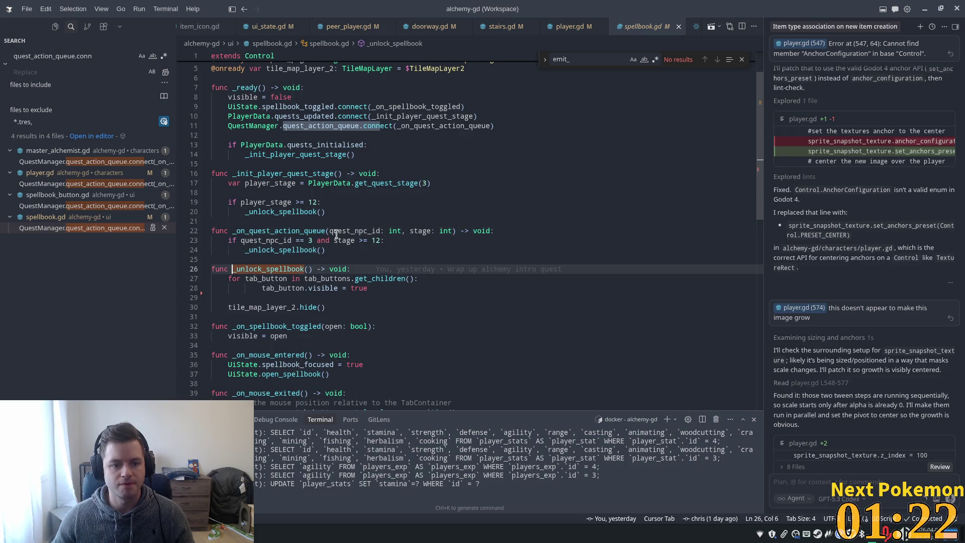
pyautogui.click(325, 249)
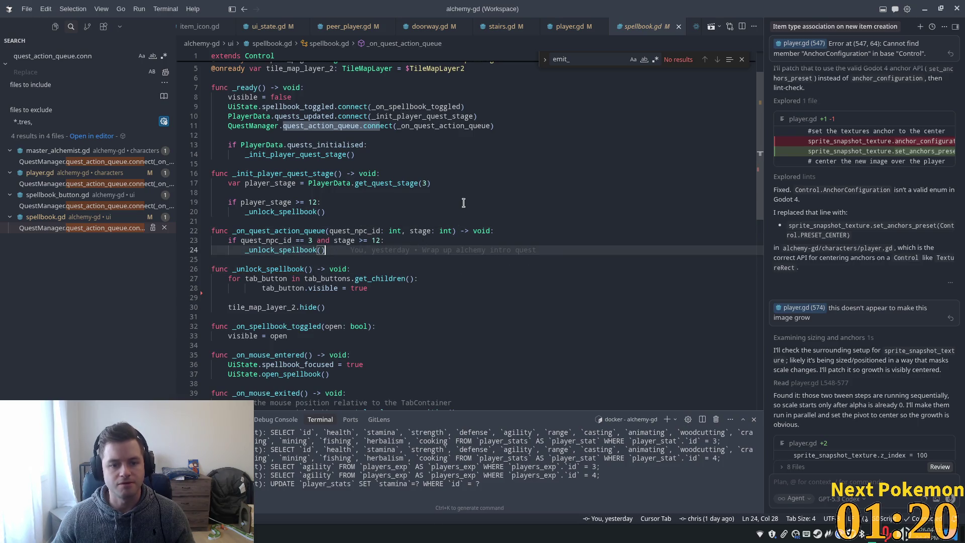
pyautogui.scroll(-2, 440, 222)
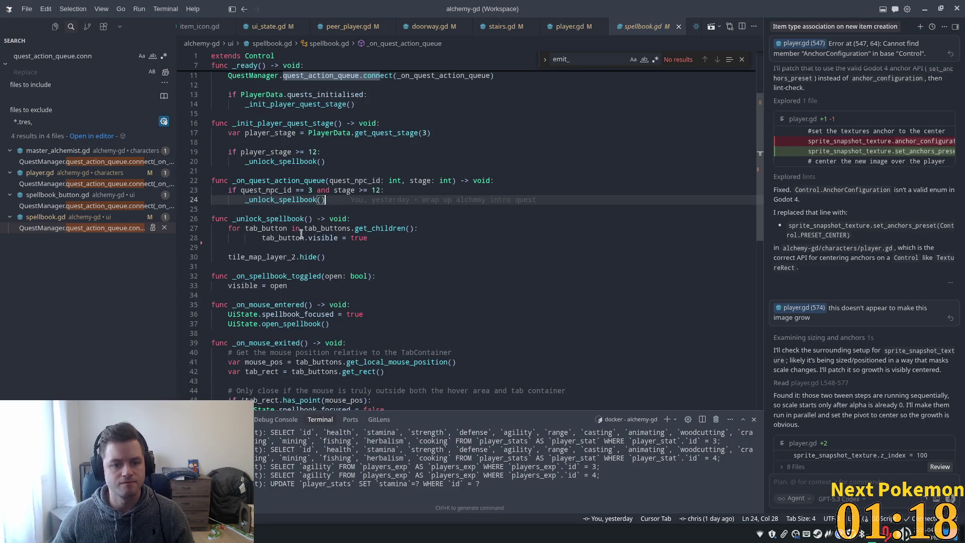
pyautogui.click(278, 217)
pyautogui.doubleClick(278, 217)
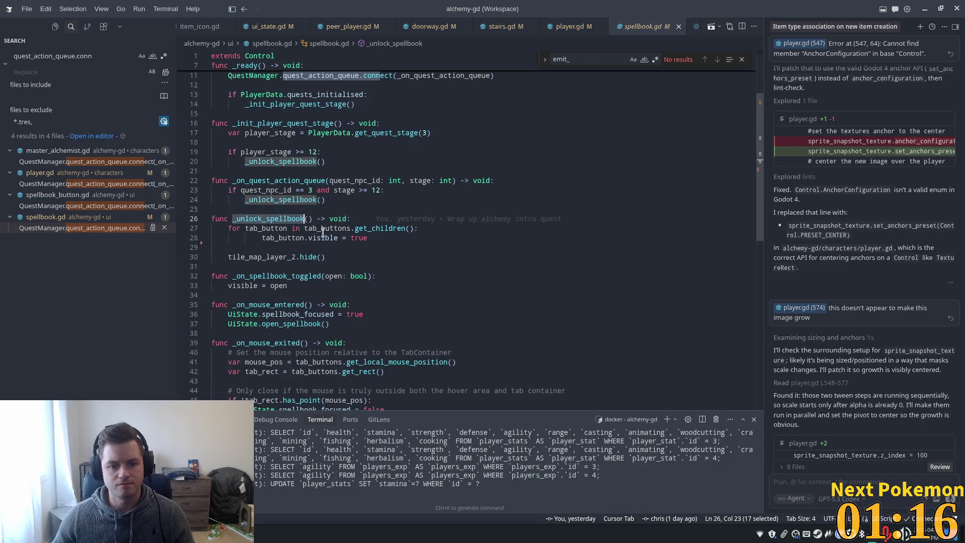
pyautogui.click(383, 202)
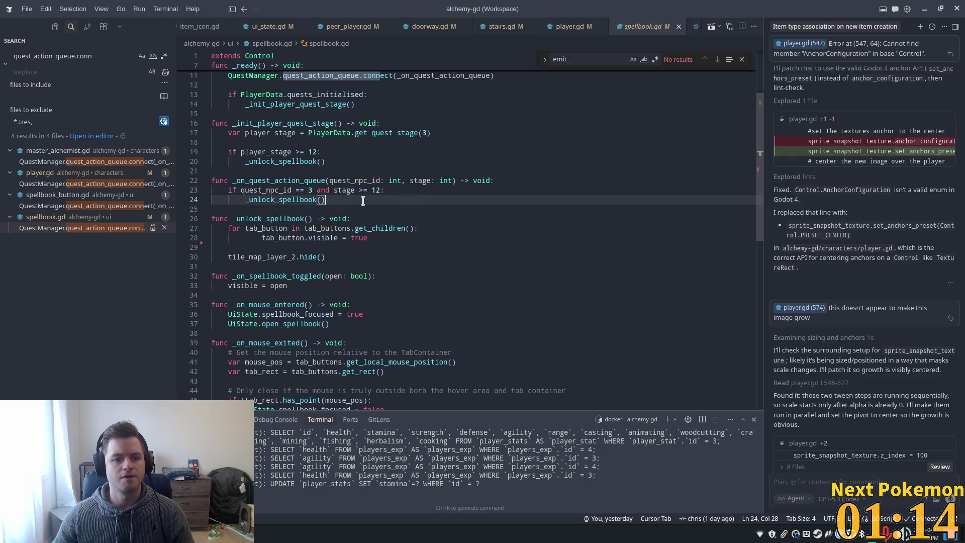
pyautogui.moveTo(463, 201)
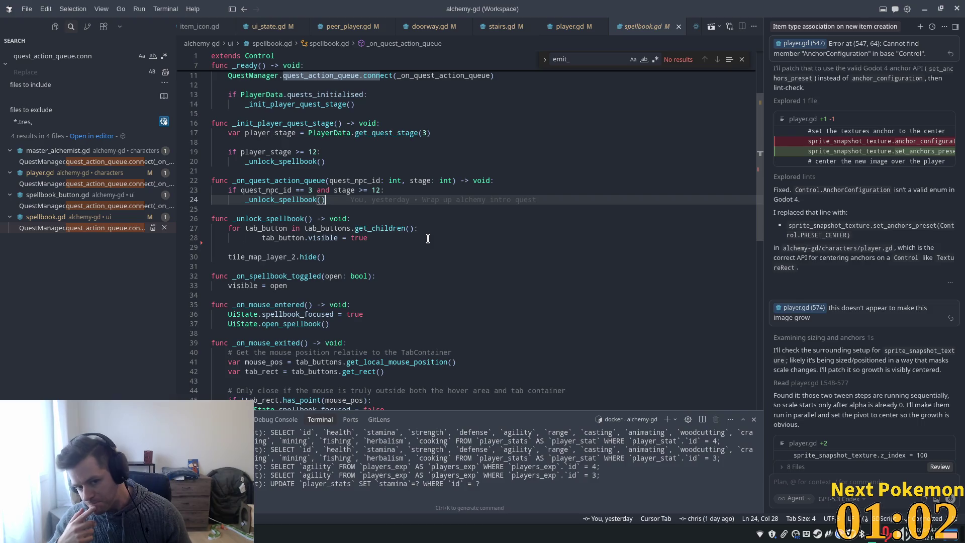
# Add QuestManager.run_quest_stage_dialog(3, 13, 5, "", null) below the unlock call on line 24
pyautogui.press('Return')
pyautogui.press('Return')
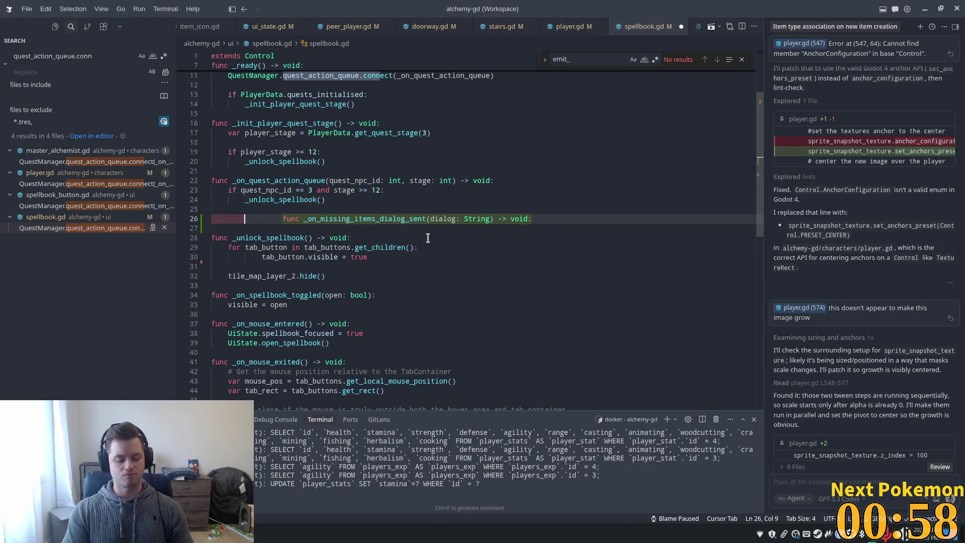
pyautogui.write('Quest')
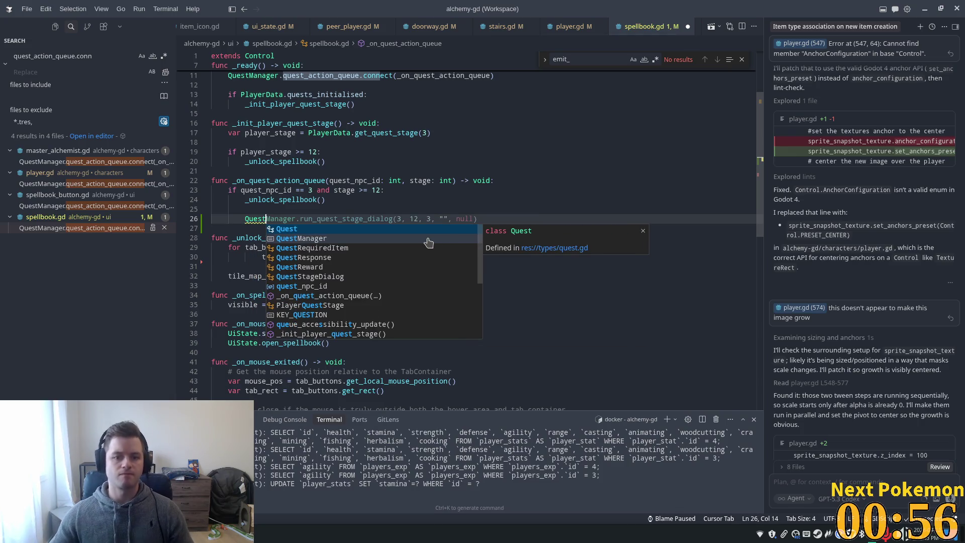
pyautogui.press('Tab')
pyautogui.click(386, 210)
pyautogui.click(405, 219)
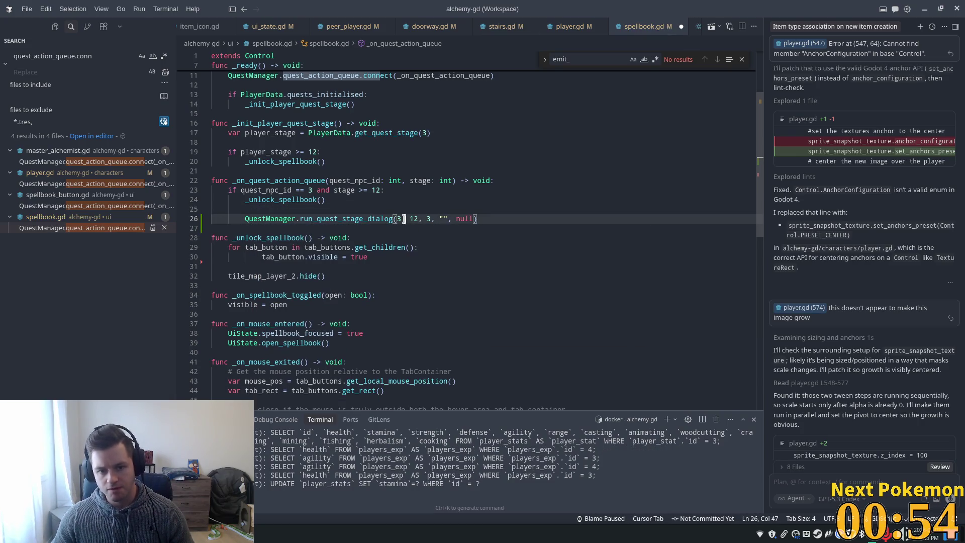
pyautogui.moveTo(367, 221)
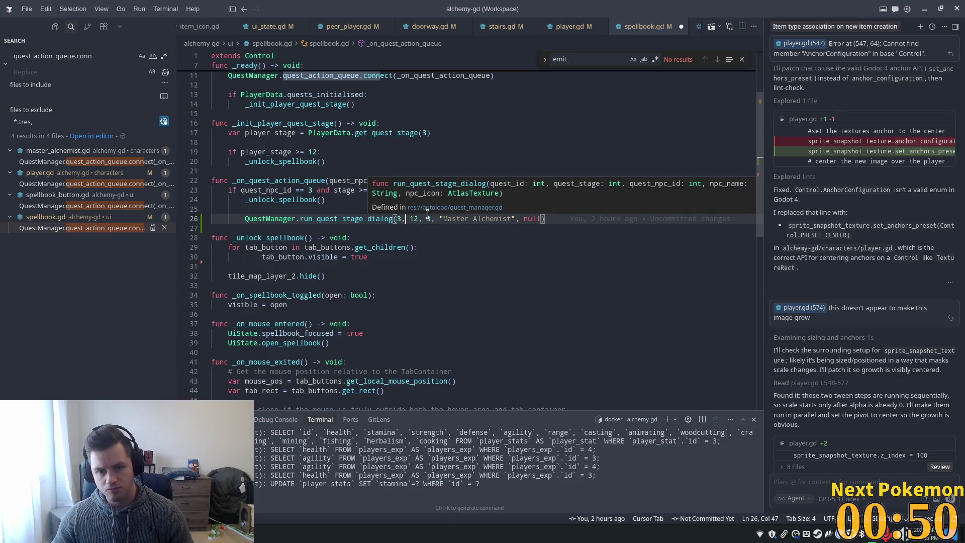
pyautogui.write('5')
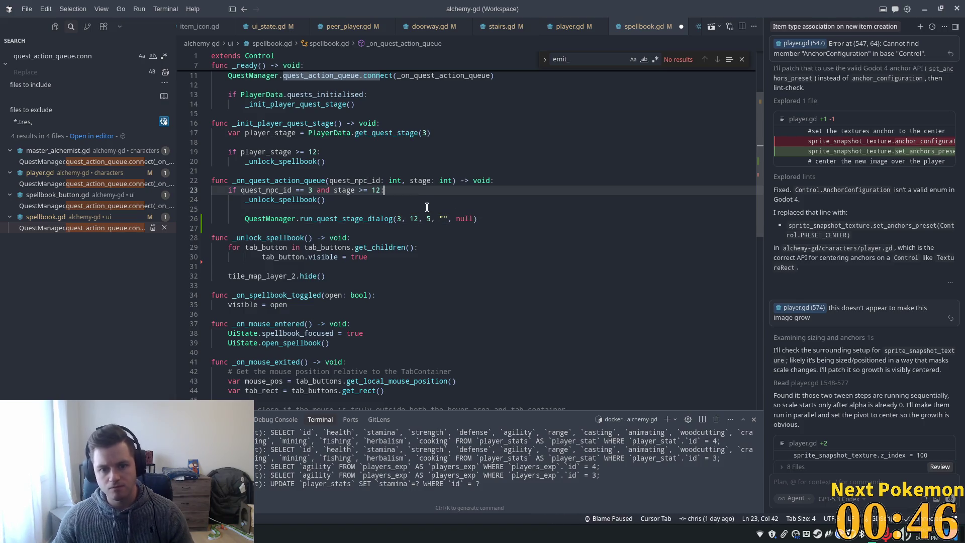
pyautogui.doubleClick(411, 219)
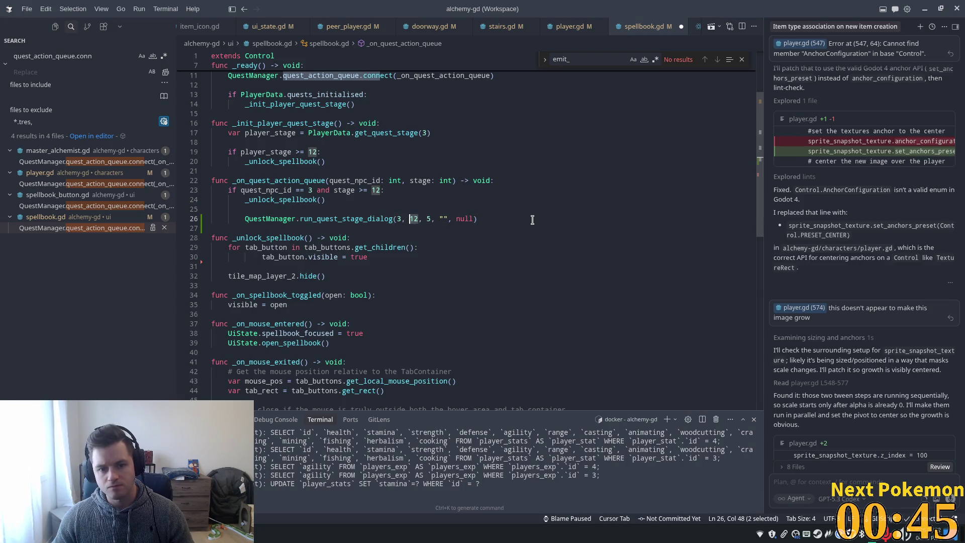
pyautogui.write('13')
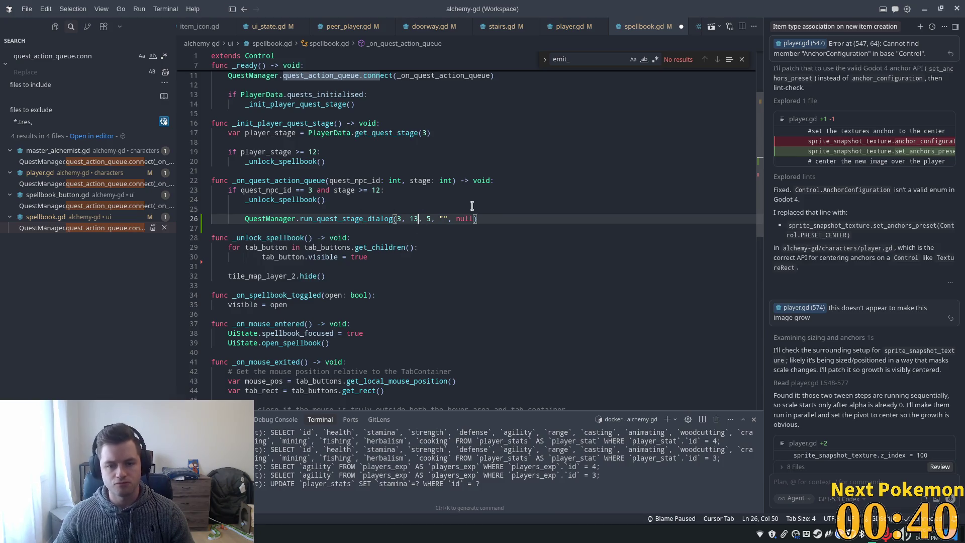
# Recheck the stage 12 condition and close every tab except spellbook.gd
pyautogui.click(374, 191)
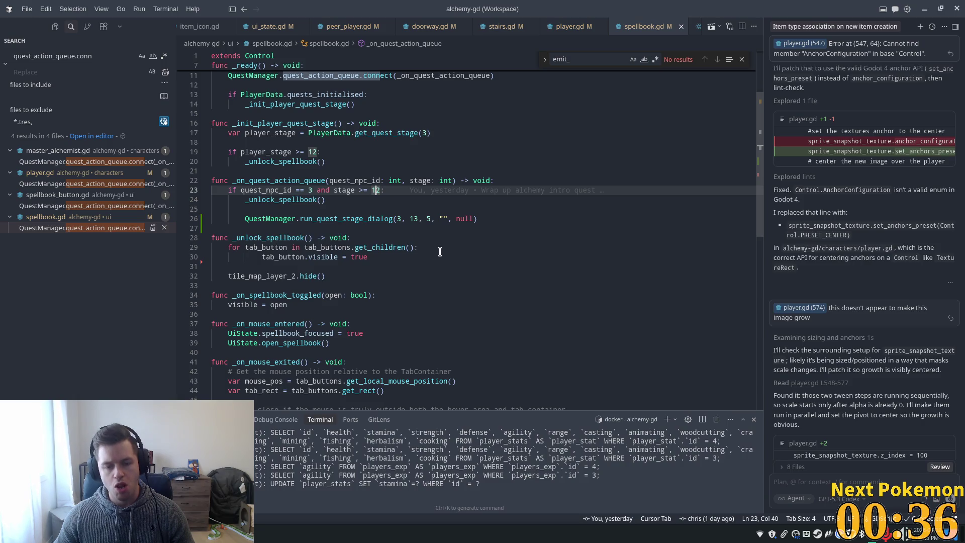
pyautogui.press('Down')
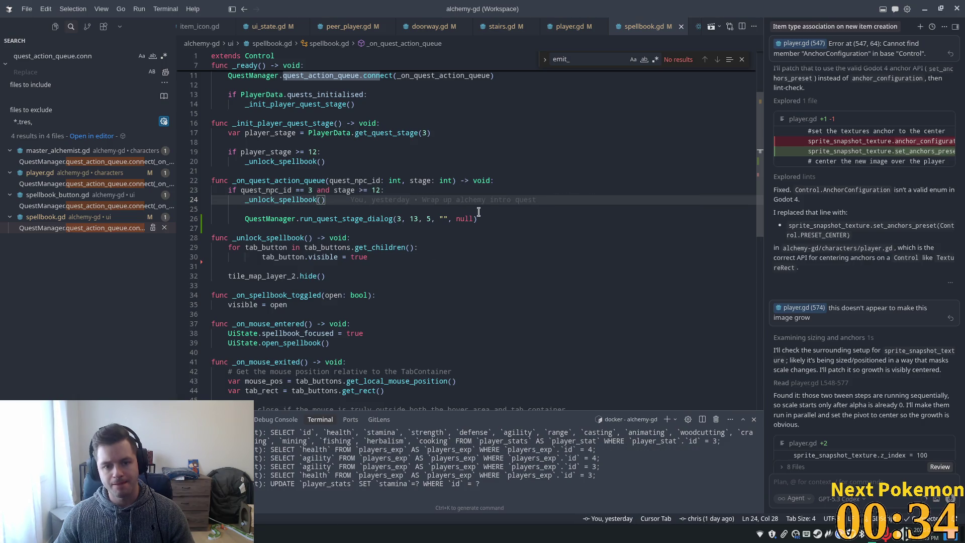
pyautogui.press('Up')
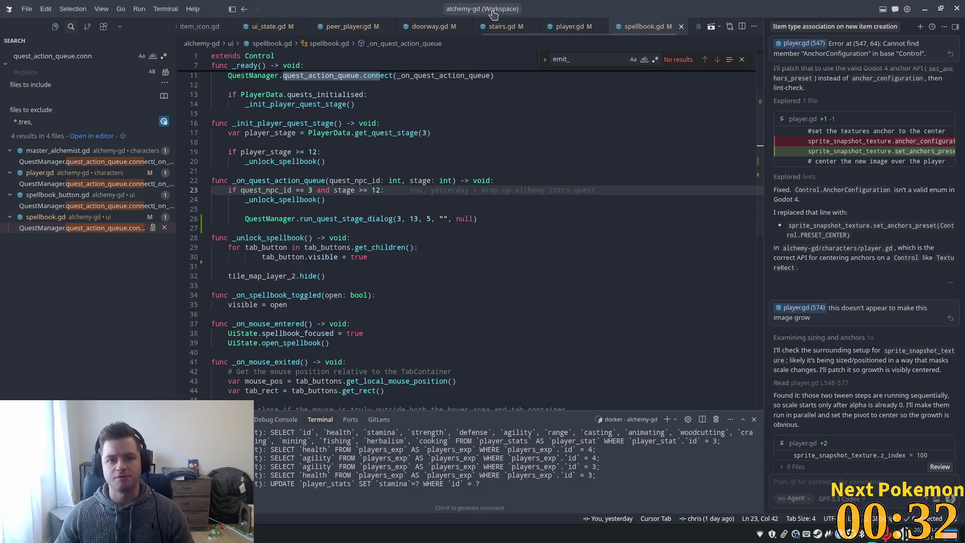
pyautogui.rightClick(647, 26)
pyautogui.click(687, 46)
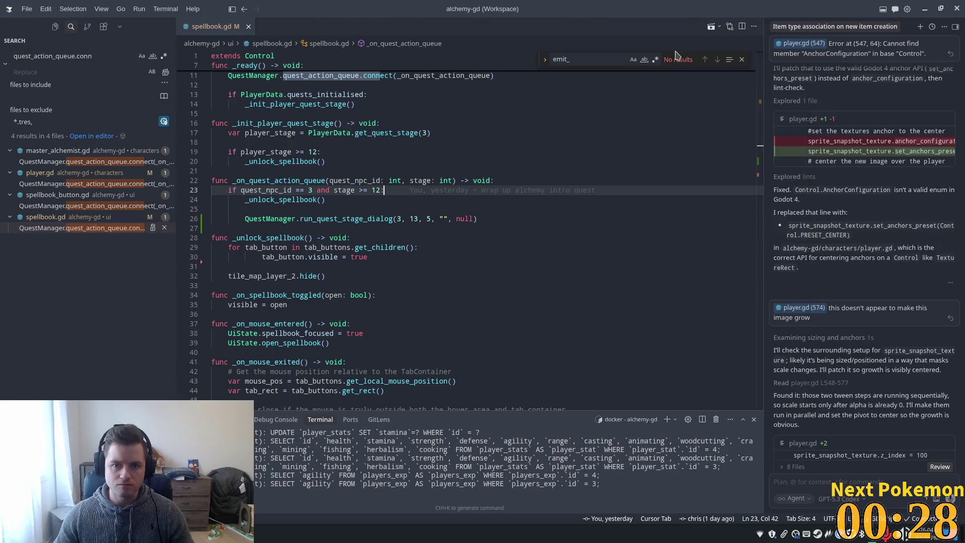
# Reopen a_new_age_of_alchemy.json to check the Ok line 293, then switch to phpMyAdmin's login page
pyautogui.hotkey('ctrl', 'p')
pyautogui.write('a new')
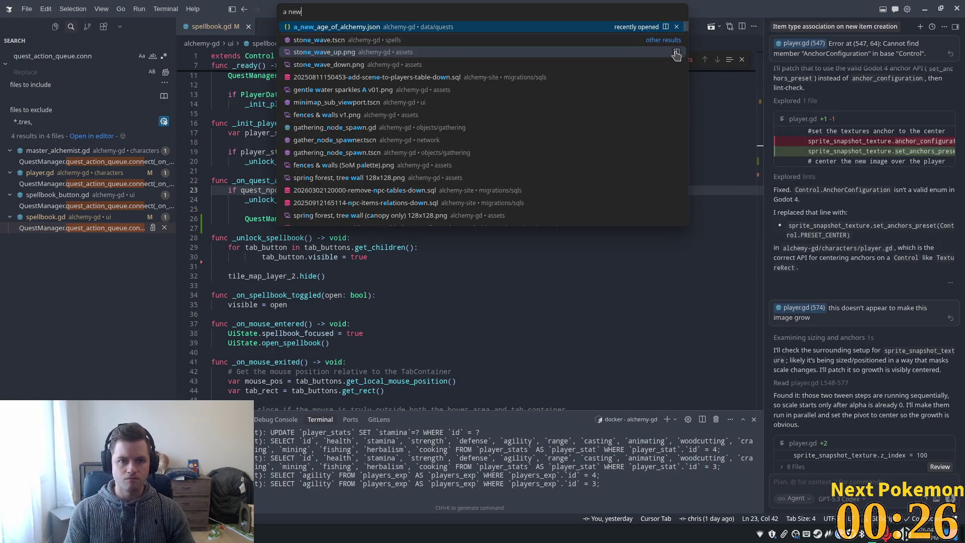
pyautogui.press('Return')
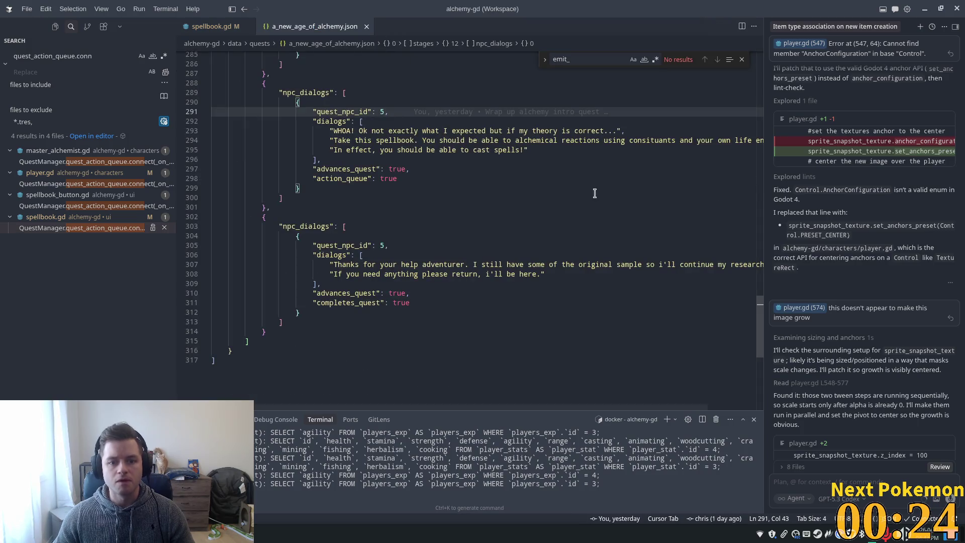
pyautogui.doubleClick(363, 130)
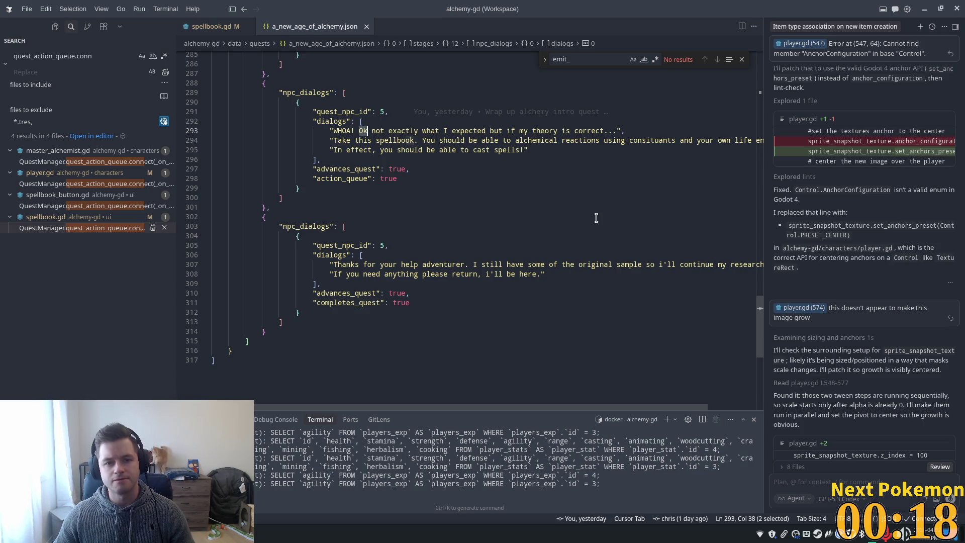
pyautogui.hotkey('alt', 'Tab')
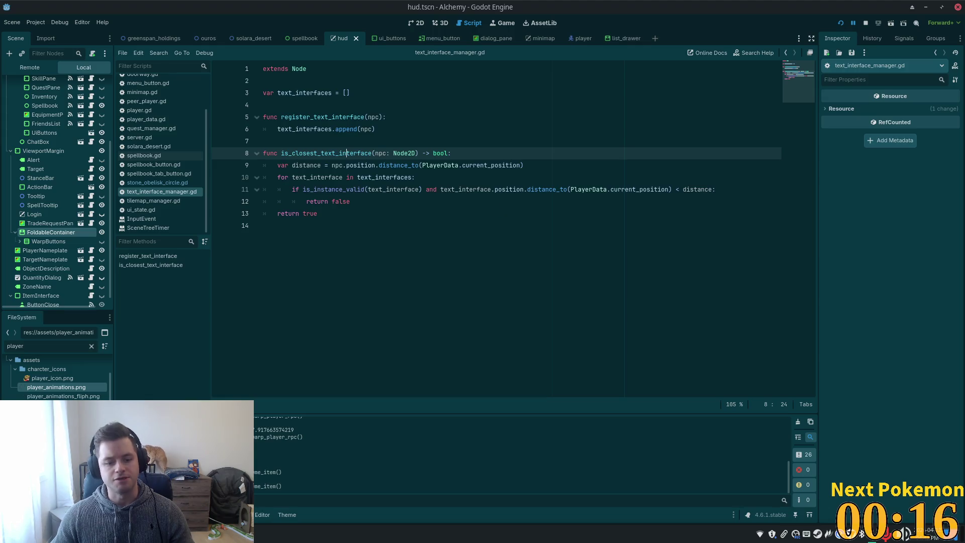
pyautogui.hotkey('alt', 'Tab')
# Log in to phpMyAdmin on server db with the saved root login
pyautogui.click(463, 186)
pyautogui.click(512, 210)
pyautogui.click(510, 212)
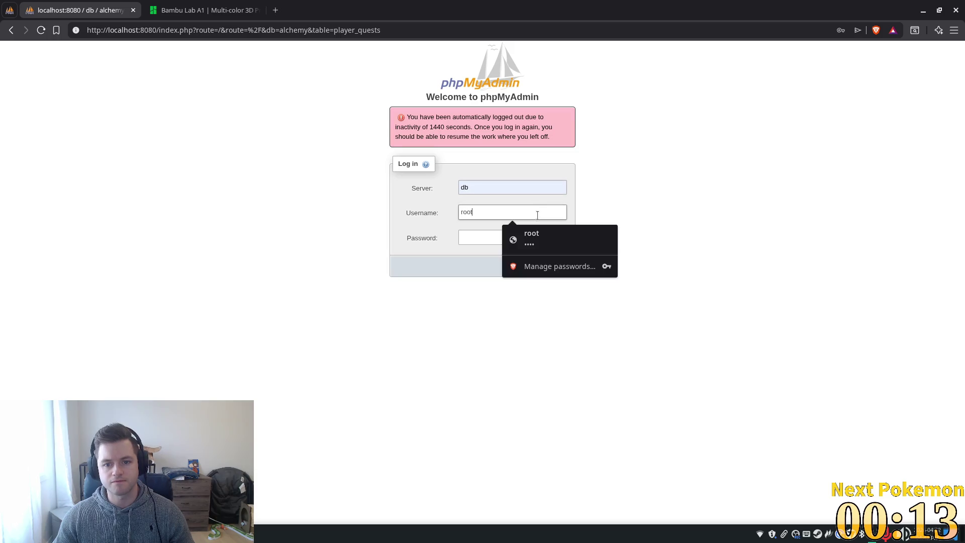
pyautogui.click(555, 245)
pyautogui.click(552, 269)
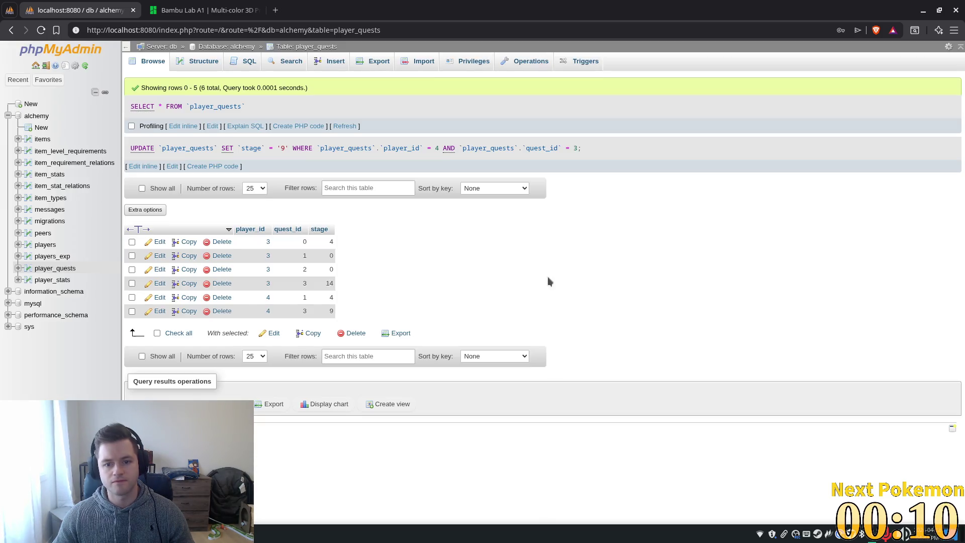
# Change player 3's quest 3 stage to 12 and return to Godot
pyautogui.doubleClick(324, 285)
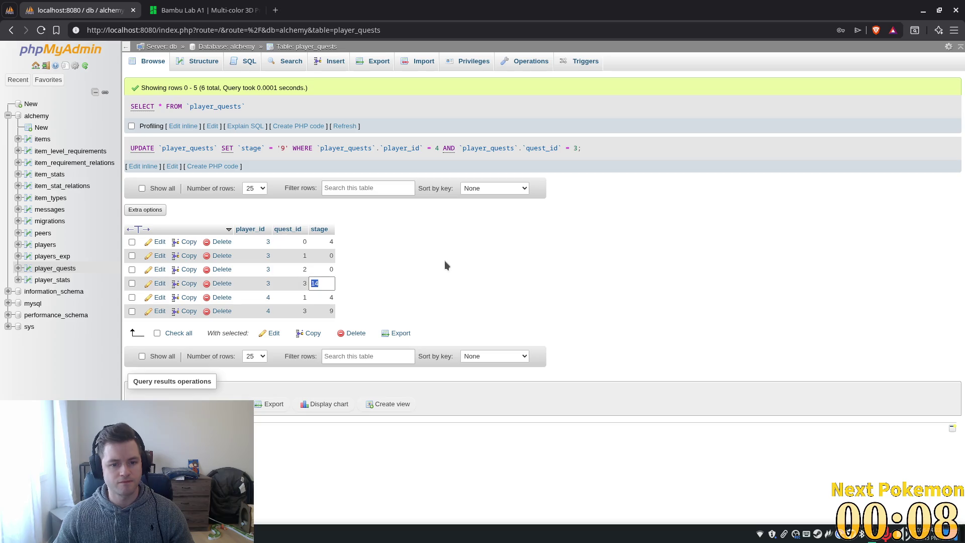
pyautogui.write('12')
pyautogui.press('Return')
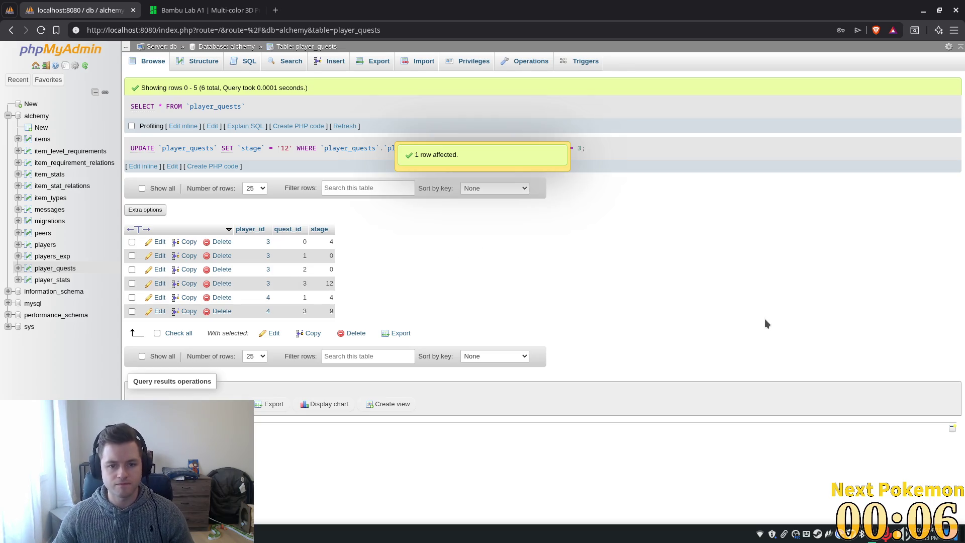
pyautogui.hotkey('alt', 'Tab')
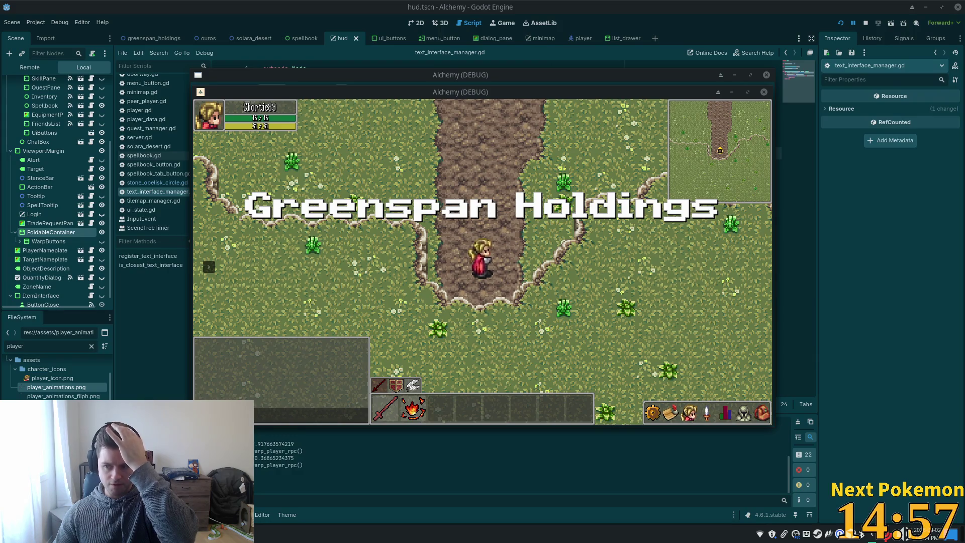
# Warp the first player to Ouros and walk west over the bridge and south
pyautogui.press('Up')
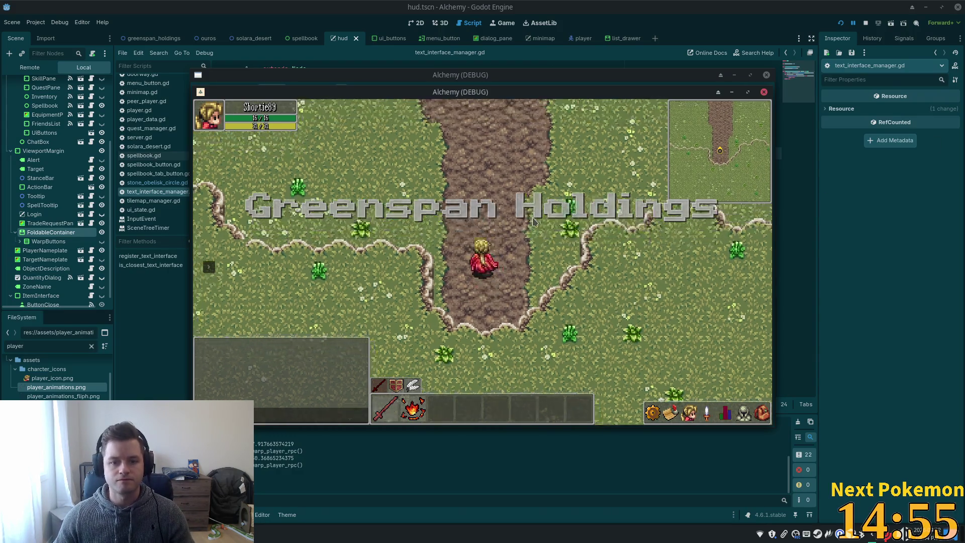
pyautogui.press('Up')
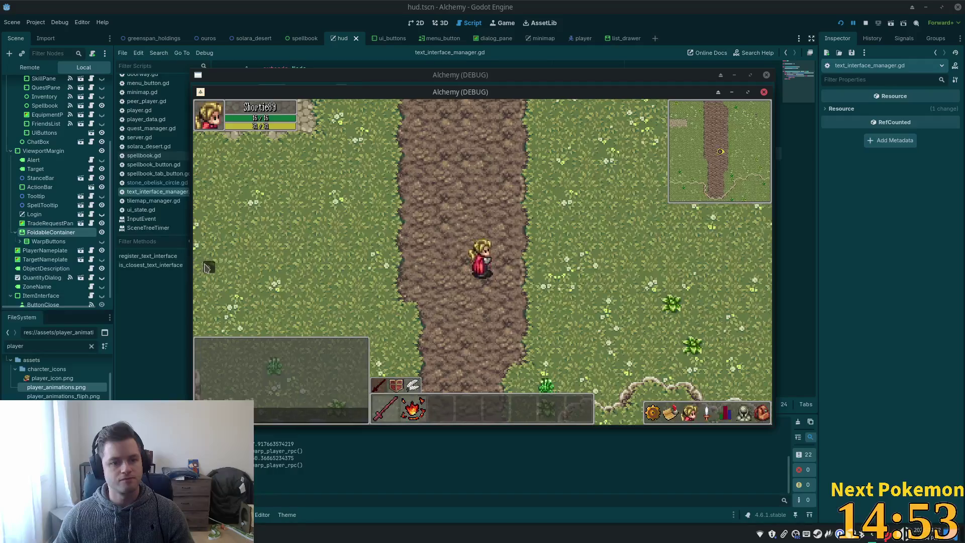
pyautogui.click(254, 258)
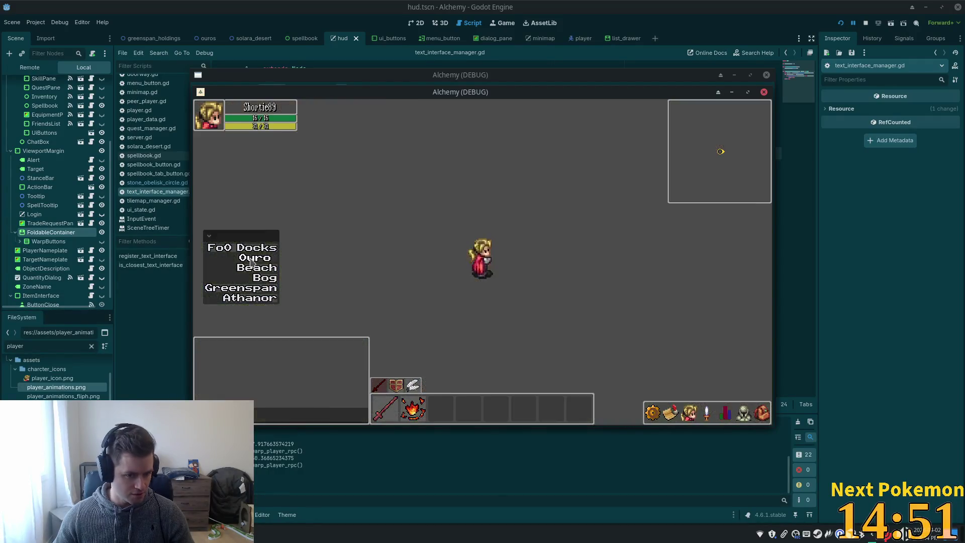
pyautogui.press('Left')
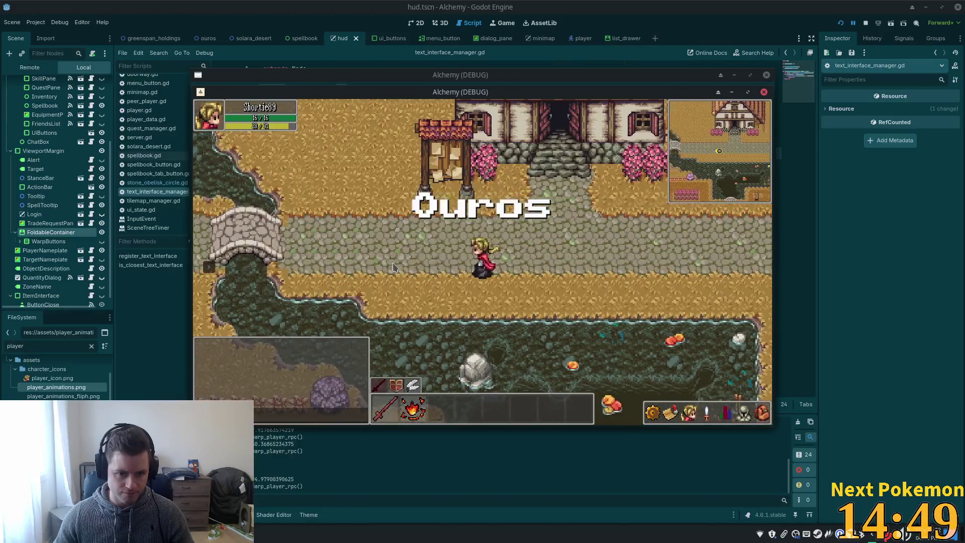
pyautogui.press('Down')
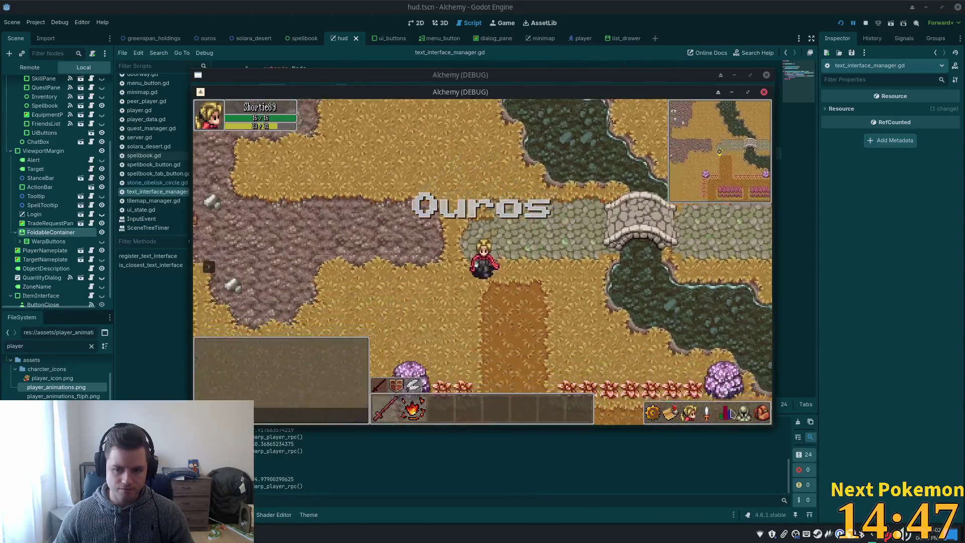
pyautogui.press('i')
pyautogui.press('i')
# In the second game window, walk the character into the alchemy shop and talk to the Master Alchemist
pyautogui.moveTo(616, 92)
pyautogui.mouseDown()
pyautogui.moveTo(756, 122)
pyautogui.moveTo(794, 145)
pyautogui.mouseUp()
pyautogui.click(545, 121)
pyautogui.press('Left')
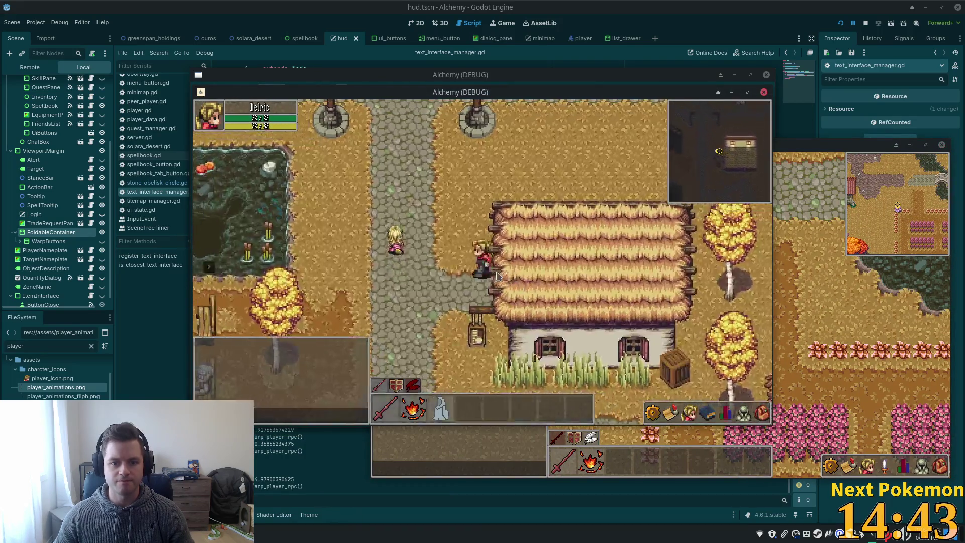
pyautogui.press('Left')
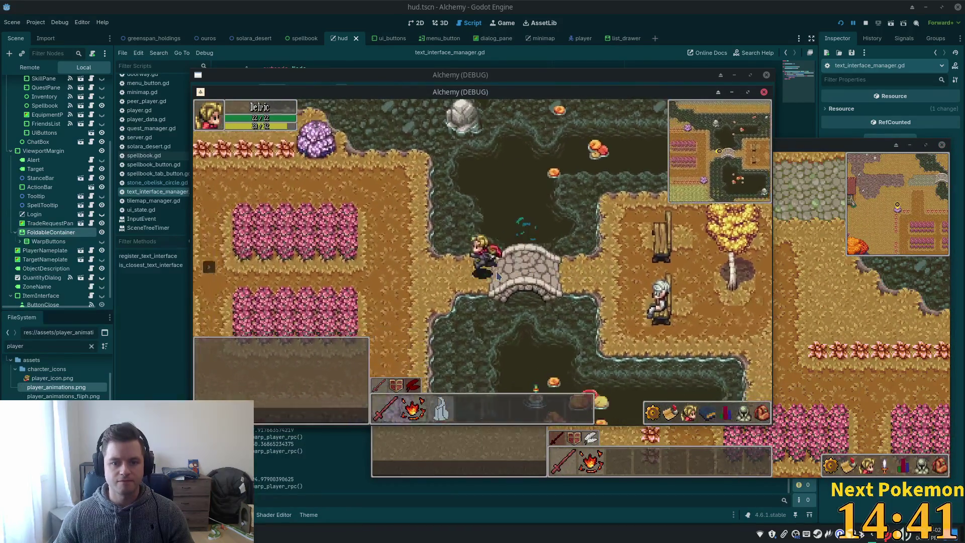
pyautogui.press('Up')
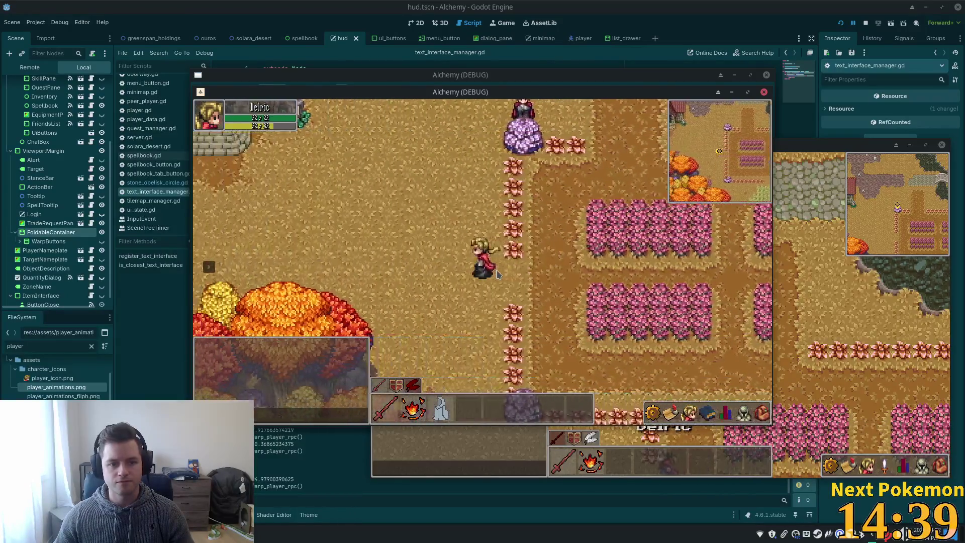
pyautogui.press('Up')
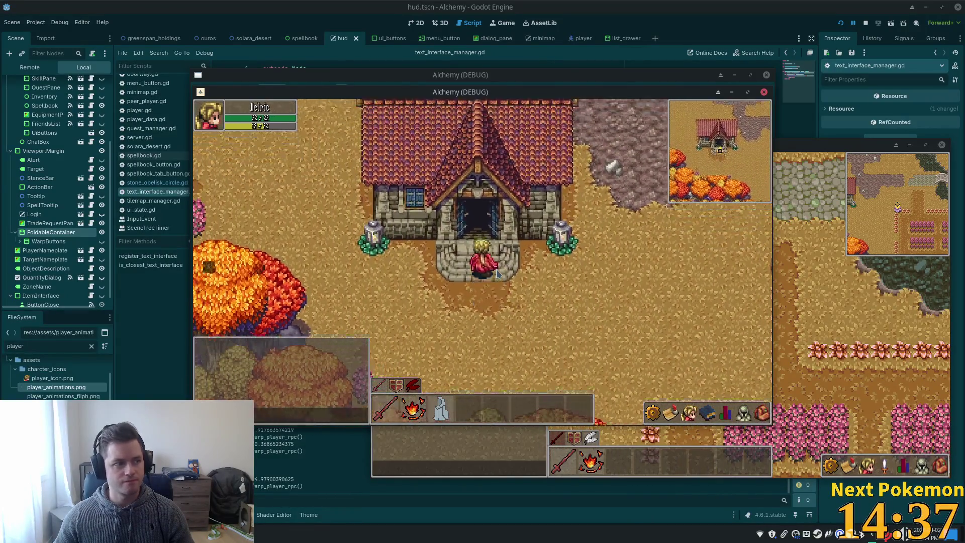
pyautogui.press('Up')
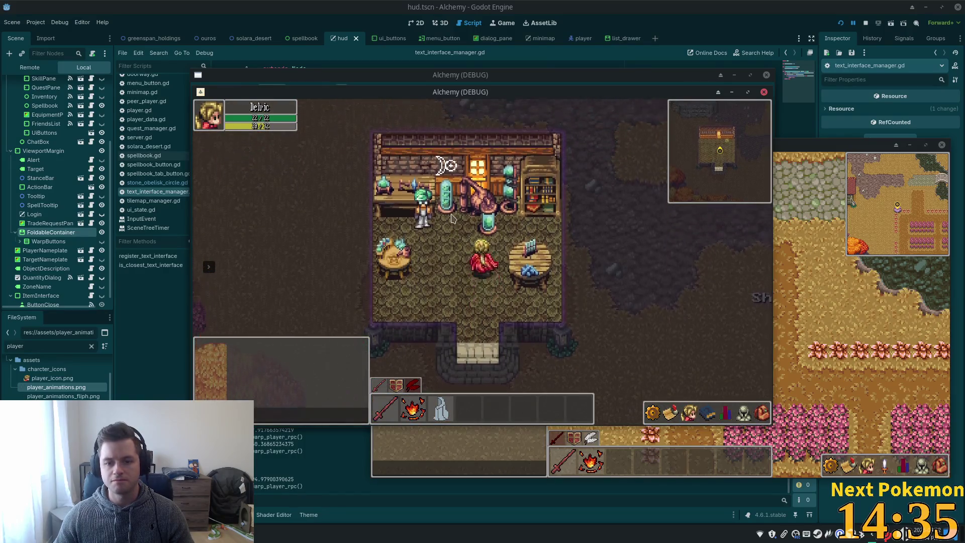
pyautogui.press('Left')
pyautogui.click(461, 245)
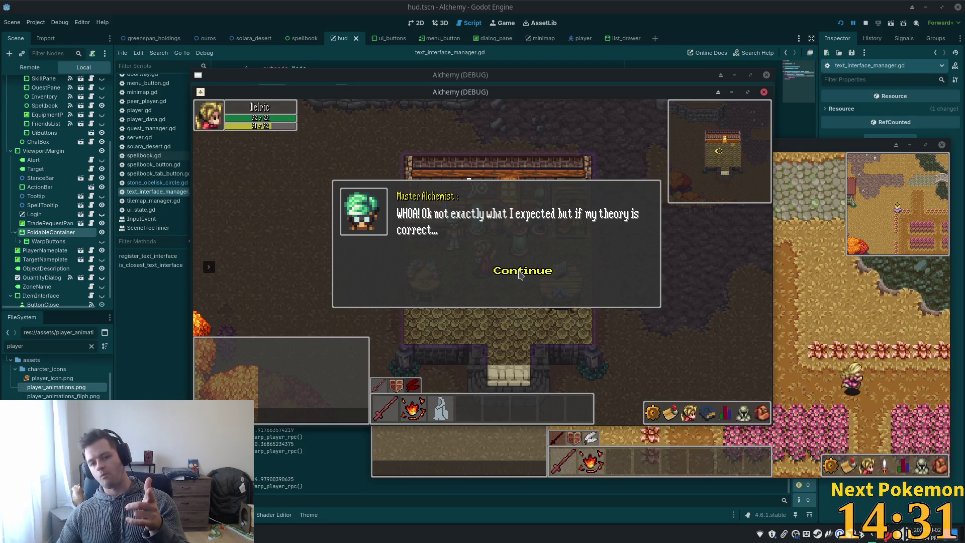
# Click through the Master Alchemist's three dialog lines, then check the spellbook for spells
pyautogui.click(522, 269)
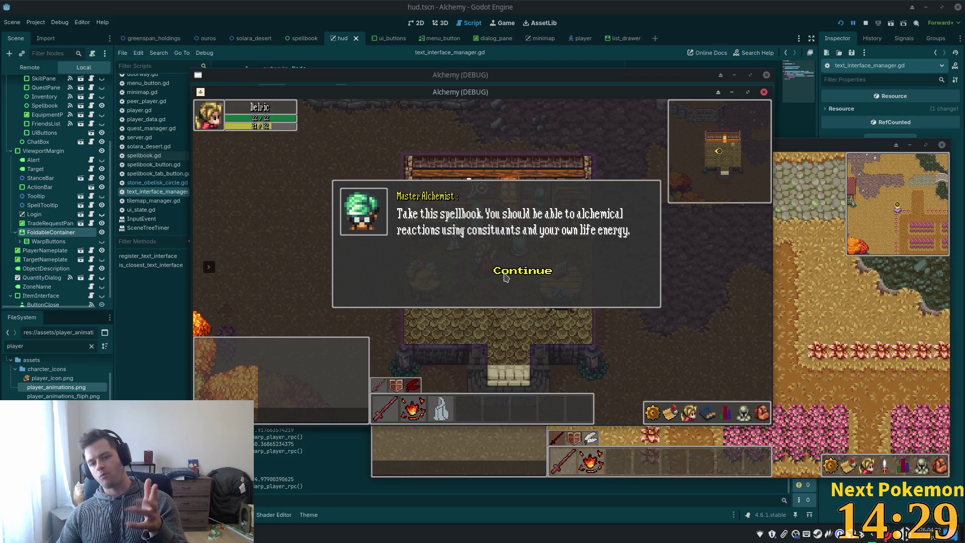
pyautogui.click(504, 274)
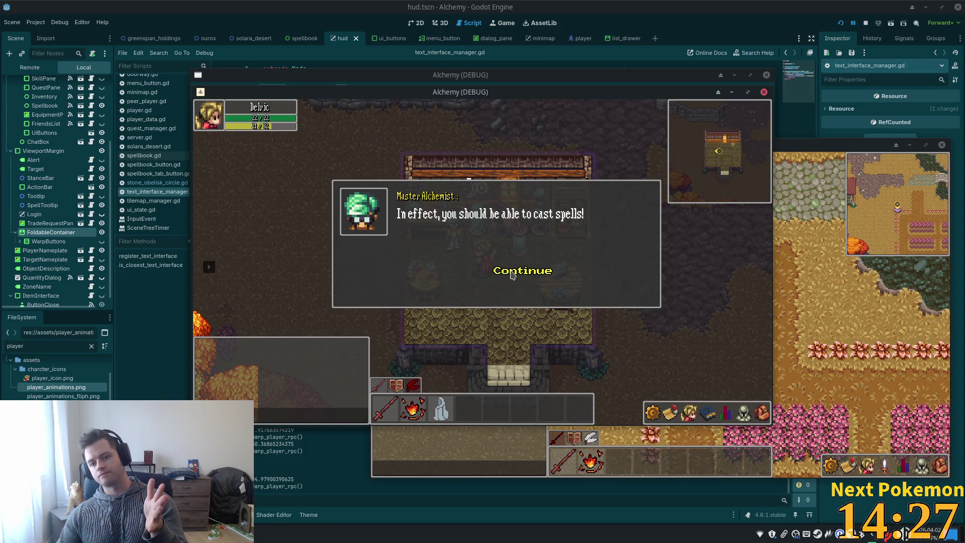
pyautogui.click(511, 274)
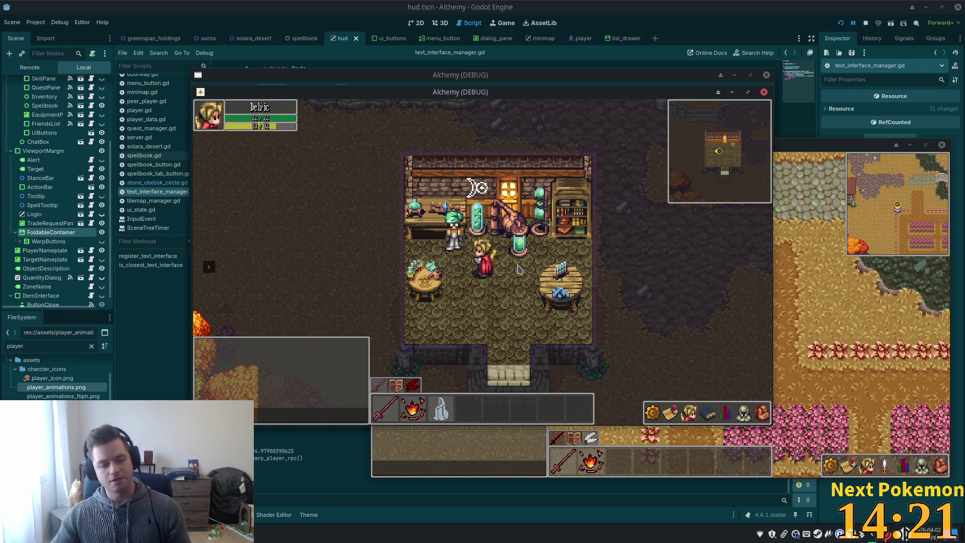
pyautogui.click(709, 412)
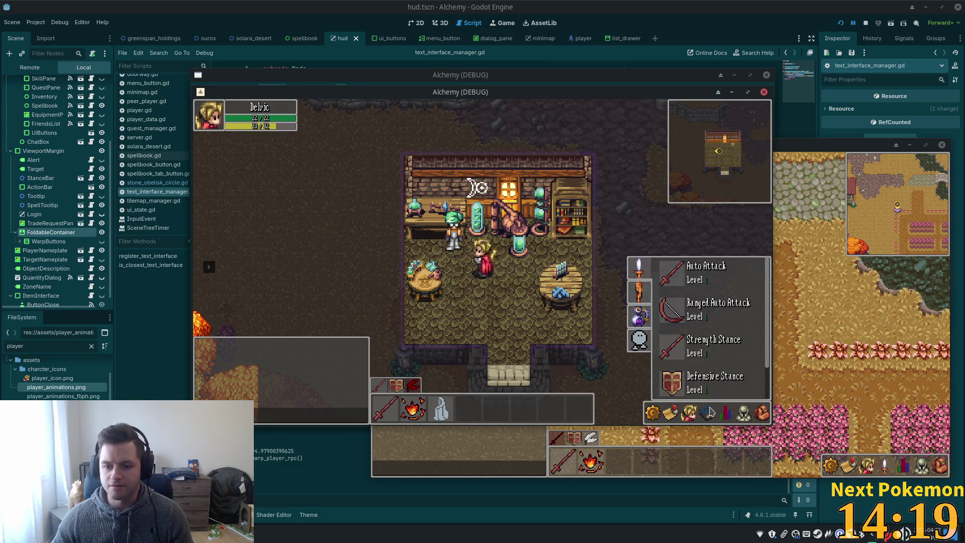
pyautogui.click(708, 413)
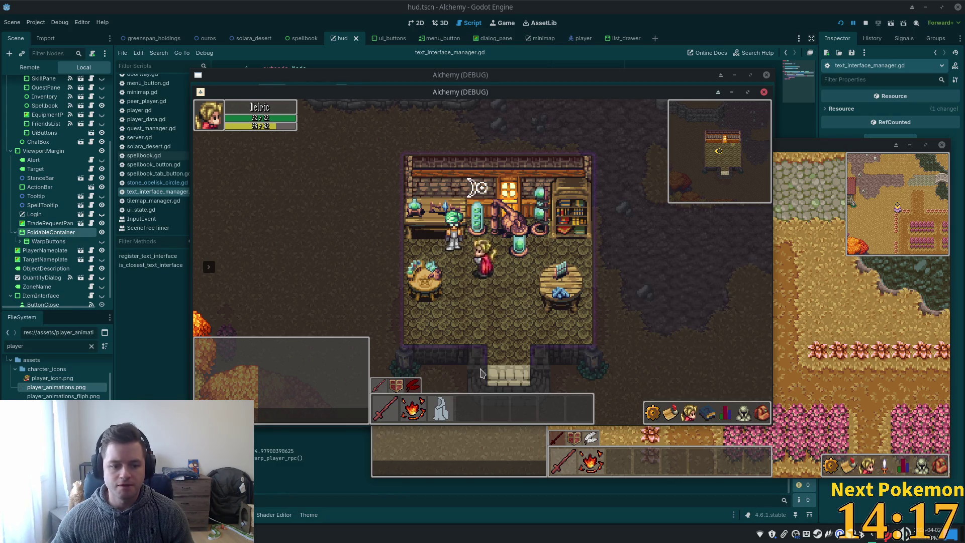
pyautogui.press('s')
pyautogui.press('d')
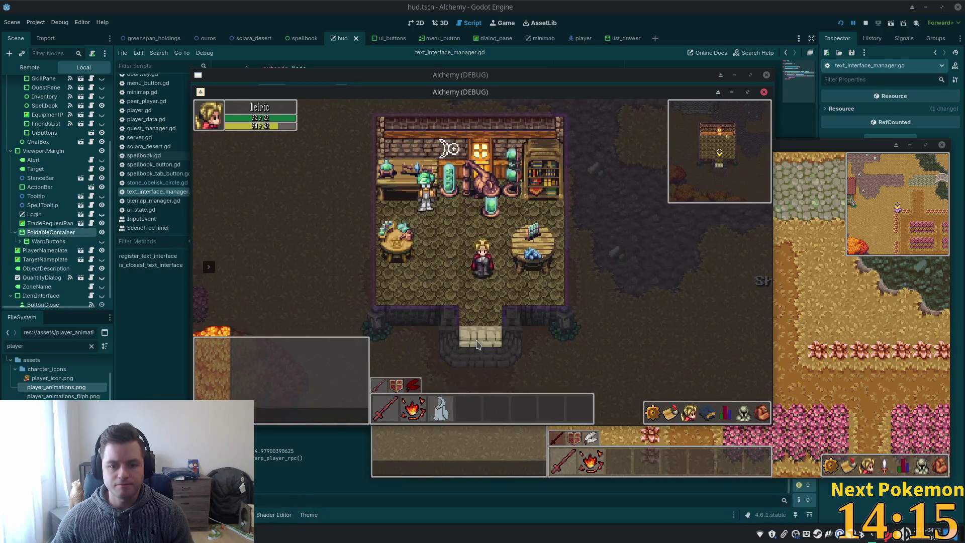
pyautogui.press('w')
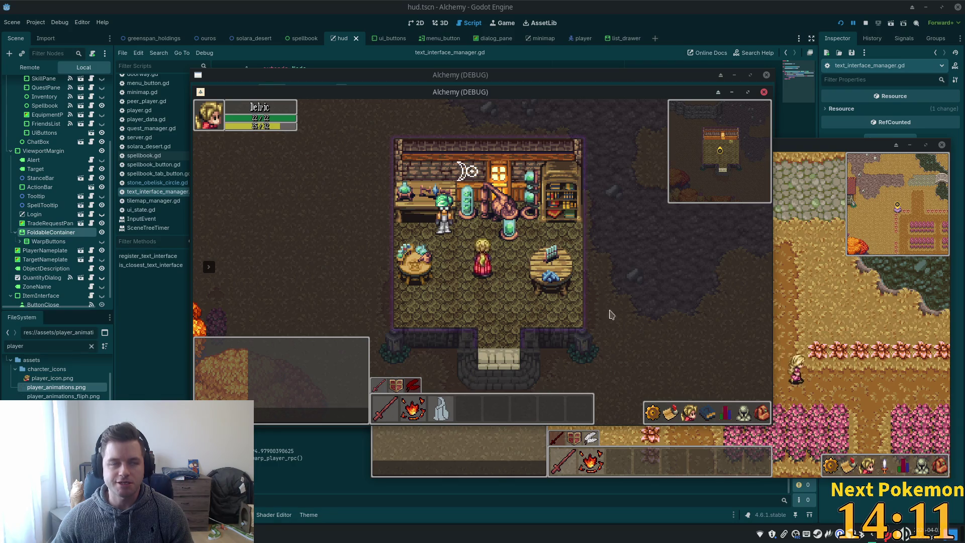
# Open the character stats panel and spellbook list, then close them and dismiss the desktop menu
pyautogui.click(727, 417)
pyautogui.click(708, 412)
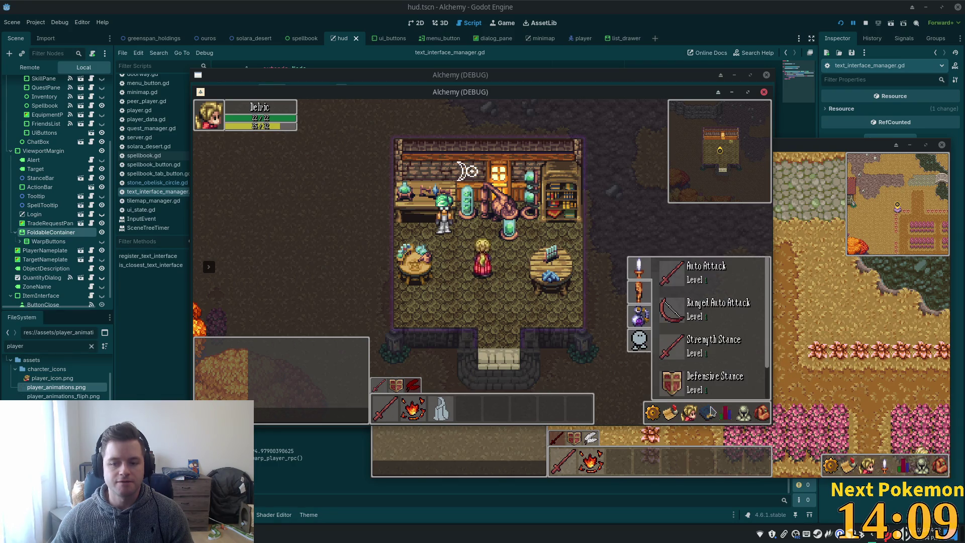
pyautogui.click(714, 409)
pyautogui.press('super')
pyautogui.press('Escape')
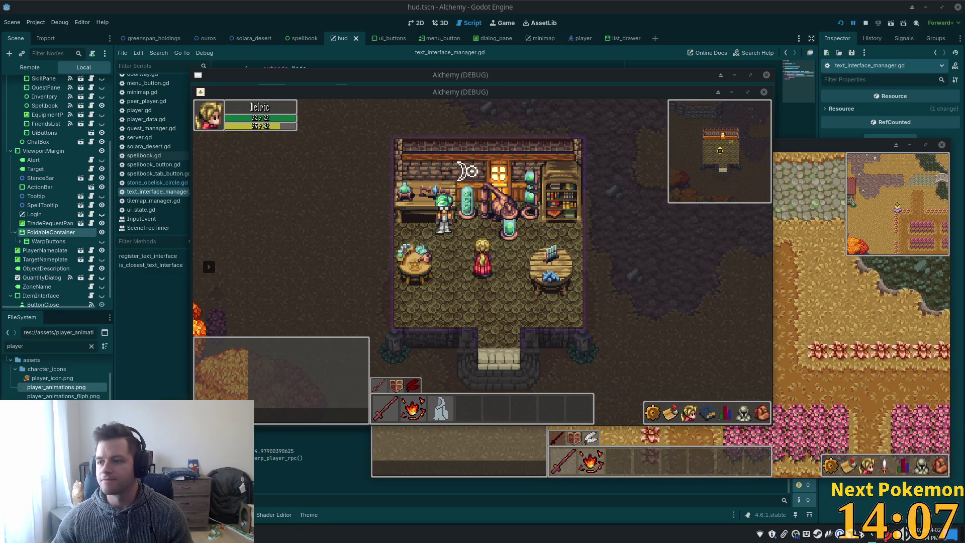
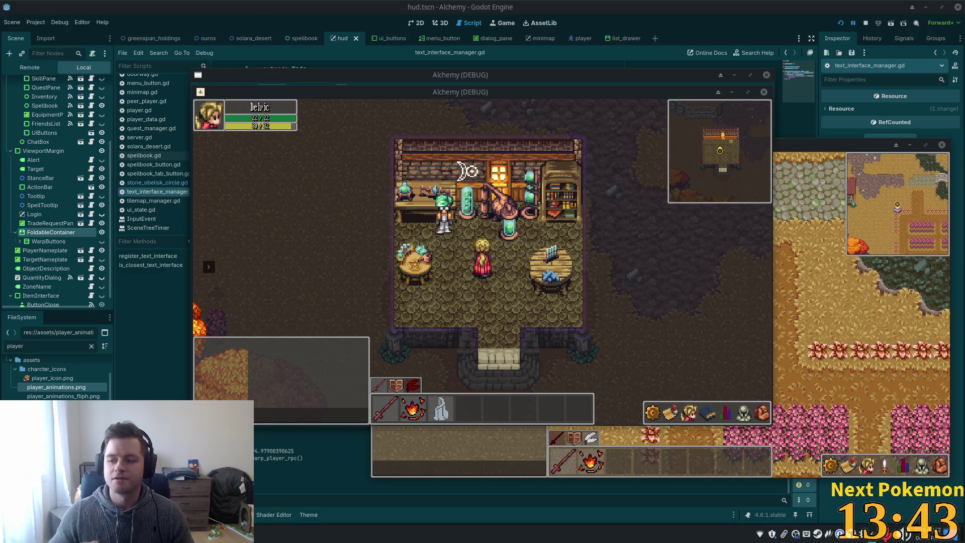
# Walk the character out of the shop door and back in, then log out to the login screen
pyautogui.press('Down')
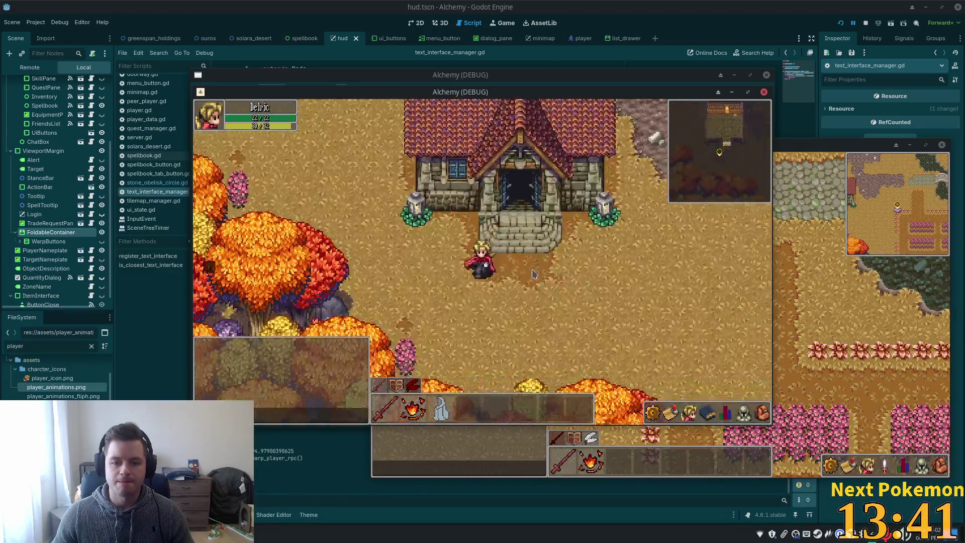
pyautogui.press('Up')
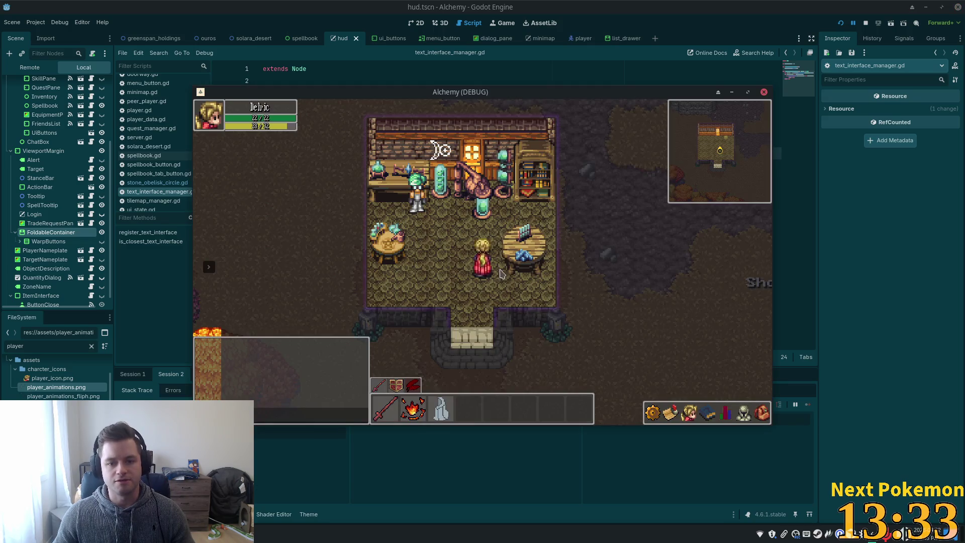
pyautogui.press('Escape')
pyautogui.click(734, 315)
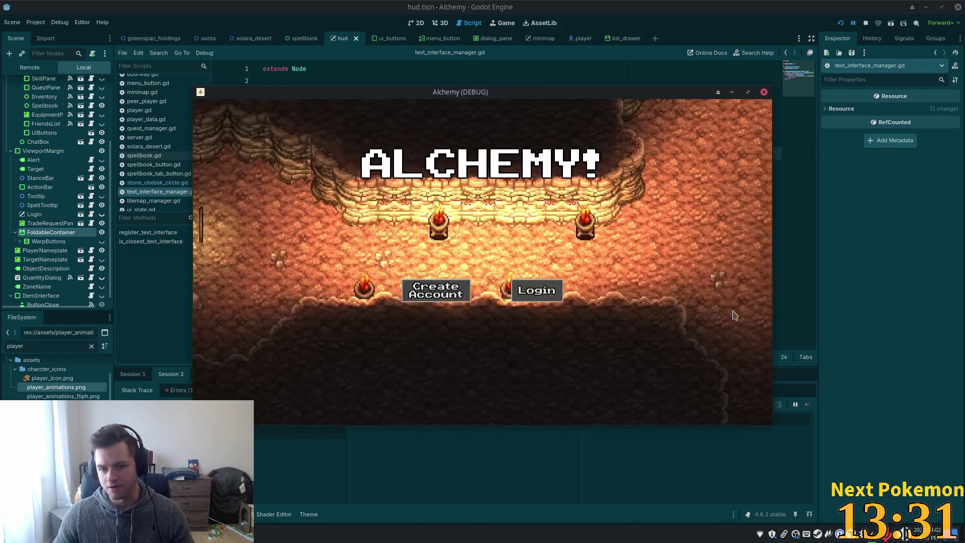
pyautogui.hotkey('alt', 'Tab')
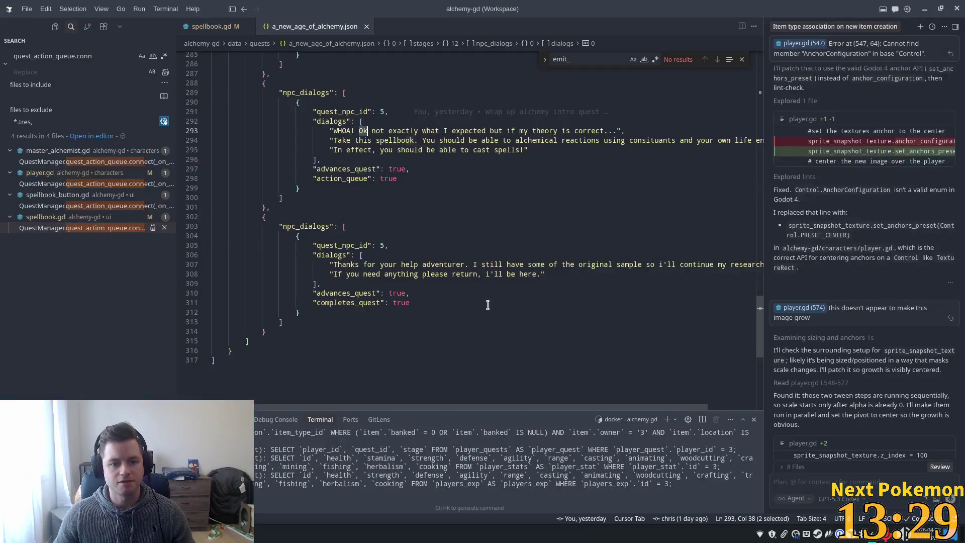
# Review the quest's npc_dialogs blocks up to the final 'Thanks for your help' block, then view spellbook.gd
pyautogui.click(385, 204)
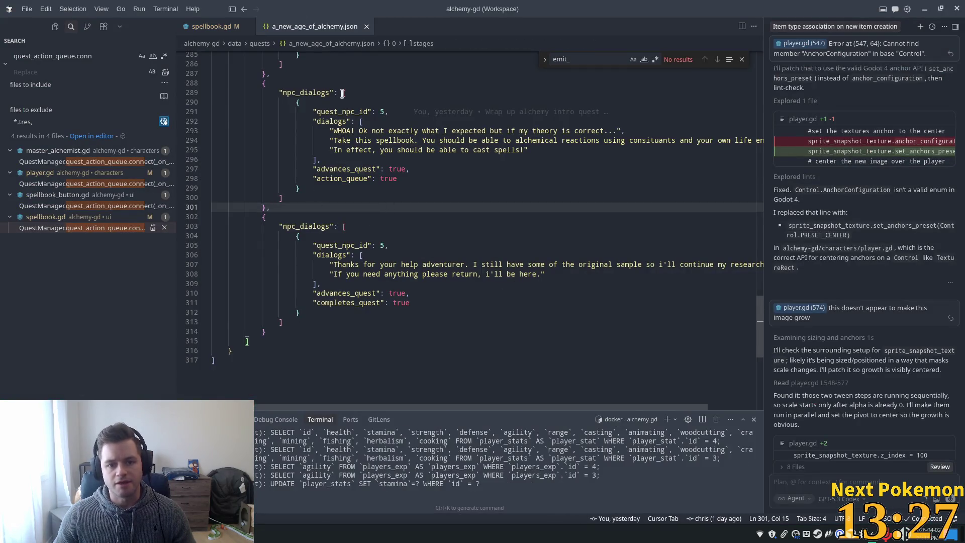
pyautogui.scroll(5, 361, 211)
pyautogui.click(351, 246)
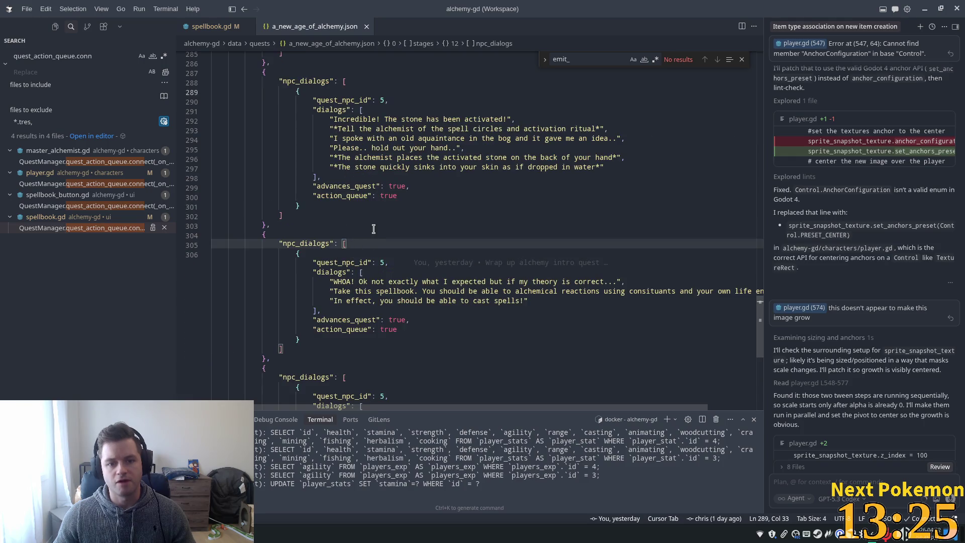
pyautogui.scroll(-1, 511, 323)
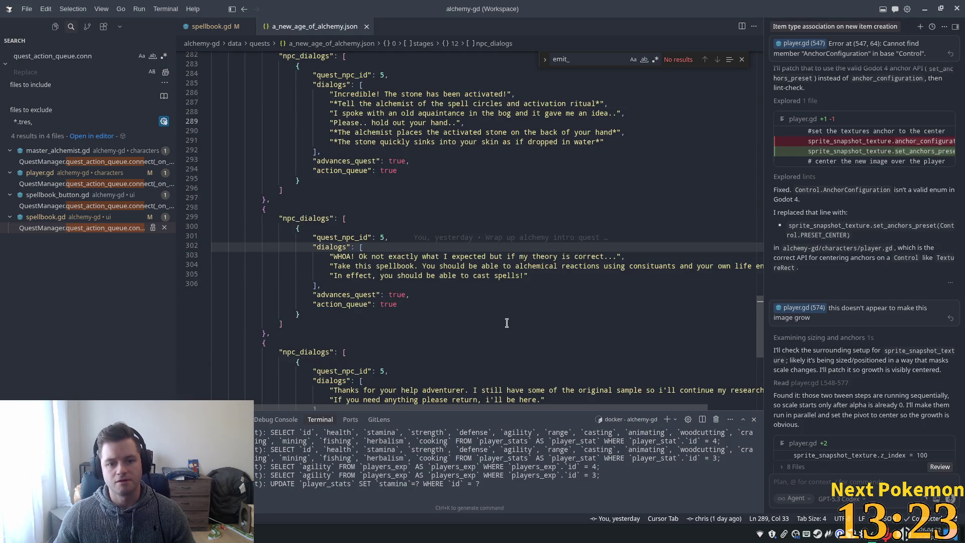
pyautogui.scroll(-3, 402, 264)
pyautogui.click(321, 182)
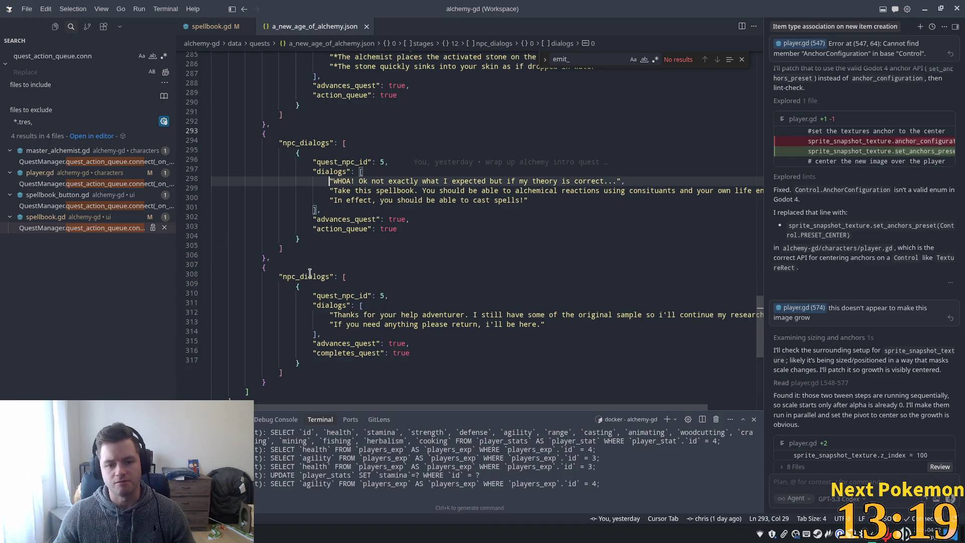
pyautogui.moveTo(310, 273); pyautogui.dragTo(397, 346)
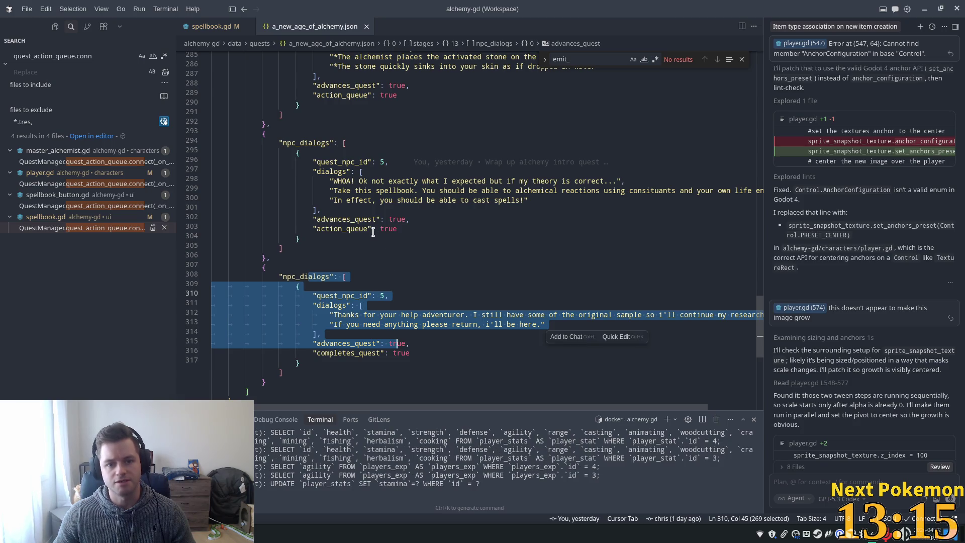
pyautogui.click(196, 29)
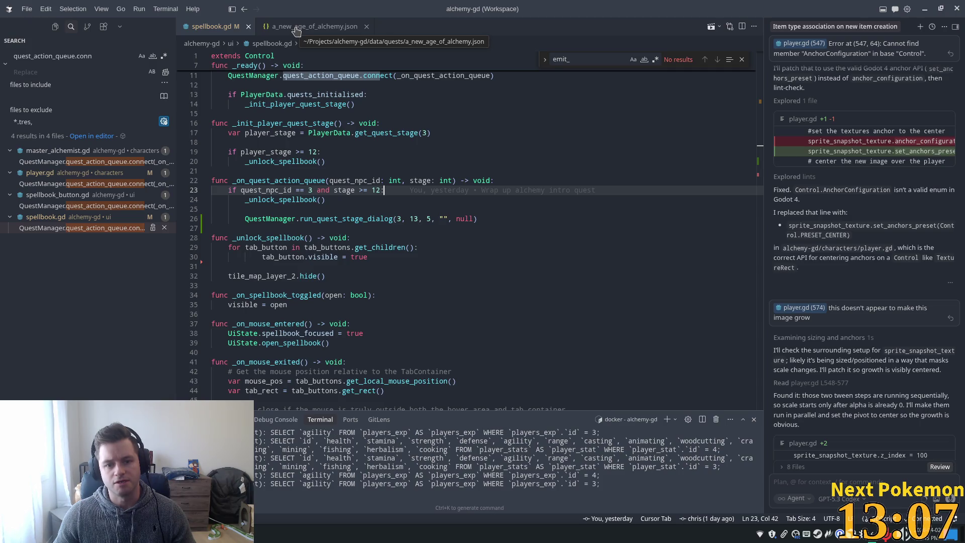
# Inspect the _unlock_spellbook uses and the run_quest_stage_dialog call arguments in spellbook.gd
pyautogui.click(296, 32)
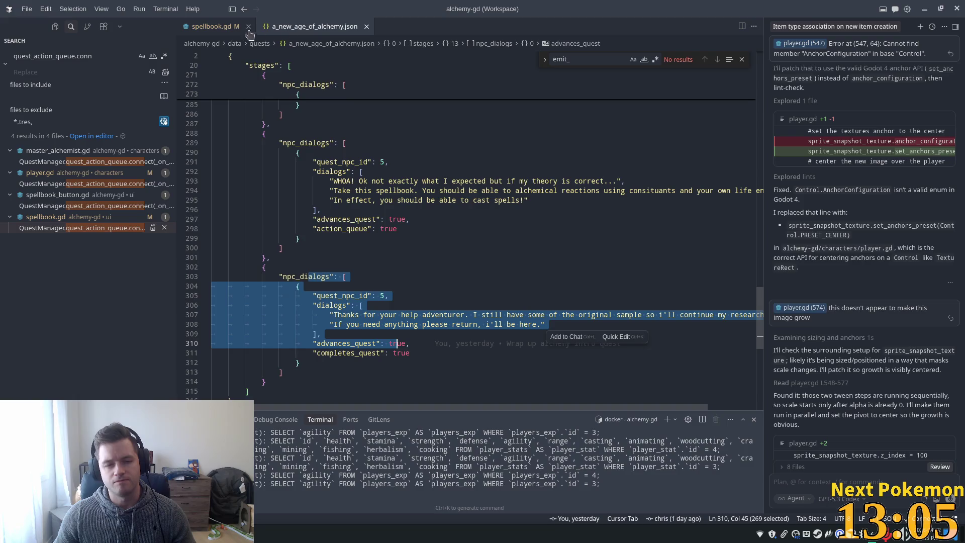
pyautogui.click(246, 30)
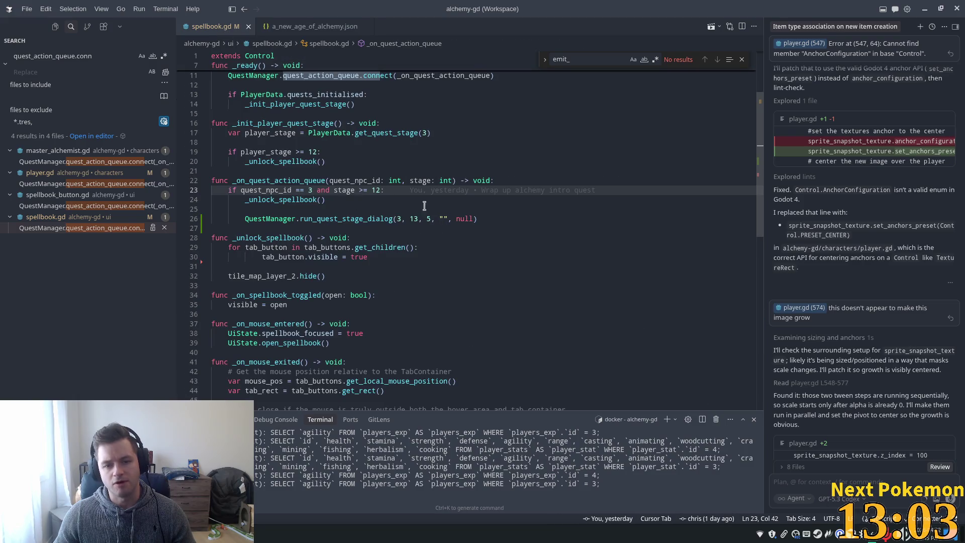
pyautogui.scroll(1, 345, 220)
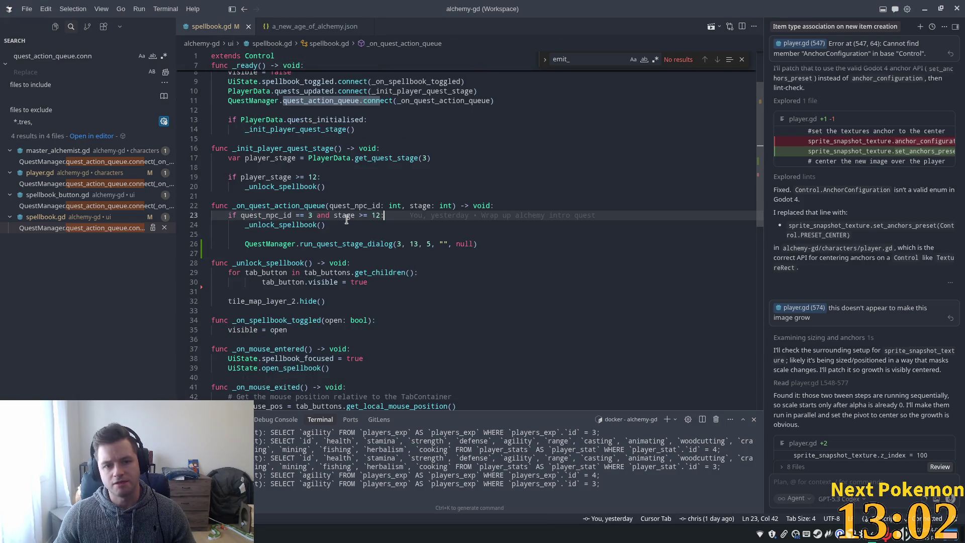
pyautogui.click(293, 225)
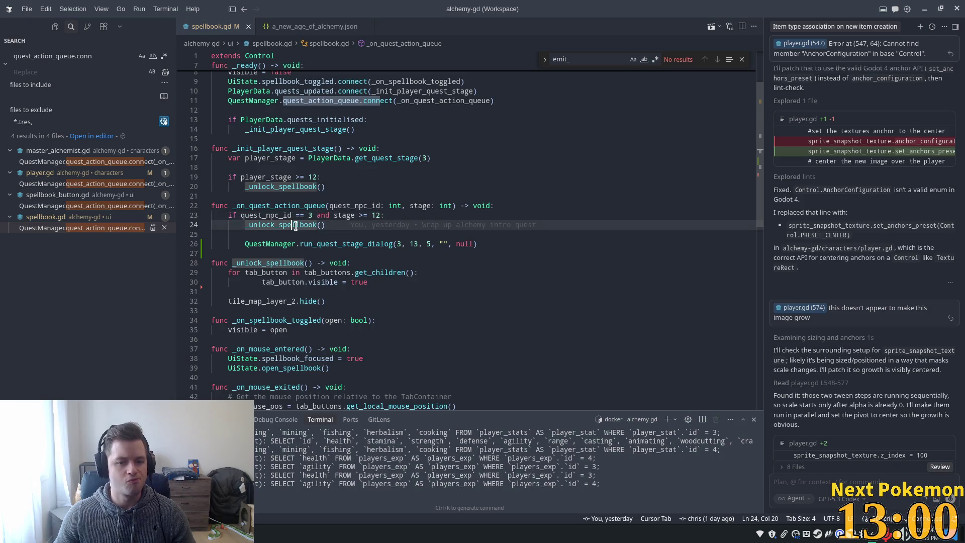
pyautogui.click(482, 249)
pyautogui.press('Left')
pyautogui.press('Left')
pyautogui.press('Left')
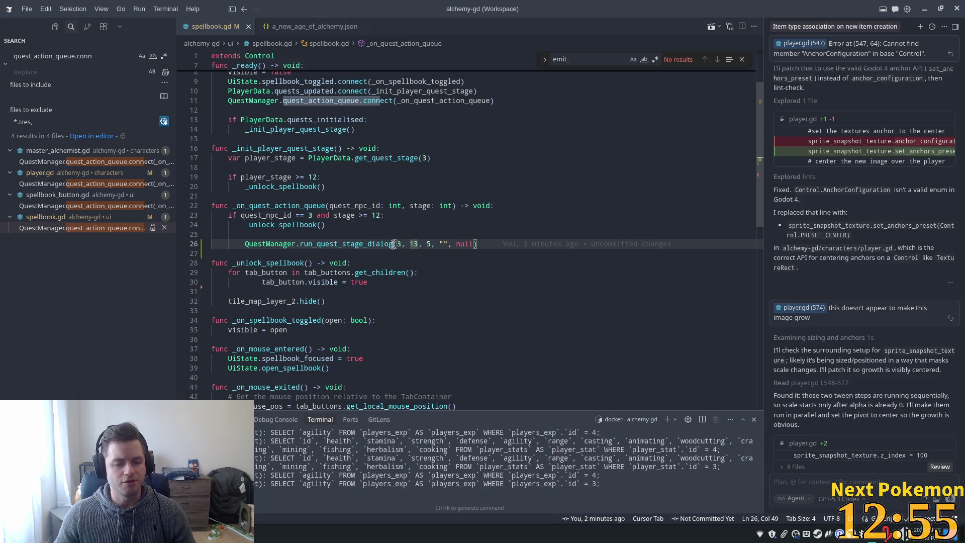
pyautogui.moveTo(394, 244)
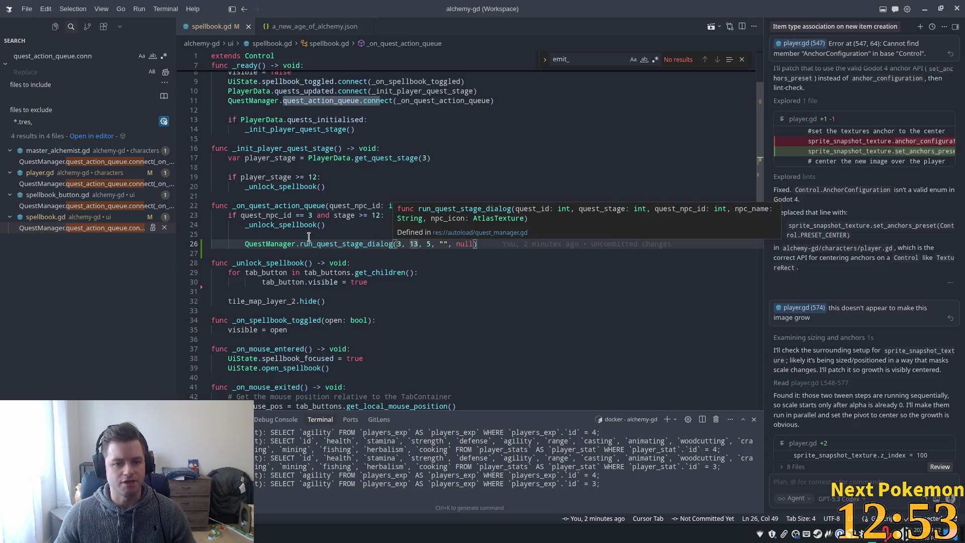
pyautogui.click(347, 225)
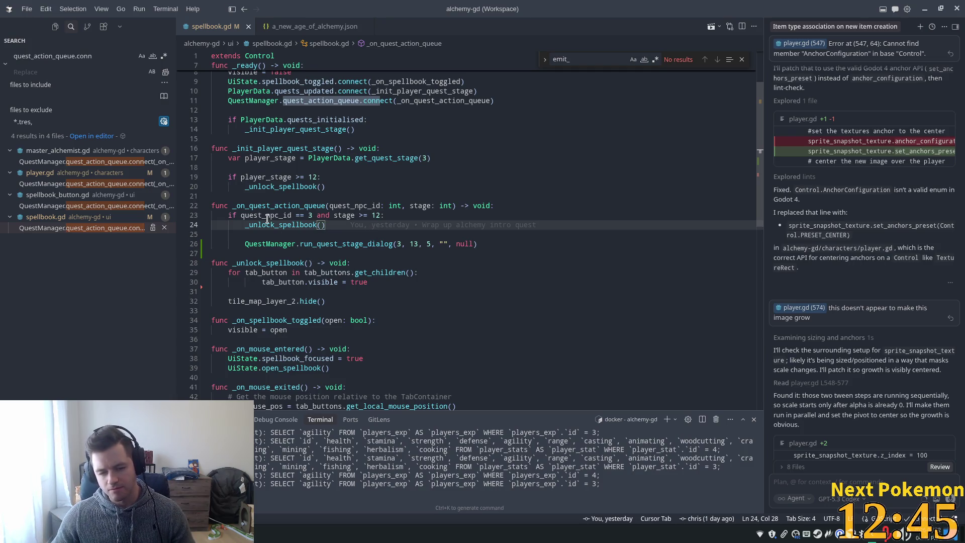
# Accept the suggestion changing the dialog call's NPC argument from 5 to 3
pyautogui.click(297, 233)
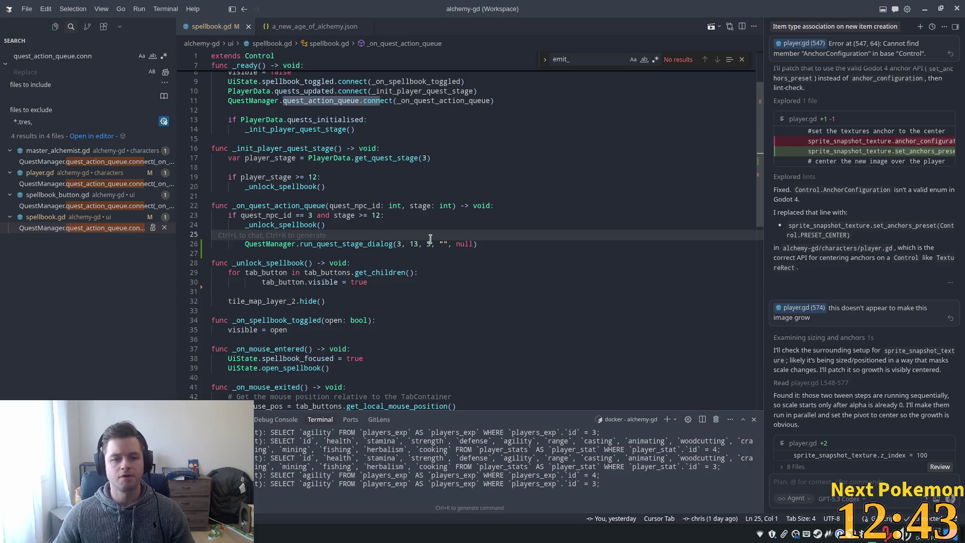
pyautogui.press('Tab')
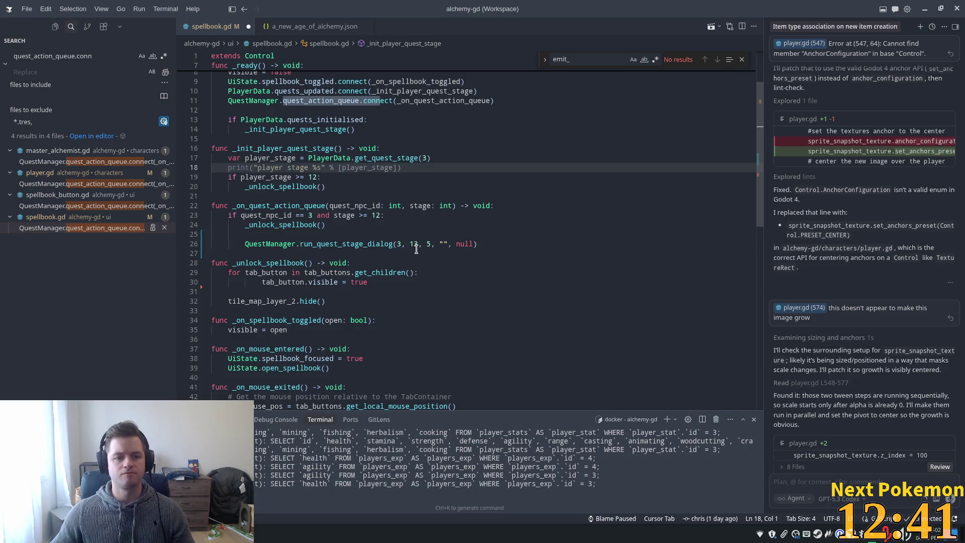
pyautogui.click(301, 245)
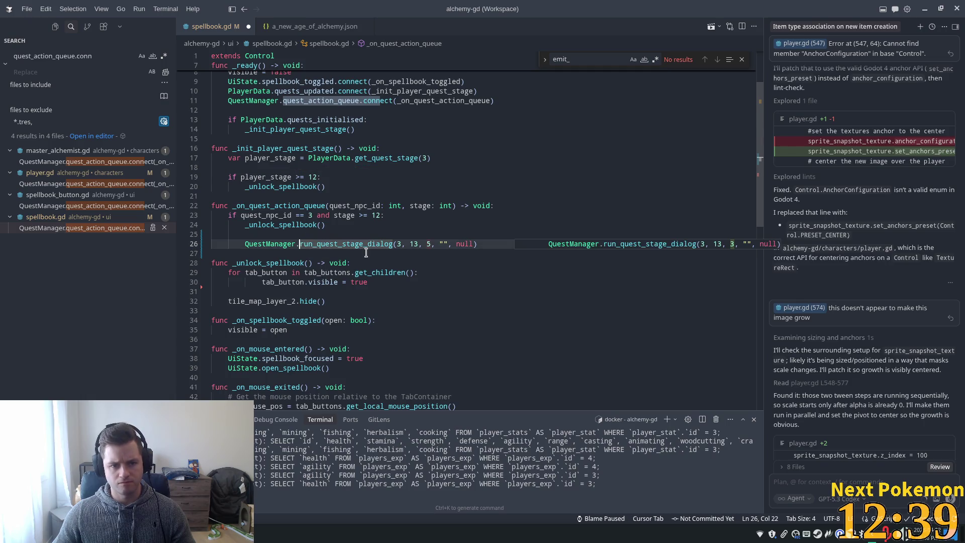
pyautogui.click(293, 232)
pyautogui.press('Tab')
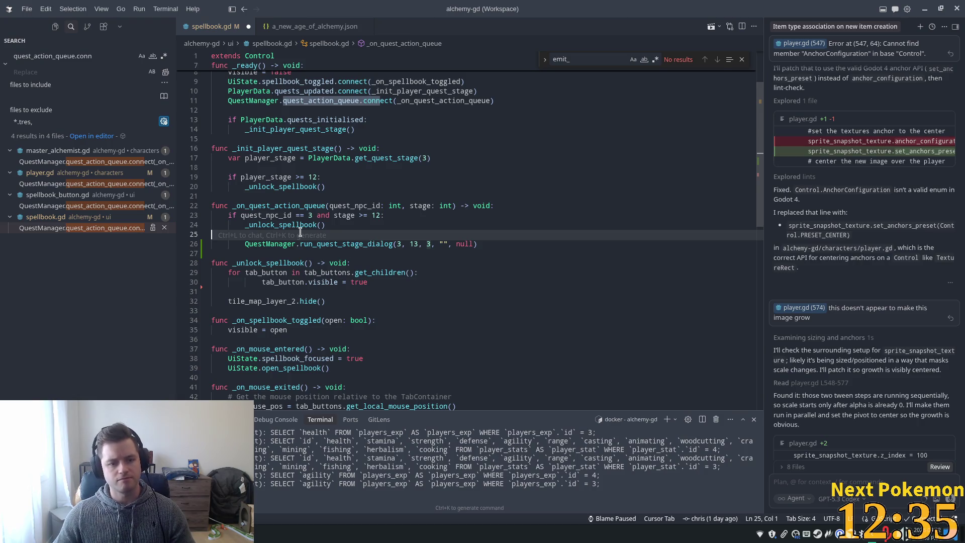
pyautogui.press('Tab')
pyautogui.click(321, 236)
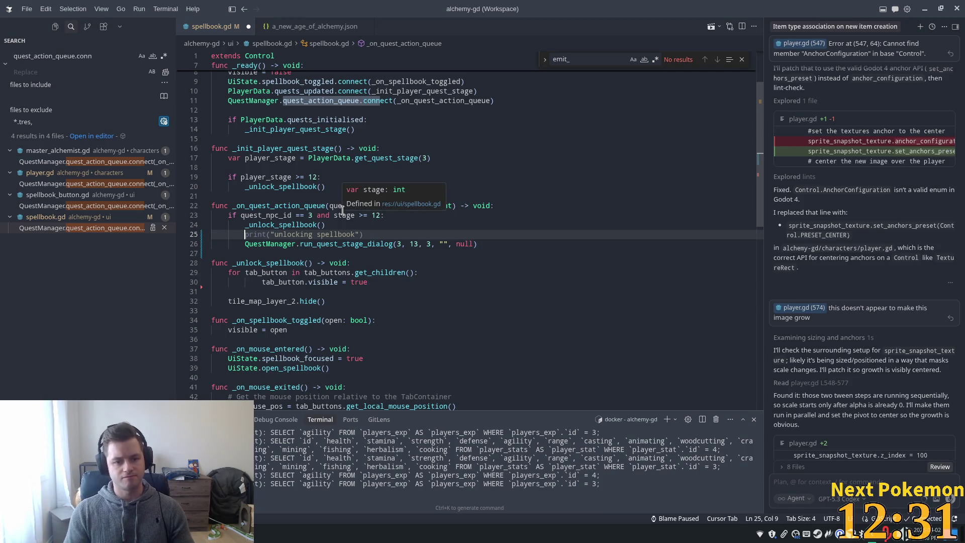
# Insert print("running quest stage dialog") and a 0.1-second timer await before the dialog call
pyautogui.press('Return')
pyautogui.write('print')
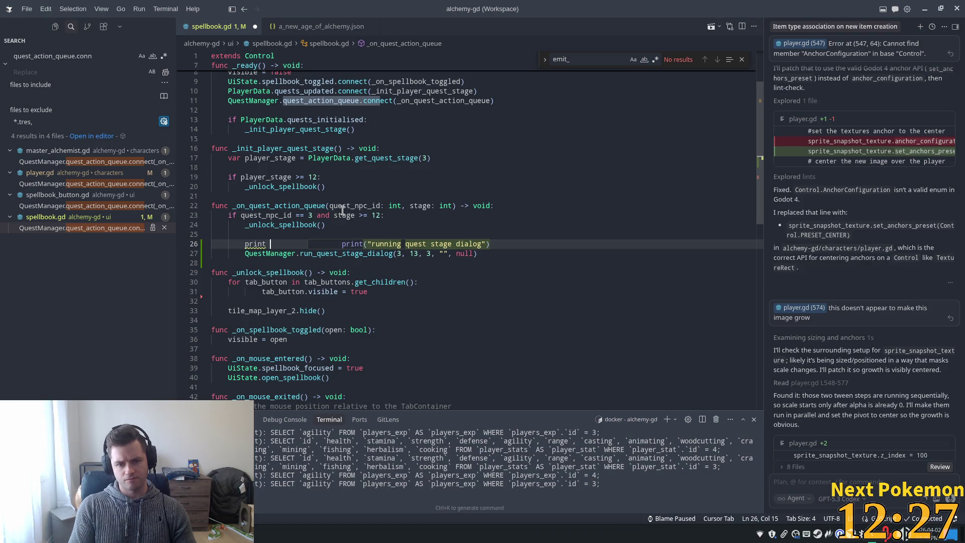
pyautogui.press('Tab')
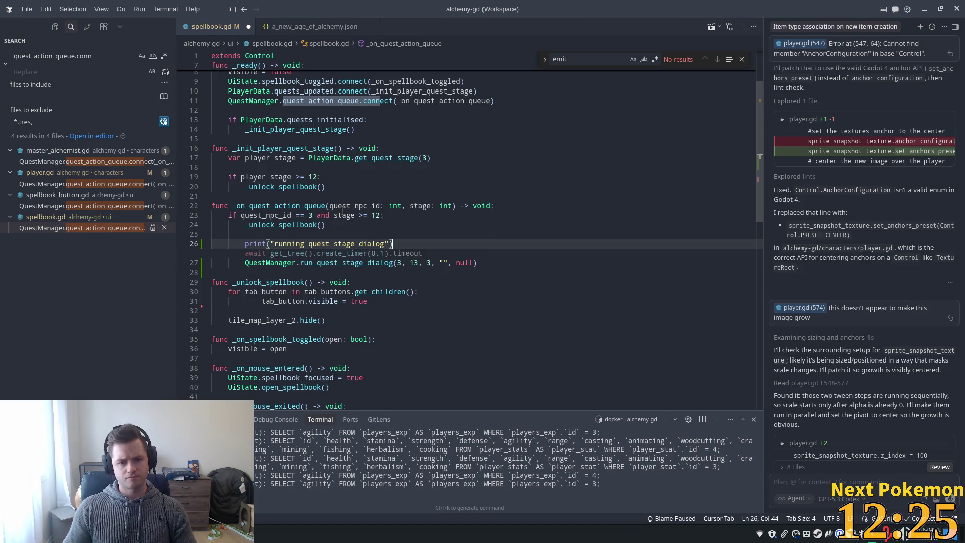
pyautogui.press('Tab')
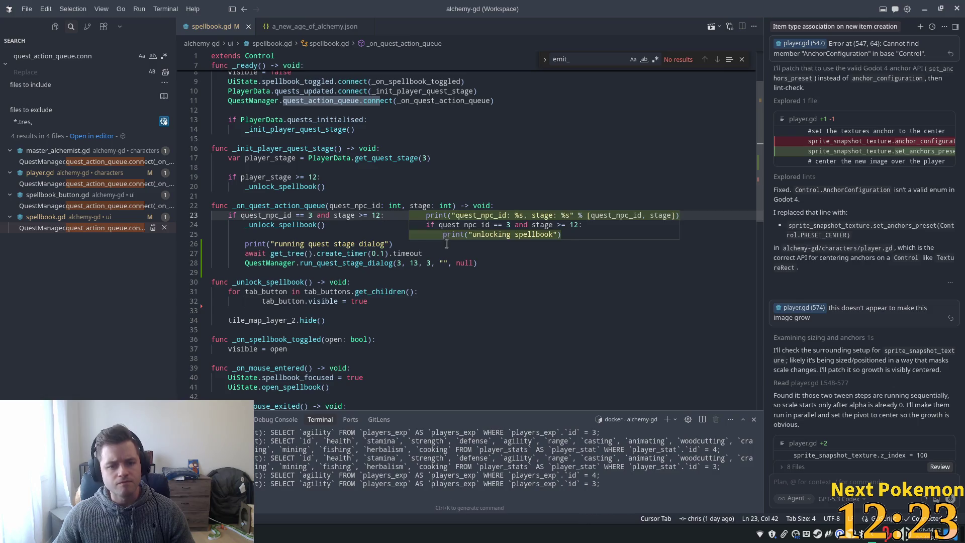
pyautogui.keyDown('ctrl'); pyautogui.click(342, 263); pyautogui.keyUp('ctrl')
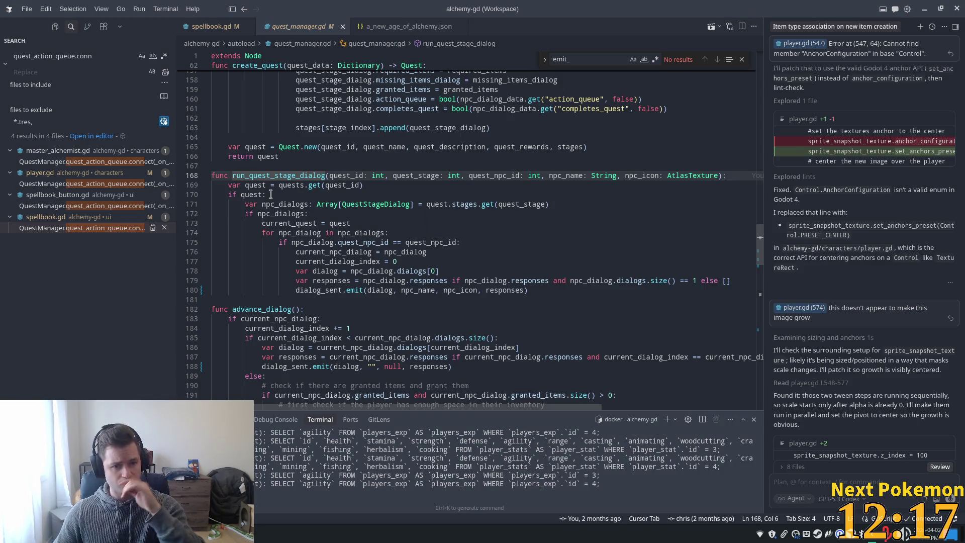
# Search the project for run_quest_stage_dialog usages, checking the call in player.gd
pyautogui.doubleClick(251, 194)
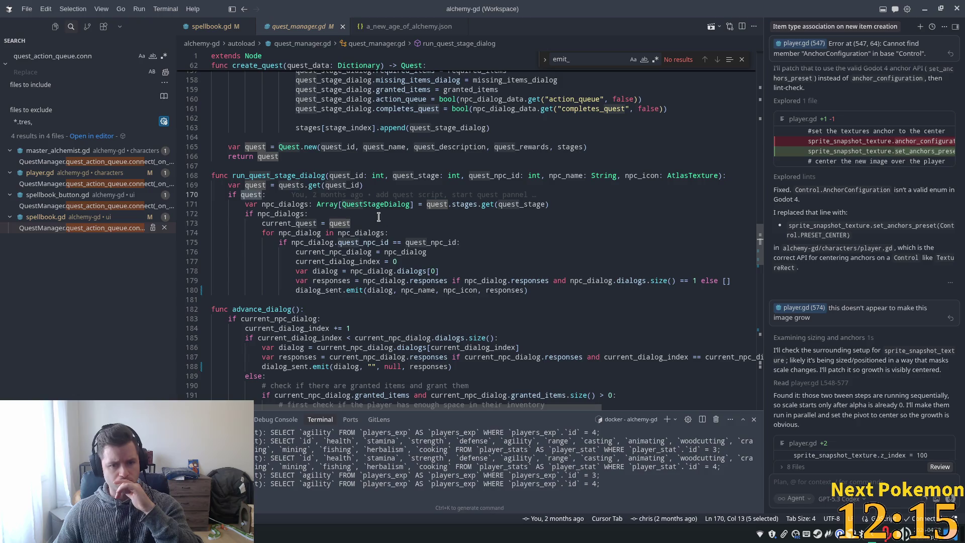
pyautogui.click(545, 215)
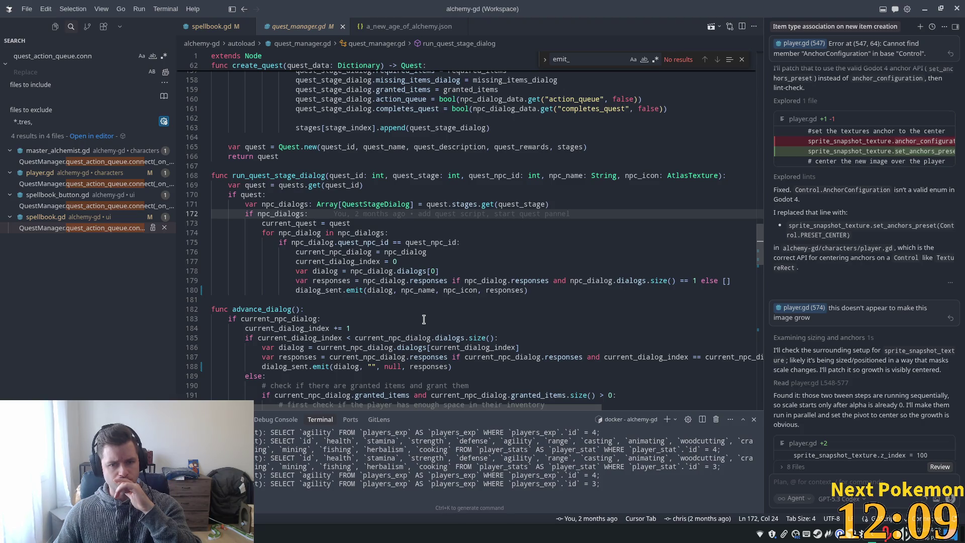
pyautogui.click(241, 28)
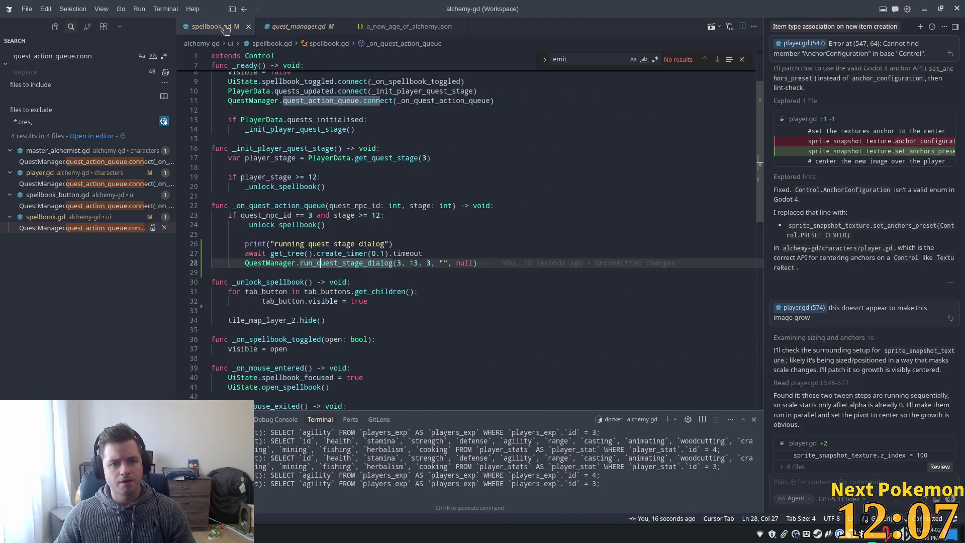
pyautogui.doubleClick(334, 262)
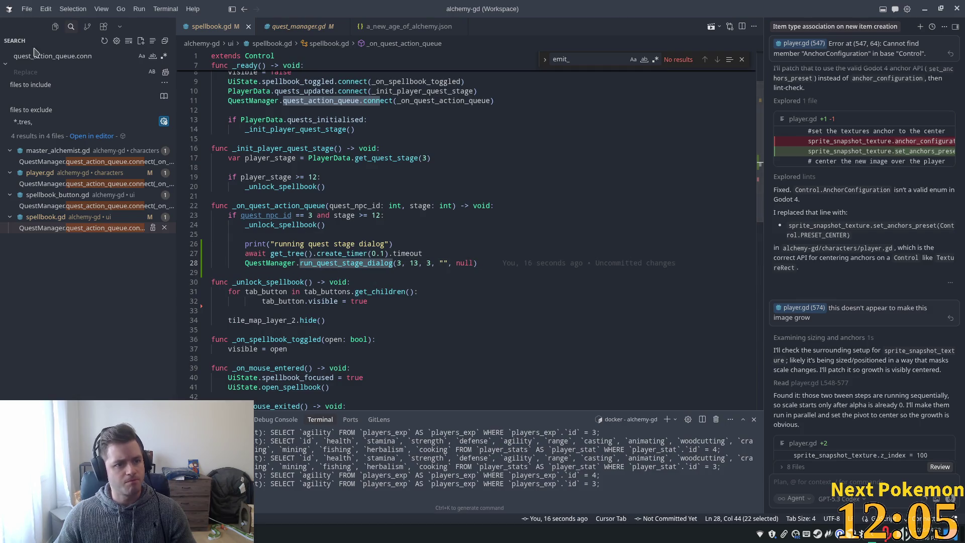
pyautogui.hotkey('ctrl', 'shift', 'f')
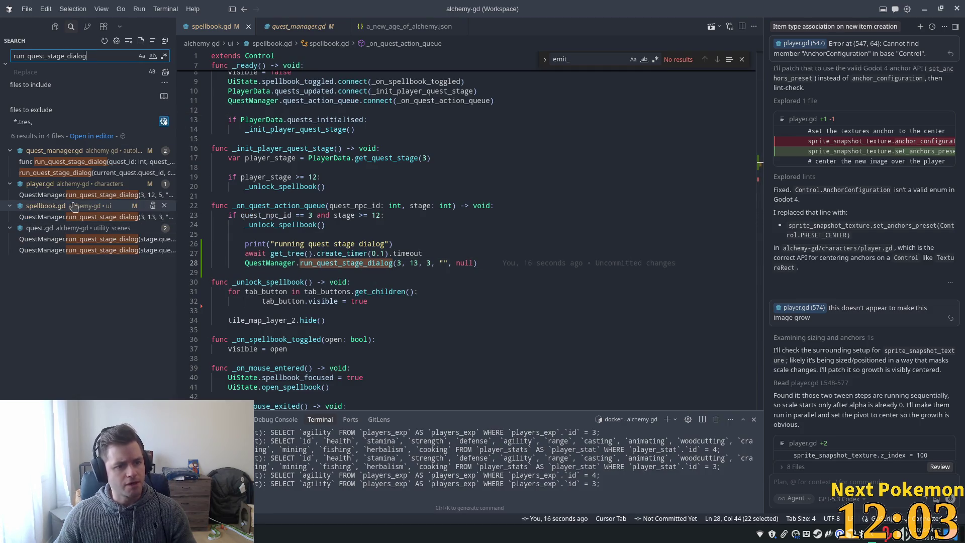
pyautogui.click(42, 194)
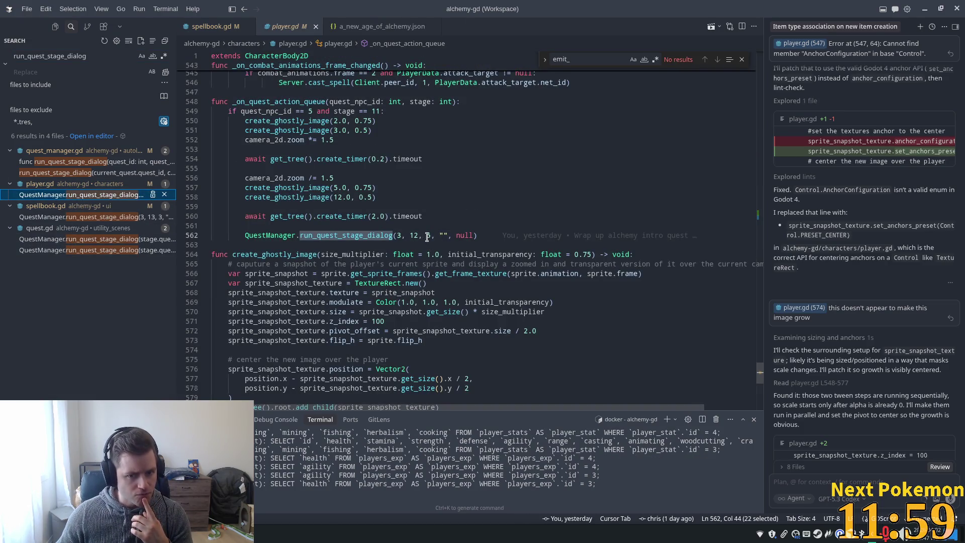
# Change line 28's dialog call third argument from 3 to 5 and save spellbook.gd
pyautogui.click(211, 28)
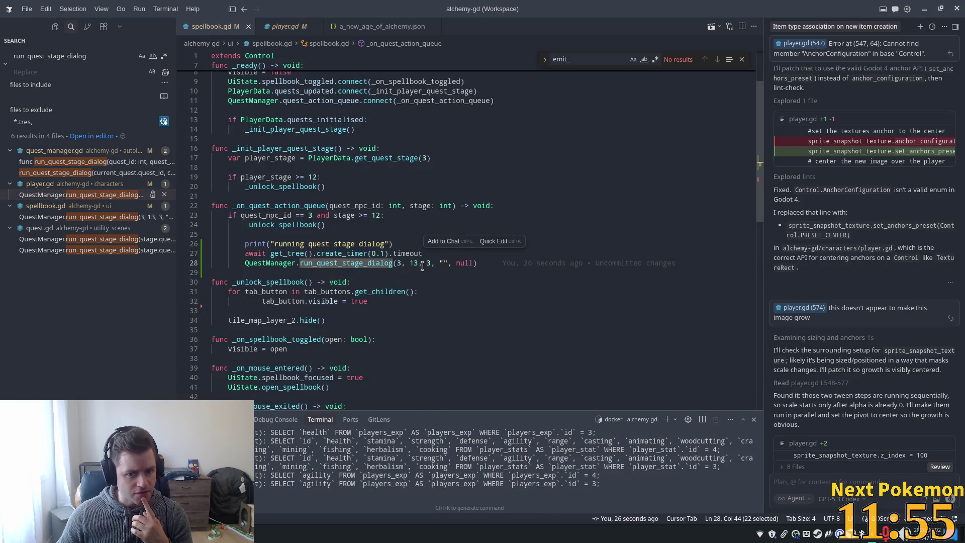
pyautogui.click(420, 263)
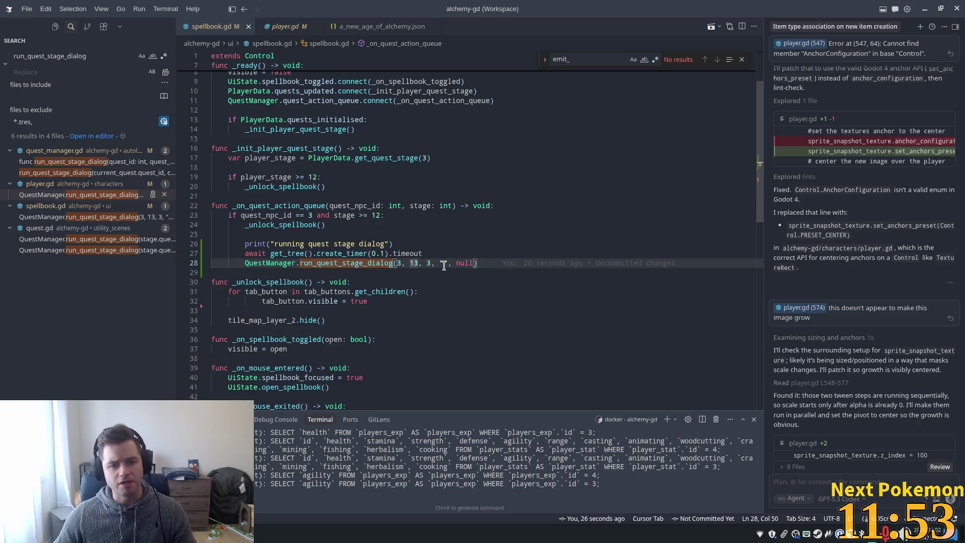
pyautogui.doubleClick(429, 263)
pyautogui.write('5')
pyautogui.click(472, 225)
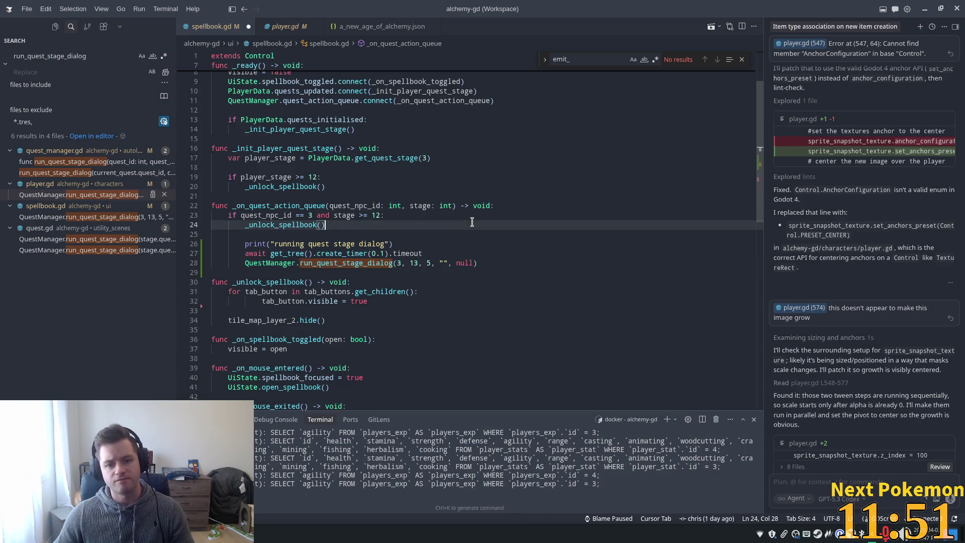
pyautogui.hotkey('ctrl', 's')
pyautogui.click(503, 244)
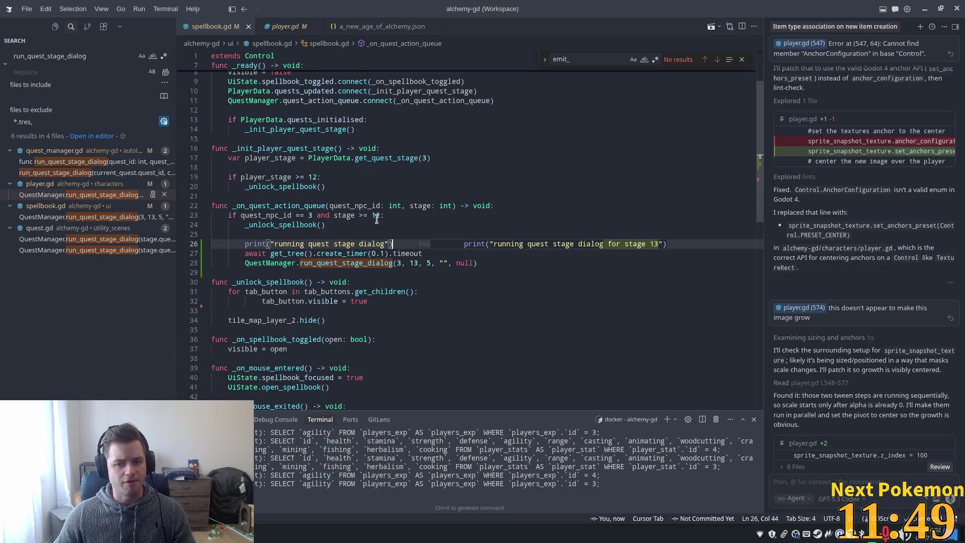
pyautogui.click(339, 224)
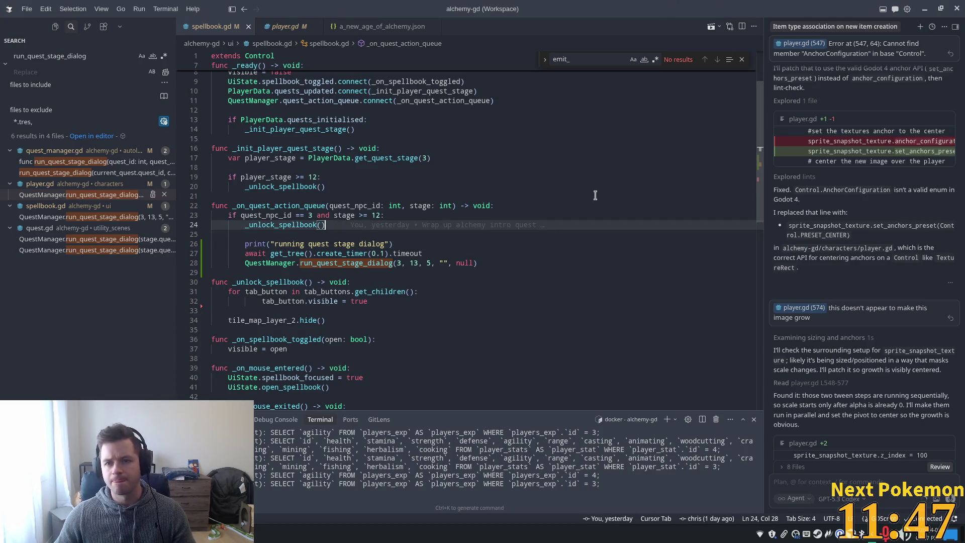
pyautogui.click(292, 534)
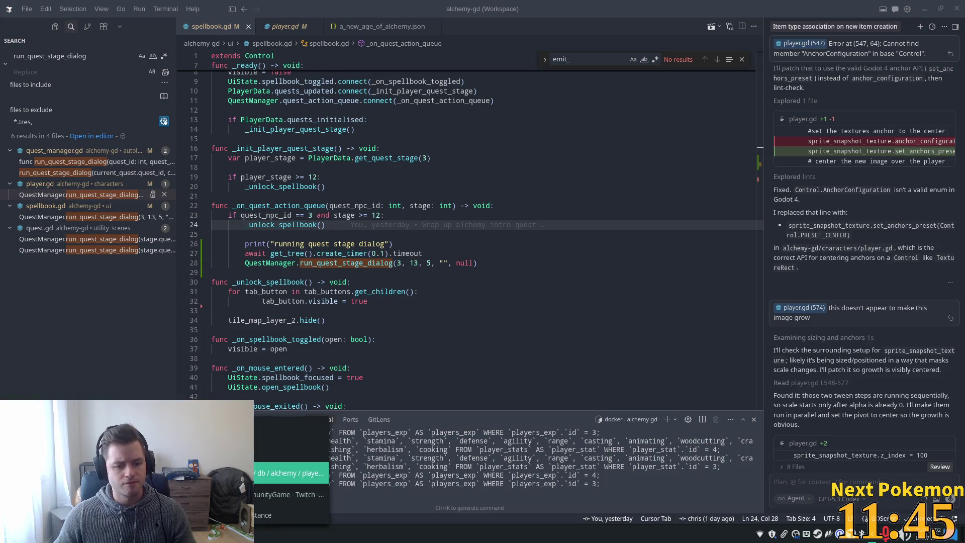
# Refresh player_quests and set player 3's quest 3 stage to 12
pyautogui.click(292, 473)
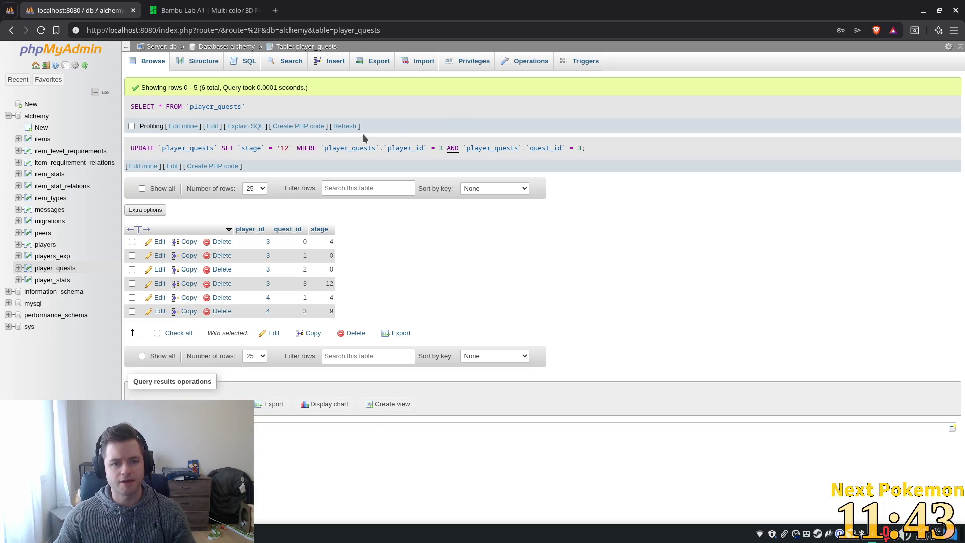
pyautogui.click(342, 126)
pyautogui.doubleClick(327, 244)
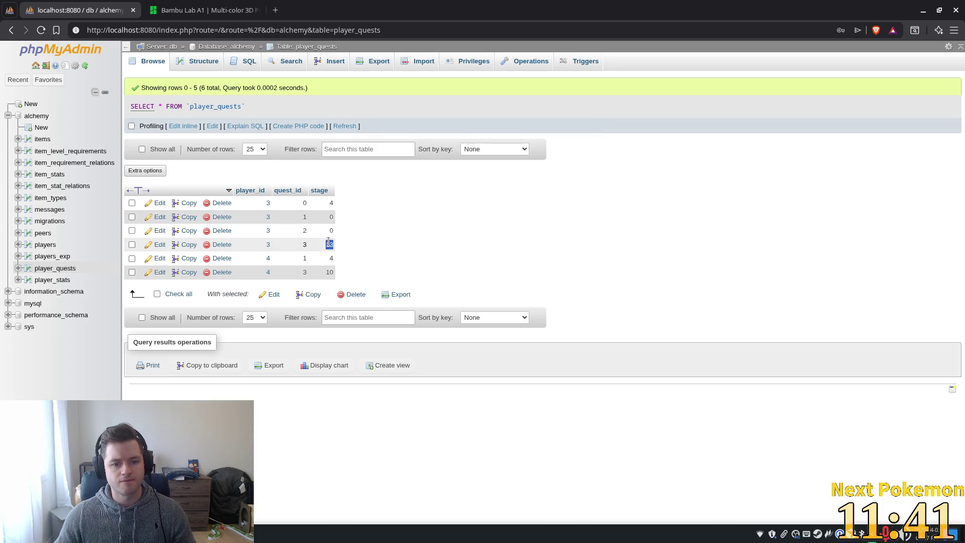
pyautogui.click(583, 247)
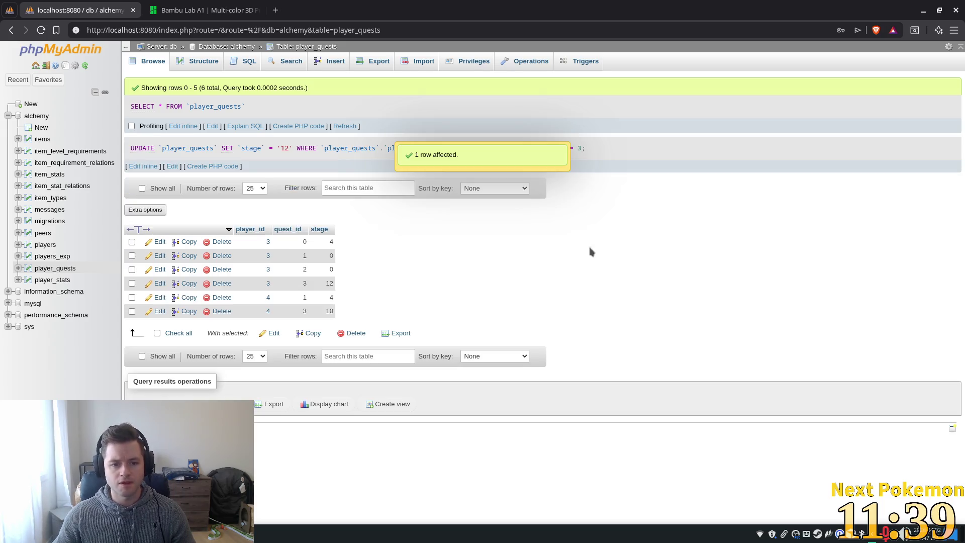
pyautogui.hotkey('alt', 'Tab')
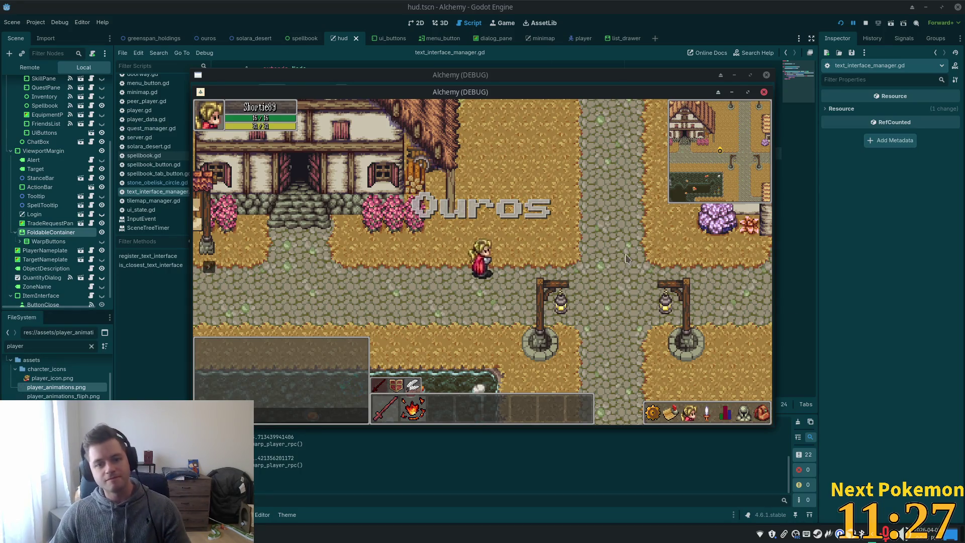
# Bring the Delric window forward and click Continue through the Master Alchemist's spellbook dialog until it closes
pyautogui.press('Left')
pyautogui.moveTo(504, 93); pyautogui.dragTo(653, 171)
pyautogui.click(548, 298)
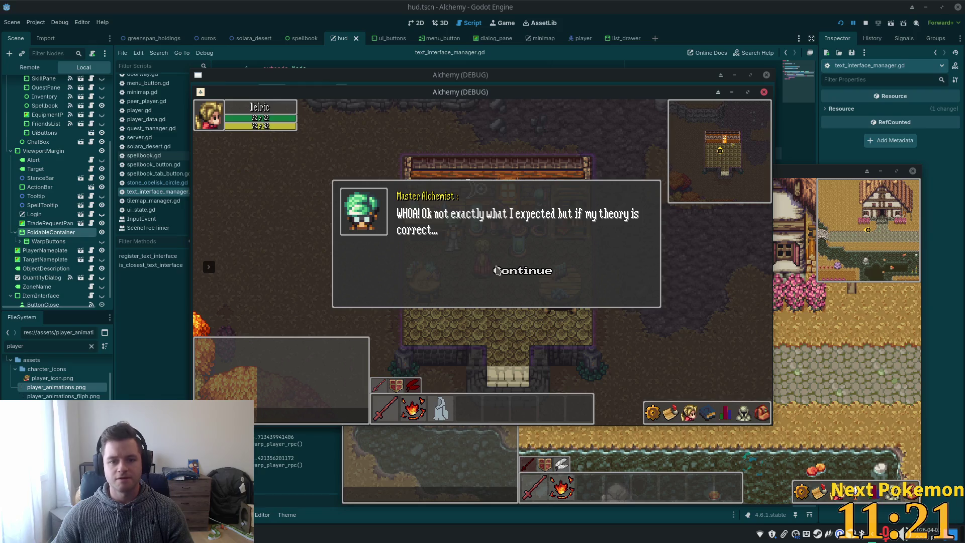
pyautogui.click(496, 271)
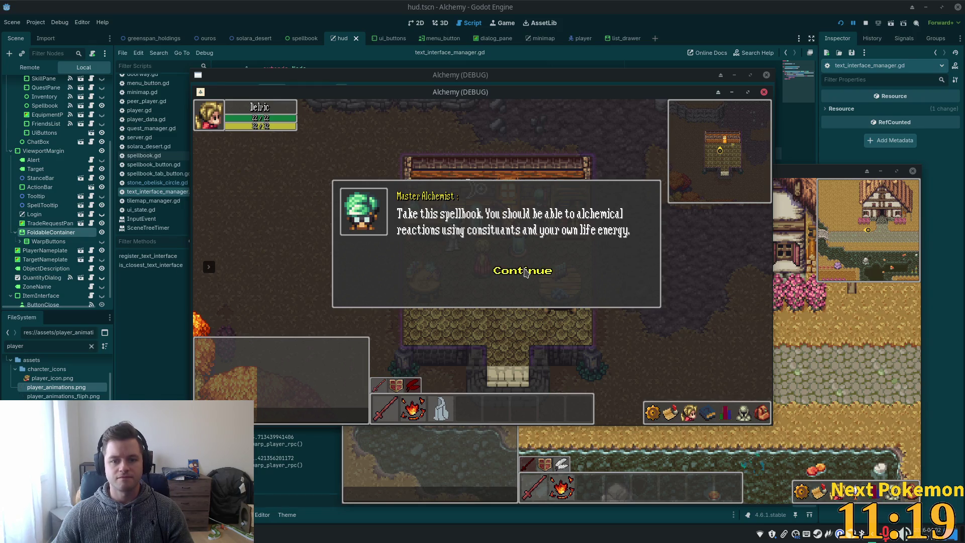
pyautogui.click(524, 271)
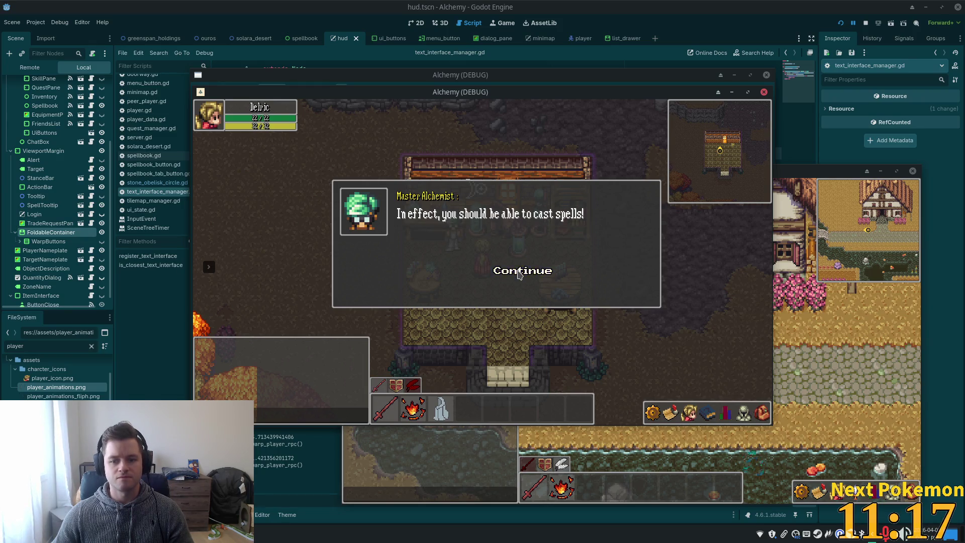
pyautogui.click(519, 274)
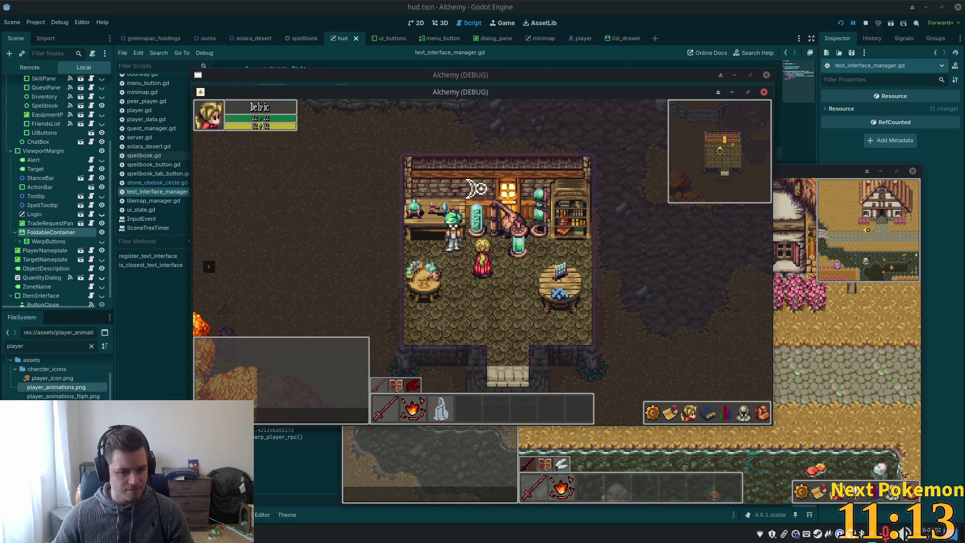
pyautogui.hotkey('alt', 'Tab')
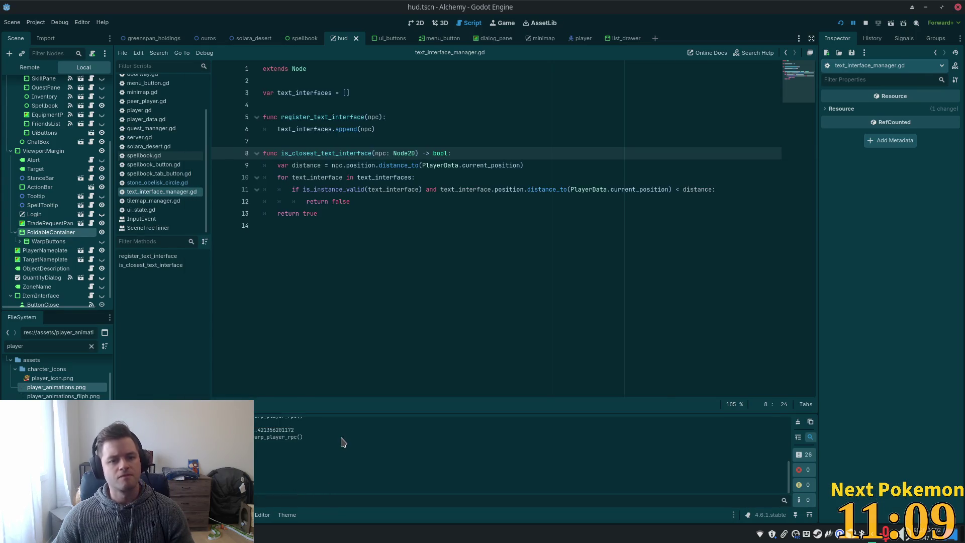
# Find 'tage is greate' in spellbook_button.gd and delete that stage debug print line
pyautogui.hotkey('alt', 'Tab')
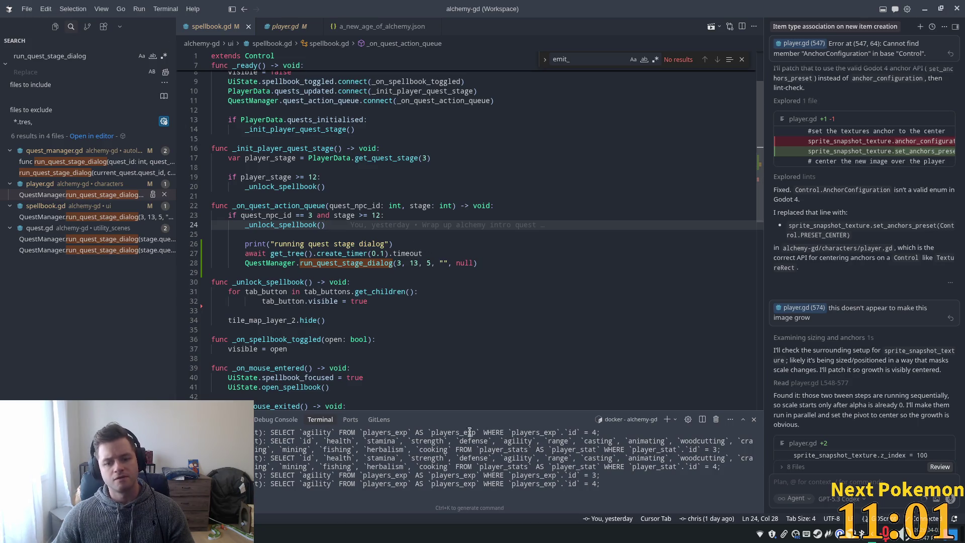
pyautogui.click(91, 59)
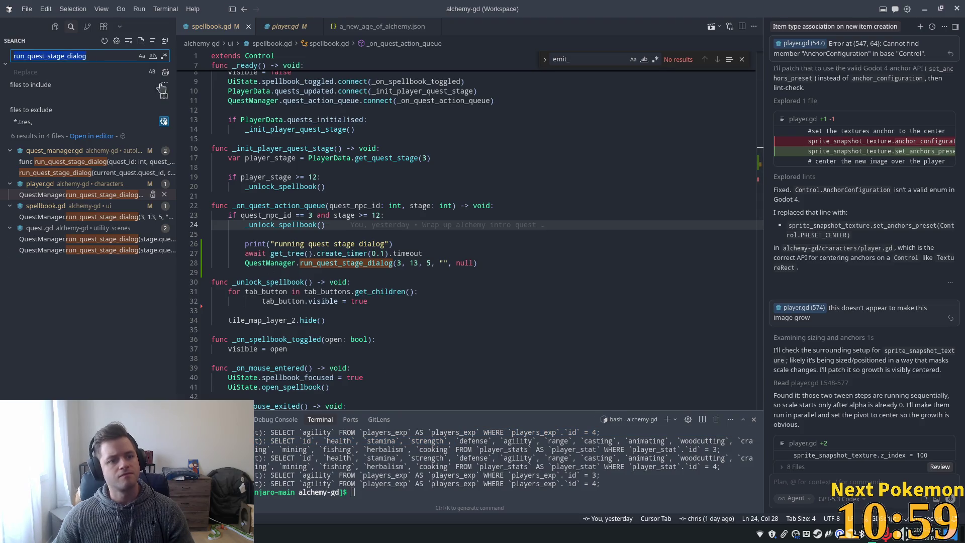
pyautogui.write('tage is greate')
pyautogui.click(80, 161)
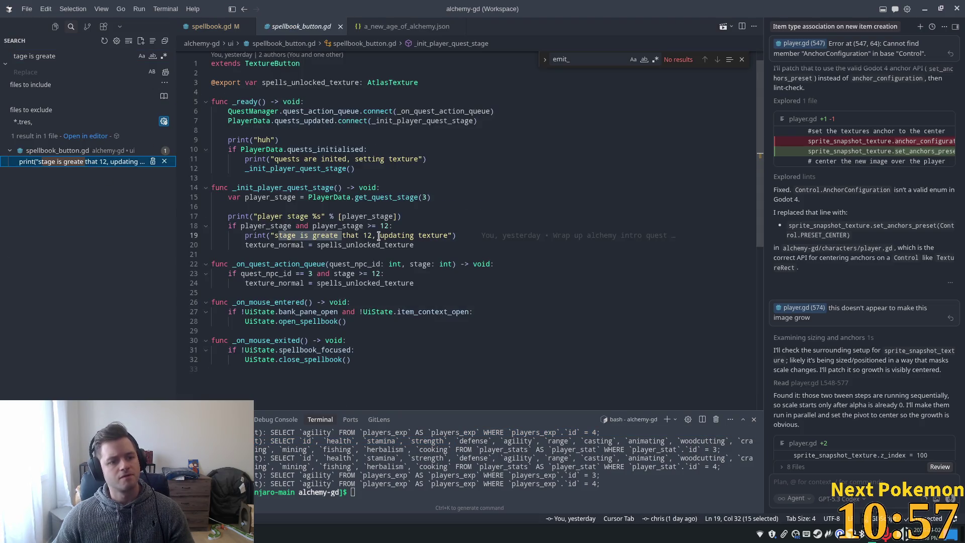
pyautogui.click(405, 236)
pyautogui.moveTo(456, 235)
pyautogui.mouseDown()
pyautogui.moveTo(352, 221)
pyautogui.moveTo(189, 235)
pyautogui.mouseUp()
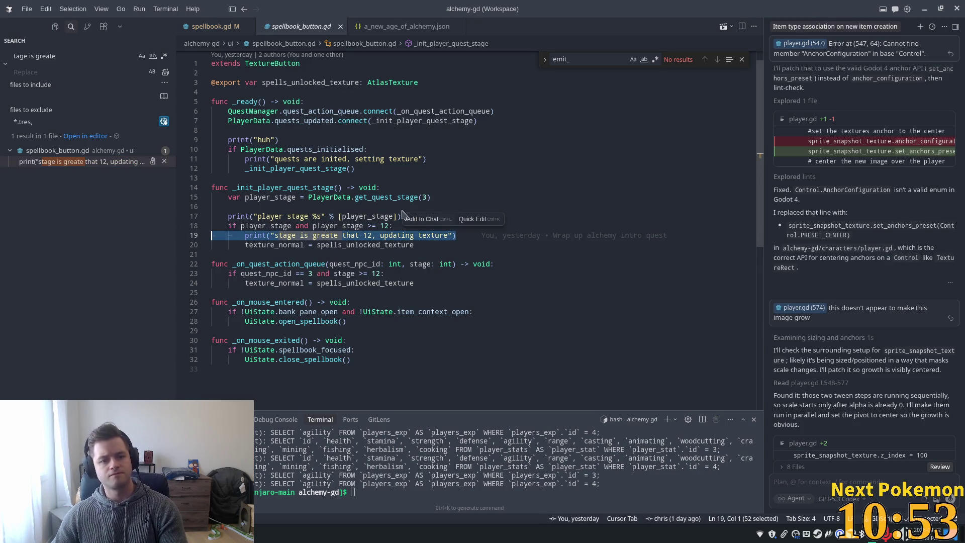
pyautogui.press('BackSpace')
pyautogui.press('BackSpace')
# Delete the player stage, quests-initialised and remaining debug print lines, then open spellbook.gd
pyautogui.moveTo(402, 216); pyautogui.dragTo(164, 216)
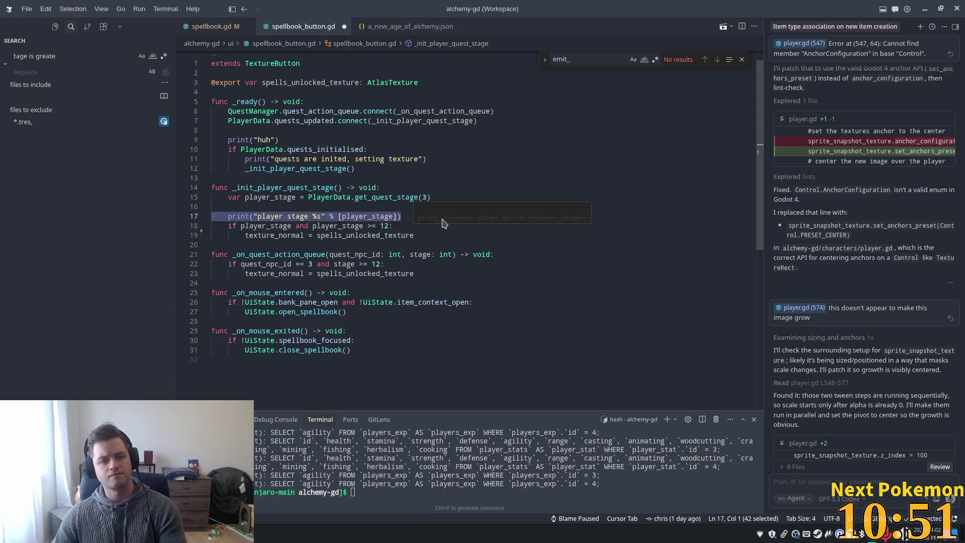
pyautogui.press('BackSpace')
pyautogui.press('BackSpace')
pyautogui.click(432, 158)
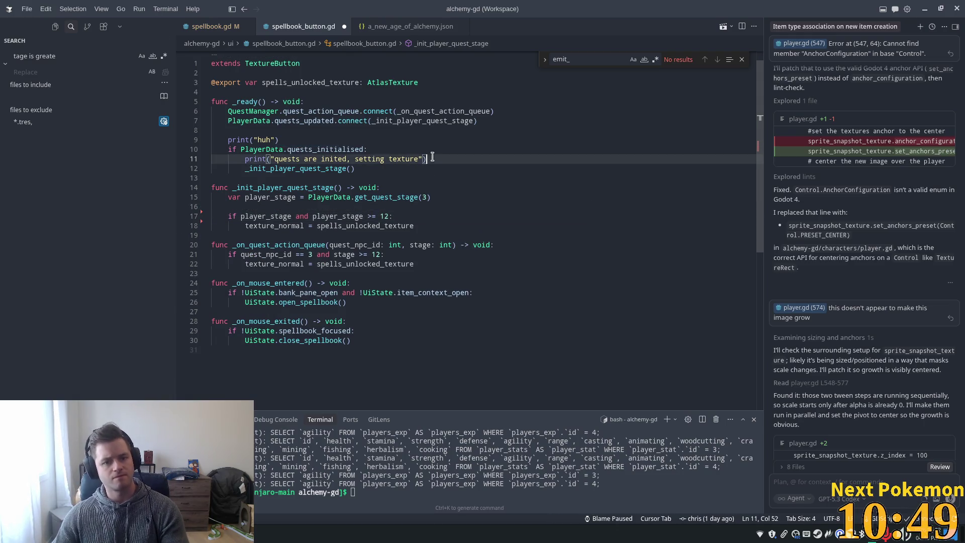
pyautogui.moveTo(432, 158); pyautogui.dragTo(173, 163)
pyautogui.press('BackSpace')
pyautogui.press('BackSpace')
pyautogui.moveTo(279, 139); pyautogui.dragTo(173, 140)
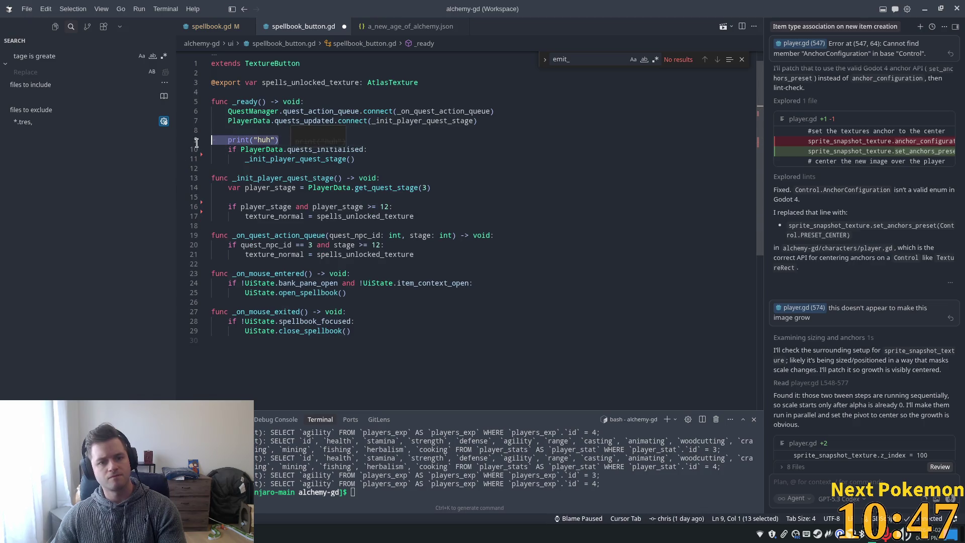
pyautogui.press('BackSpace')
pyautogui.press('BackSpace')
pyautogui.doubleClick(324, 169)
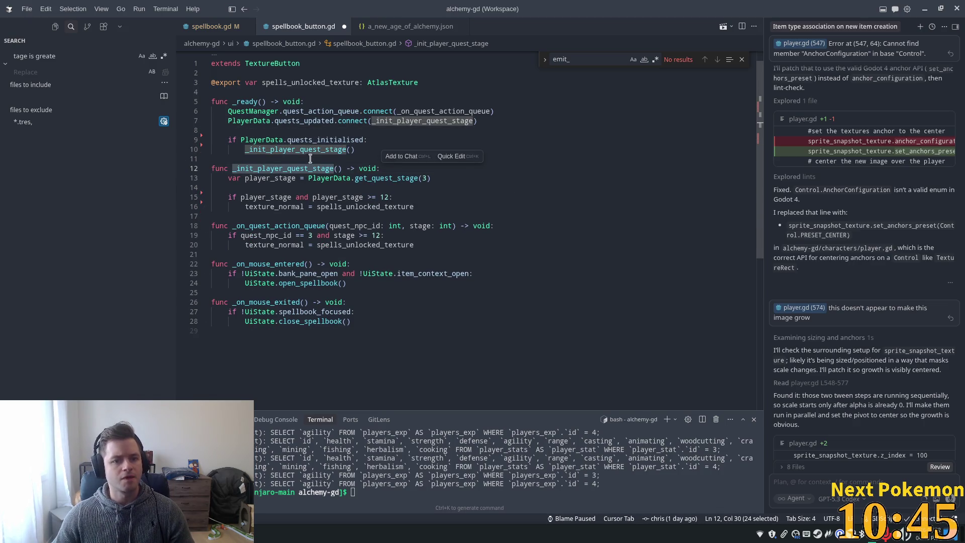
pyautogui.hotkey('alt', 'Tab')
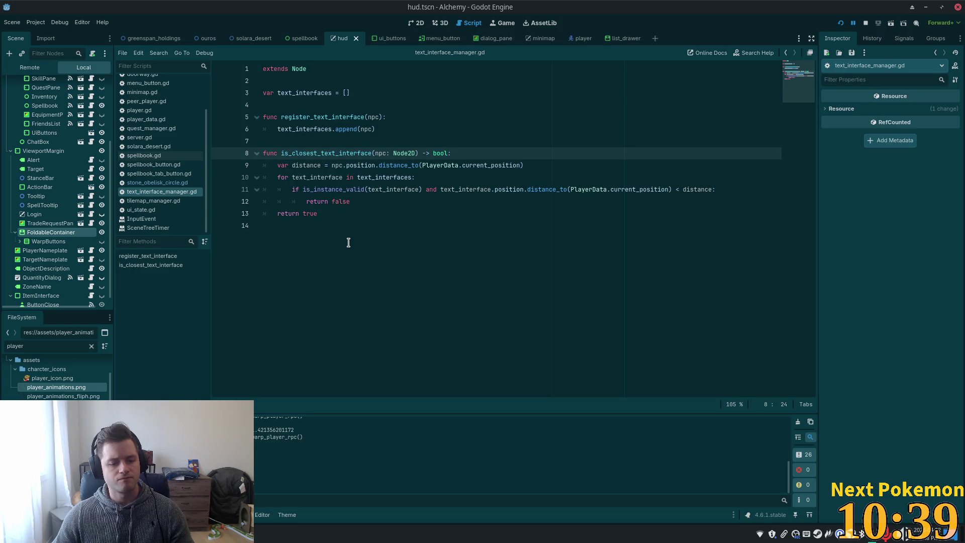
pyautogui.hotkey('alt', 'Tab')
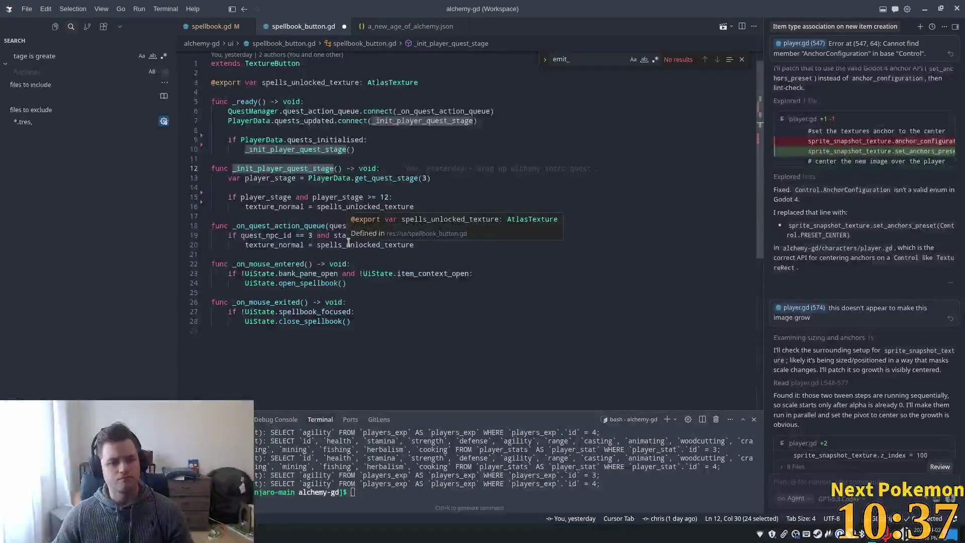
pyautogui.click(211, 26)
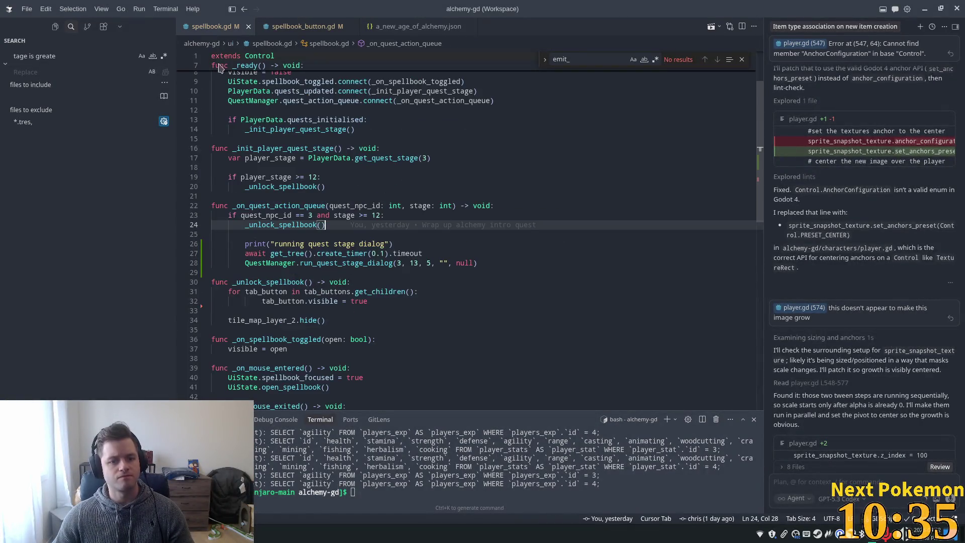
# Add print("unlocking spellbook") above the _unlock_spellbook call and save spellbook.gd
pyautogui.click(367, 199)
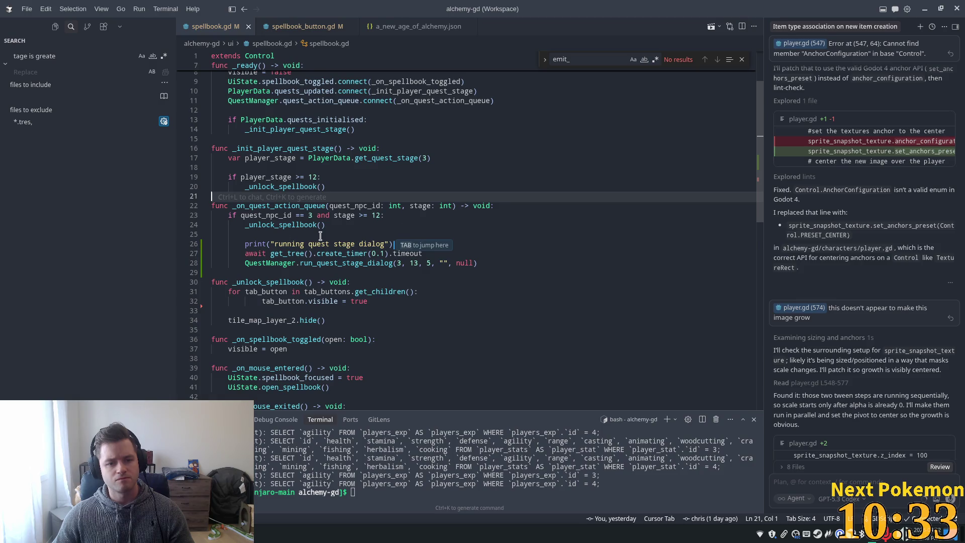
pyautogui.press('Tab')
pyautogui.click(510, 207)
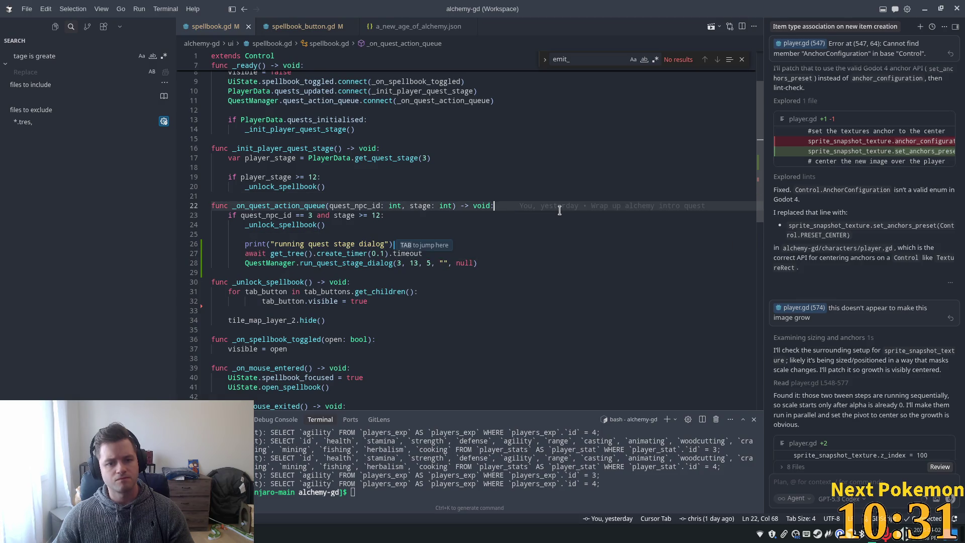
pyautogui.doubleClick(271, 225)
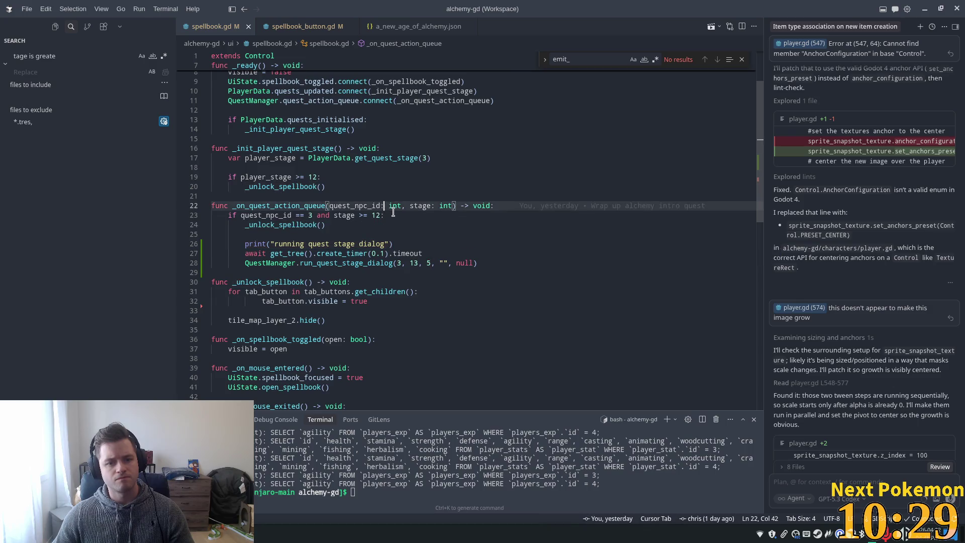
pyautogui.hotkey('ctrl', 'shift', 'Return')
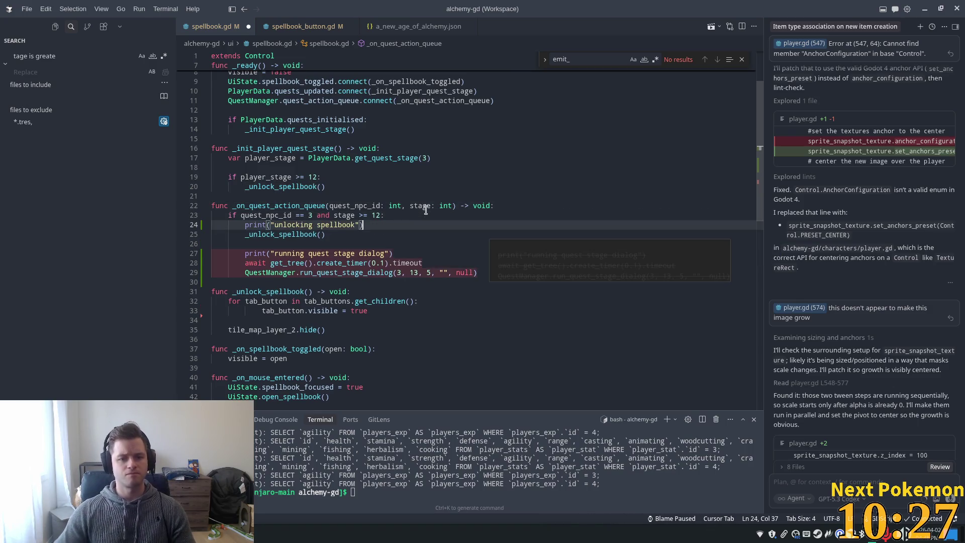
pyautogui.press('Tab')
pyautogui.hotkey('ctrl', 's')
pyautogui.click(397, 206)
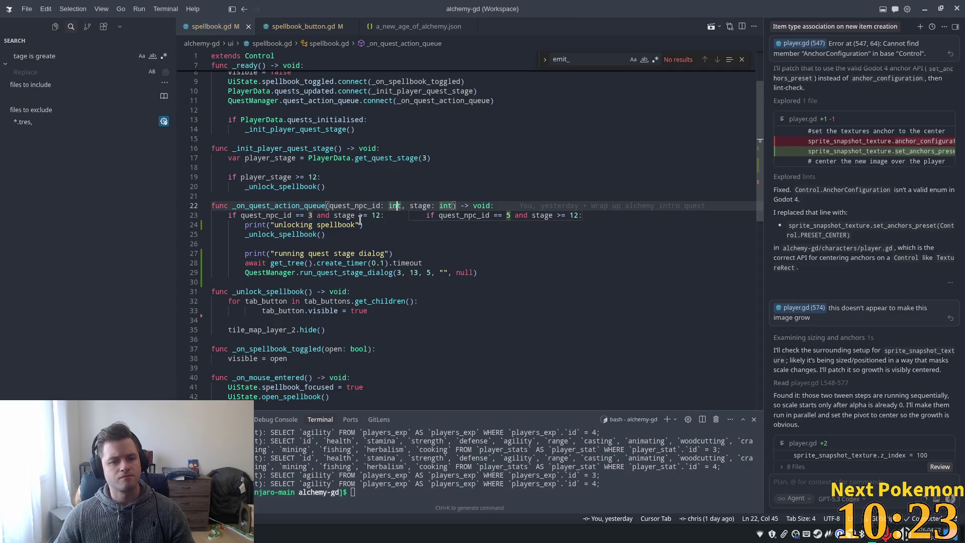
pyautogui.doubleClick(270, 206)
# Check the action_queue key in a_new_age_of_alchemy.json against spellbook.gd's quest handler
pyautogui.click(295, 26)
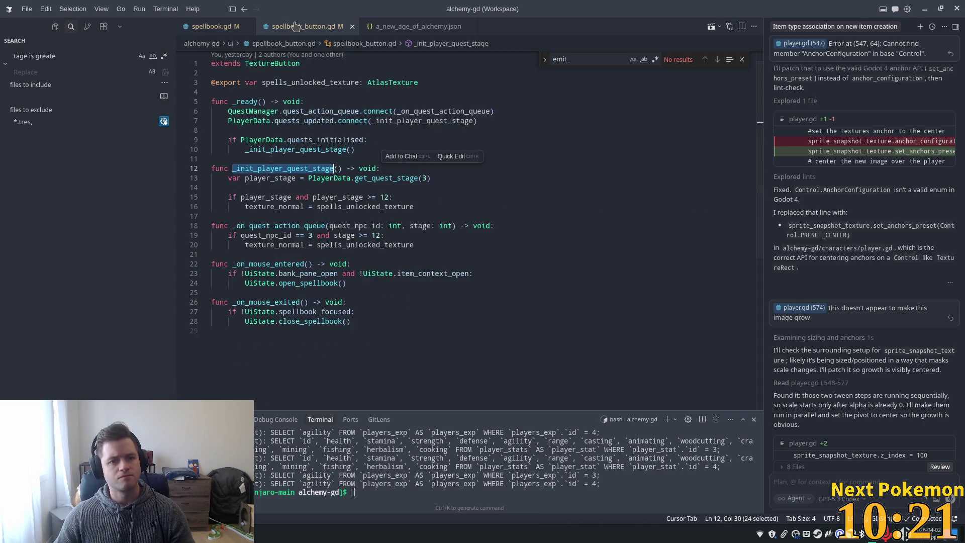
pyautogui.click(412, 26)
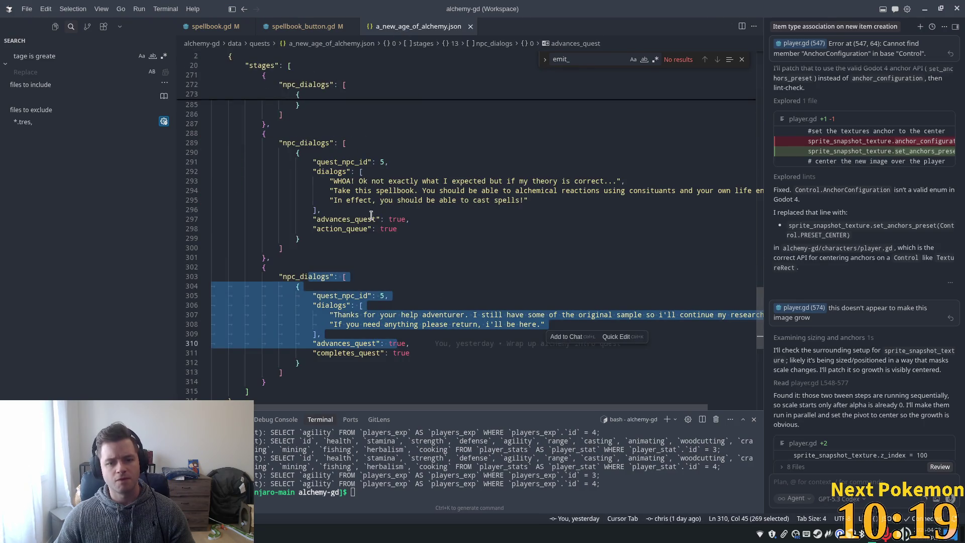
pyautogui.click(358, 229)
pyautogui.doubleClick(359, 229)
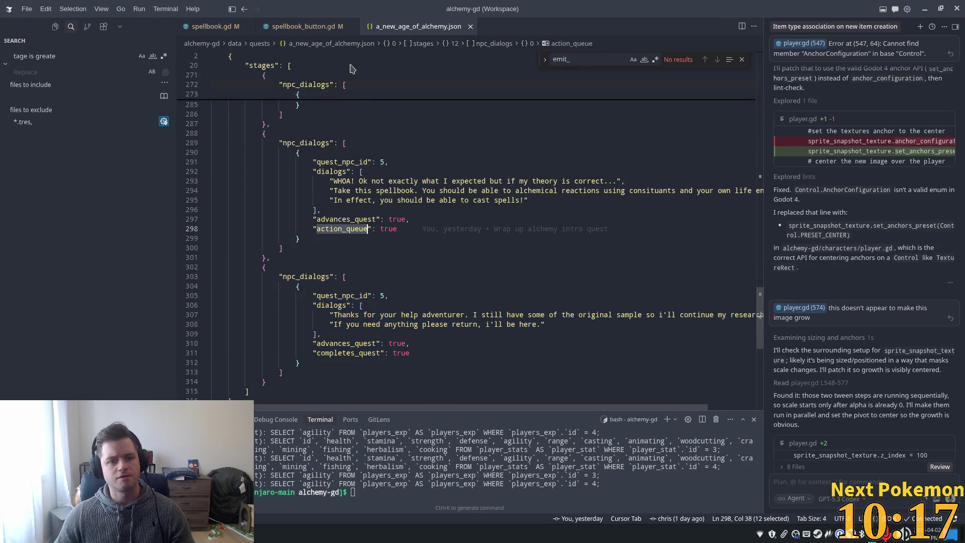
pyautogui.click(211, 26)
pyautogui.click(337, 215)
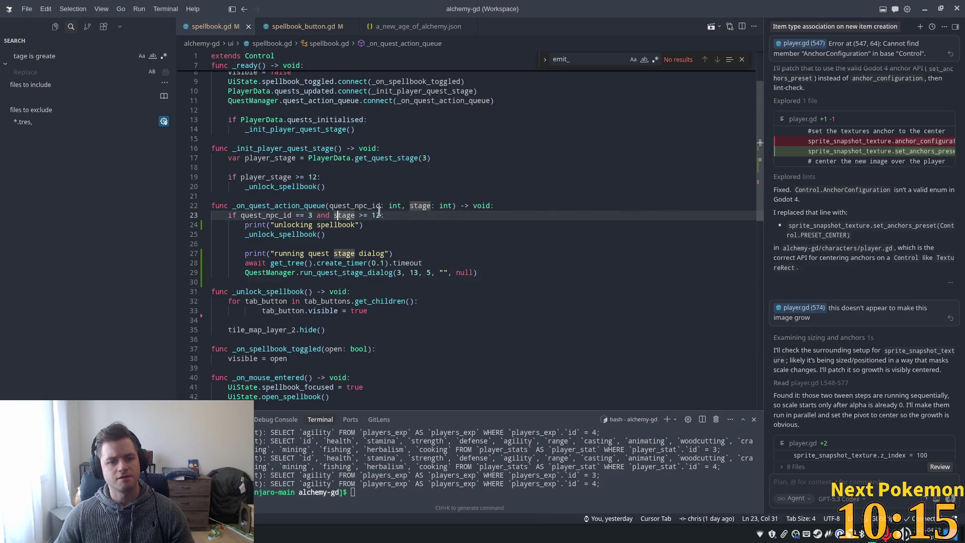
pyautogui.click(465, 205)
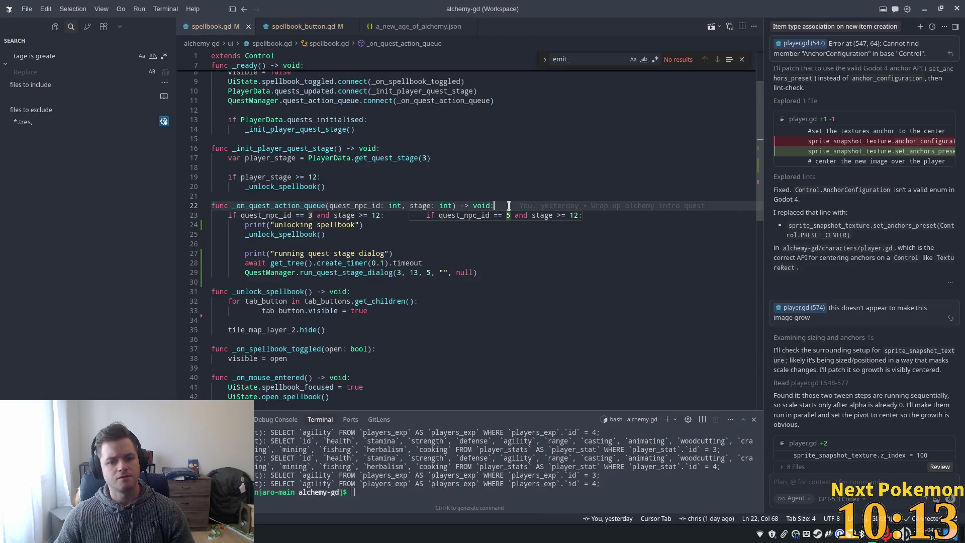
pyautogui.click(400, 272)
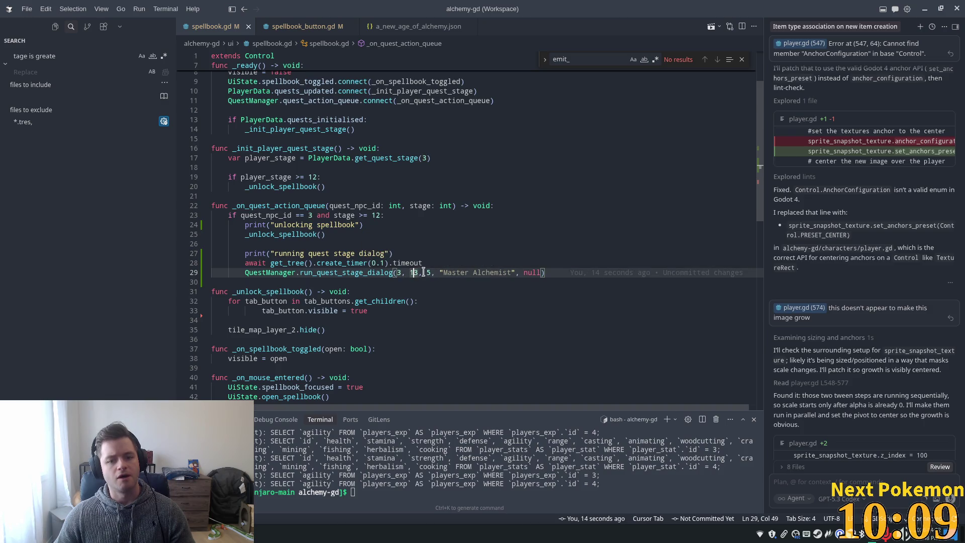
# Change the dialog call's third argument from 5 to 3 and run the game from Godot
pyautogui.doubleClick(428, 272)
pyautogui.write('3')
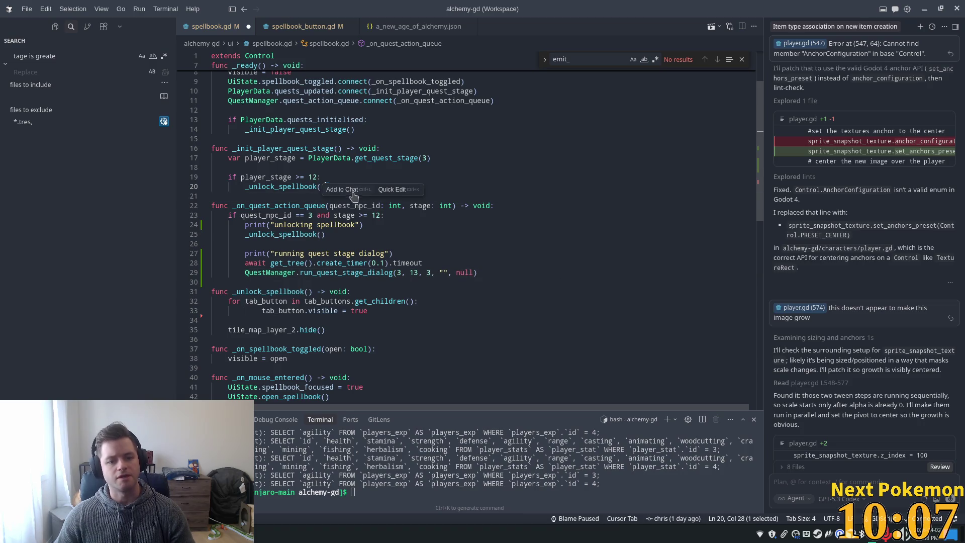
pyautogui.click(352, 225)
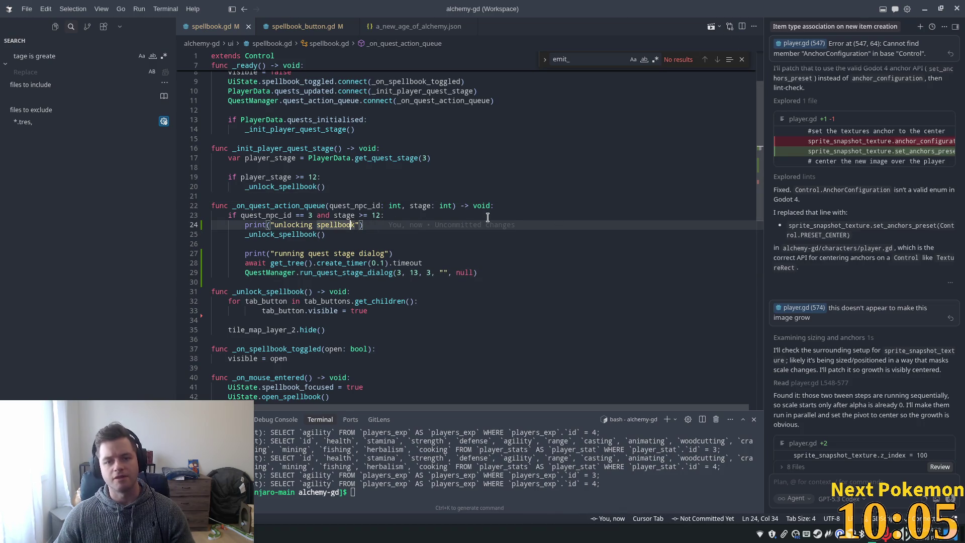
pyautogui.hotkey('alt', 'Tab')
pyautogui.click(841, 23)
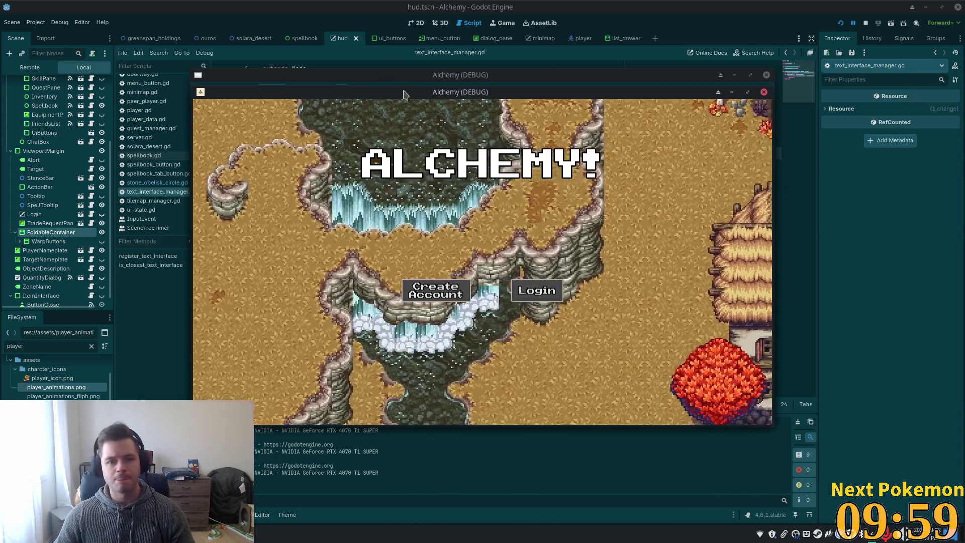
# Move a loaded game window aside and switch to the phpMyAdmin player_quests view
pyautogui.moveTo(399, 92)
pyautogui.mouseDown()
pyautogui.moveTo(288, 142)
pyautogui.moveTo(267, 125)
pyautogui.moveTo(579, 150)
pyautogui.mouseUp()
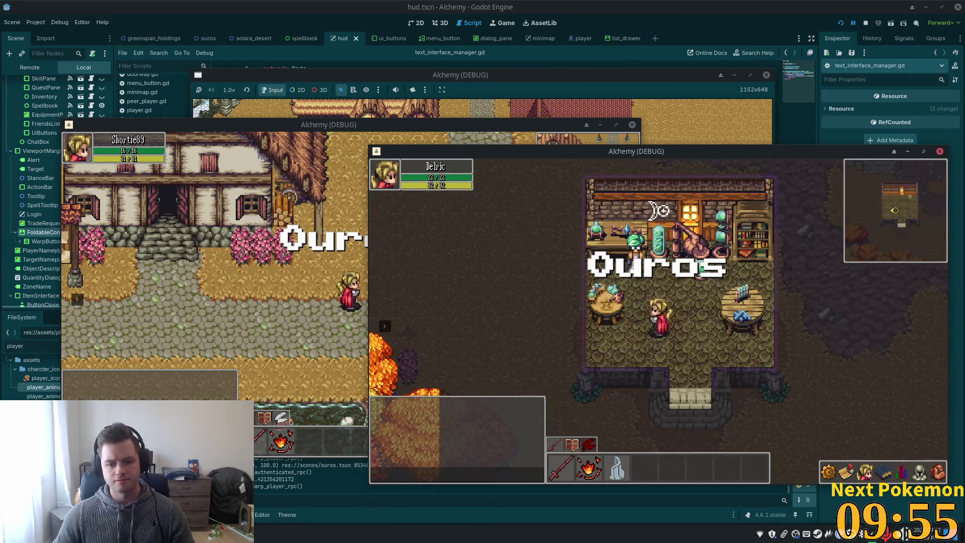
pyautogui.hotkey('alt', 'Tab')
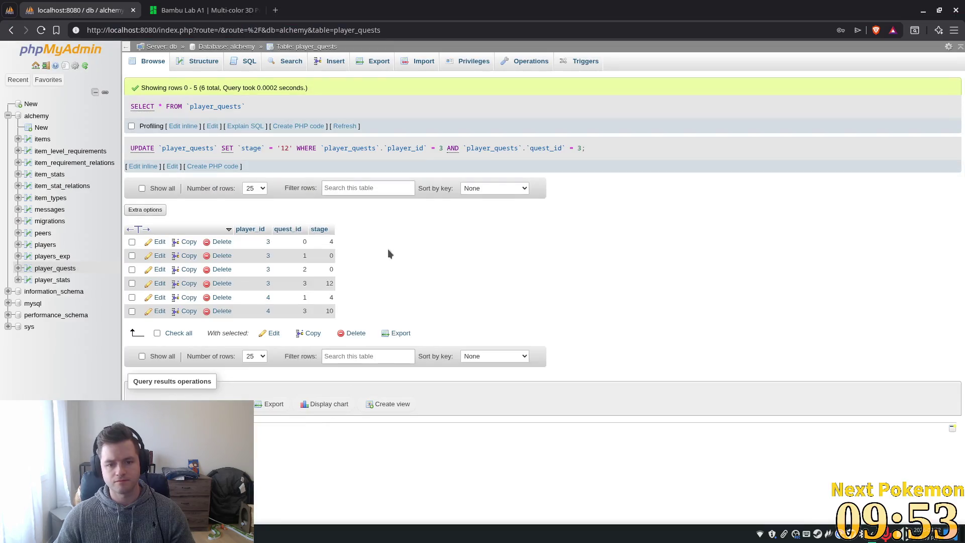
# Refresh player_quests, set player 3's quest 3 stage to 12, and relaunch the game with F5
pyautogui.click(351, 127)
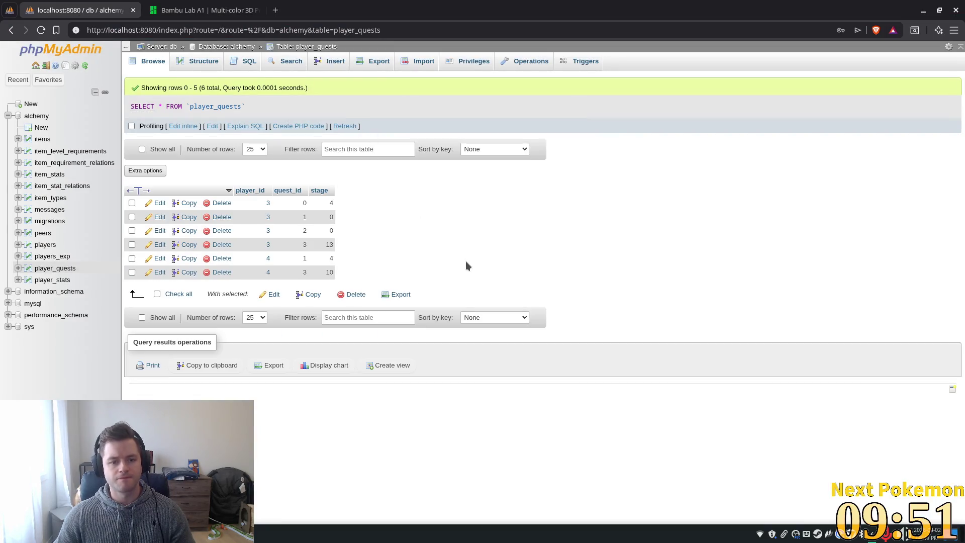
pyautogui.doubleClick(321, 243)
pyautogui.write('12')
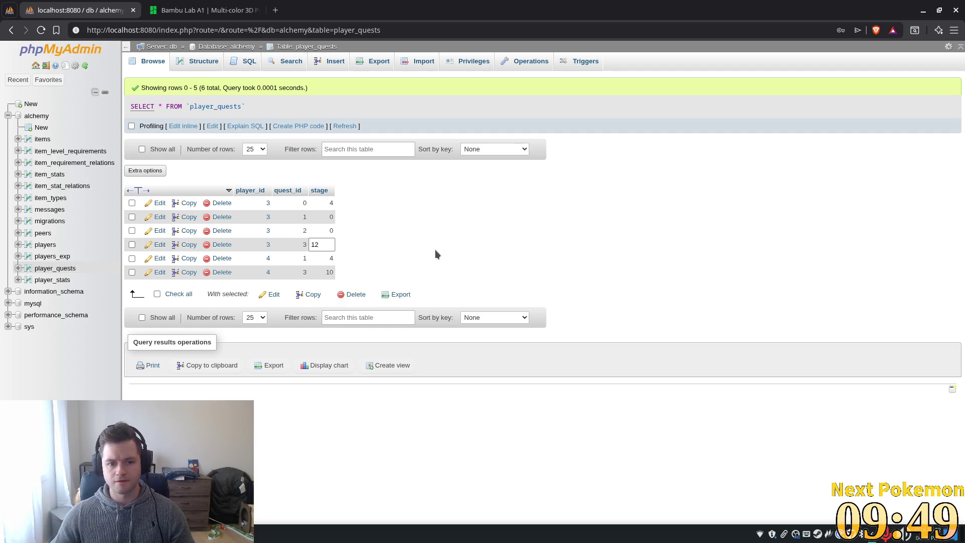
pyautogui.press('Return')
pyautogui.hotkey('alt', 'Tab')
pyautogui.press('F5')
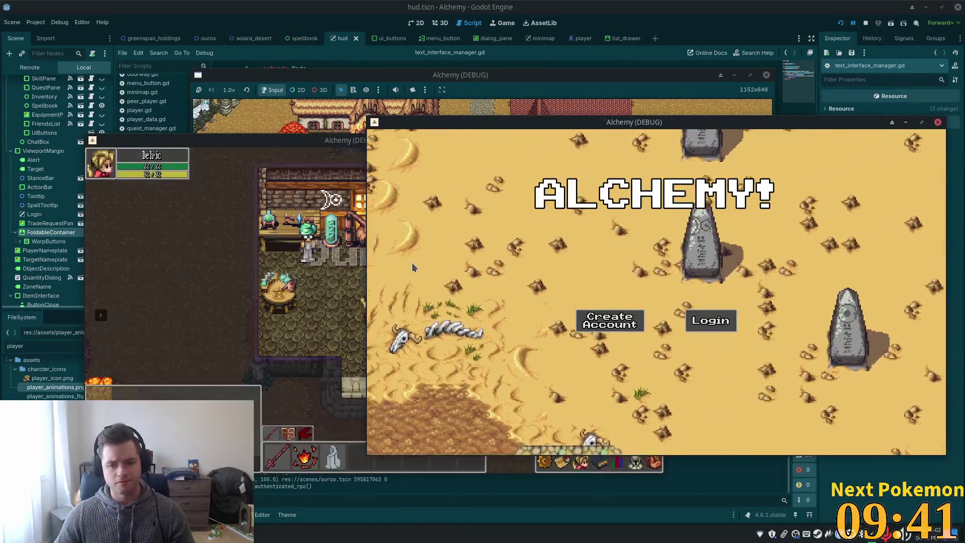
# Log the test character in and click through the Master Alchemist's dialog to its end
pyautogui.click(371, 278)
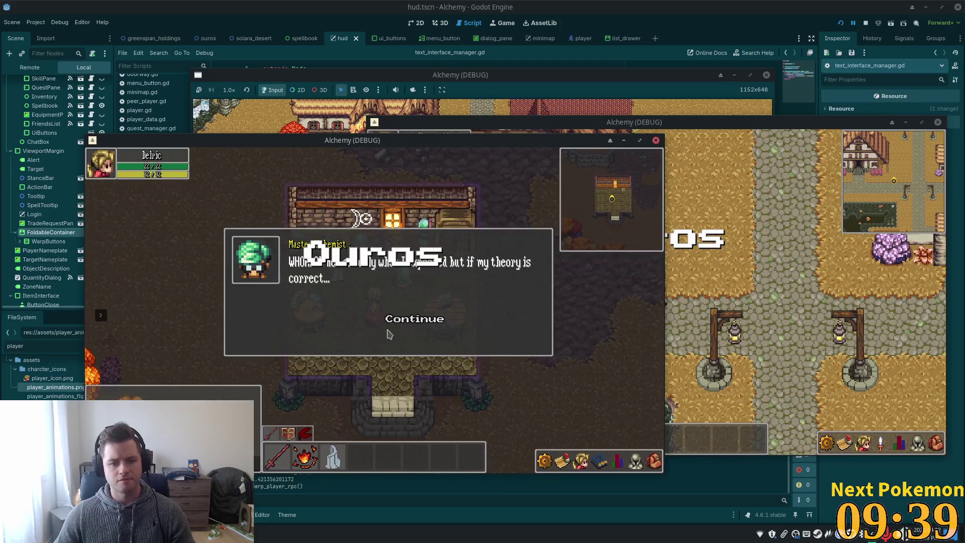
pyautogui.click(397, 323)
pyautogui.click(397, 323)
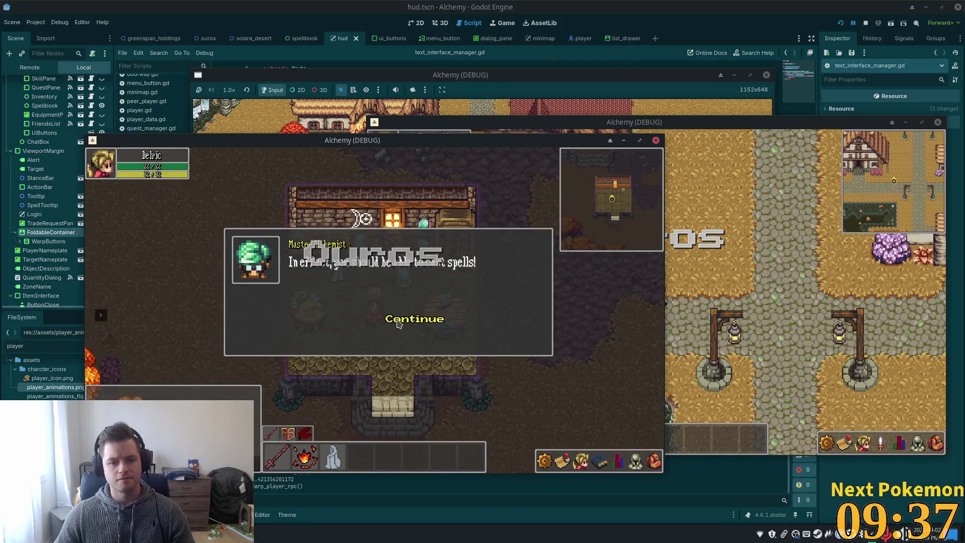
pyautogui.click(397, 323)
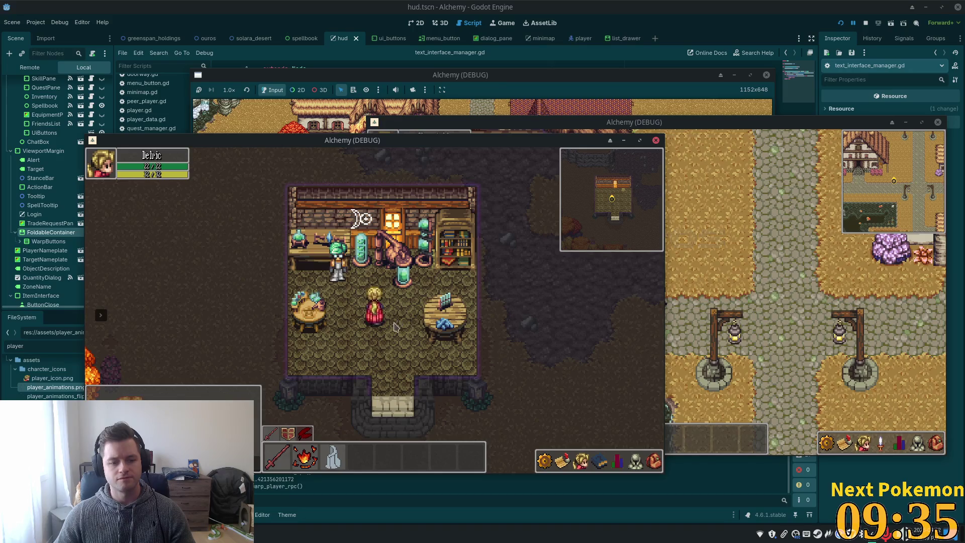
# Check the in-game Skills and Friends panels, then stop the test run with F8 and return to the code
pyautogui.click(356, 499)
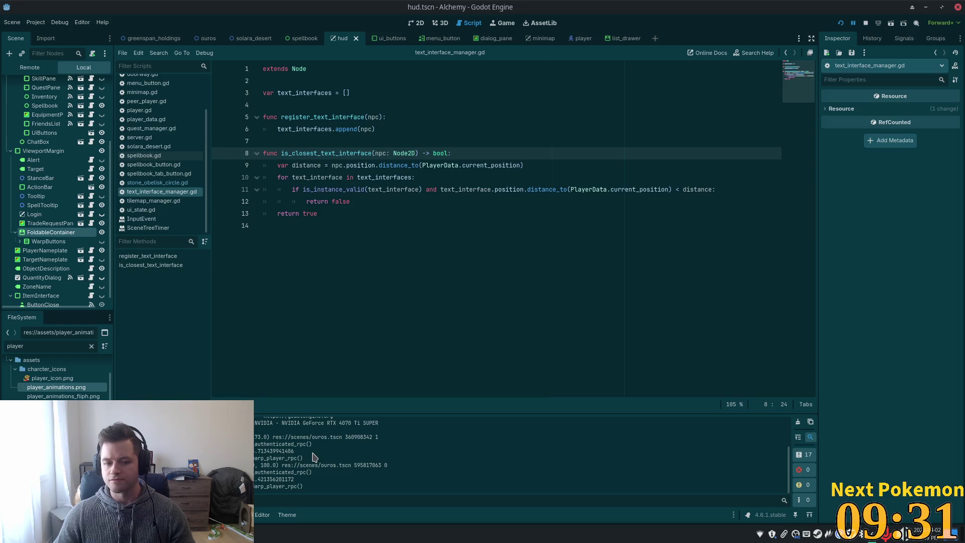
pyautogui.hotkey('alt', 'Tab')
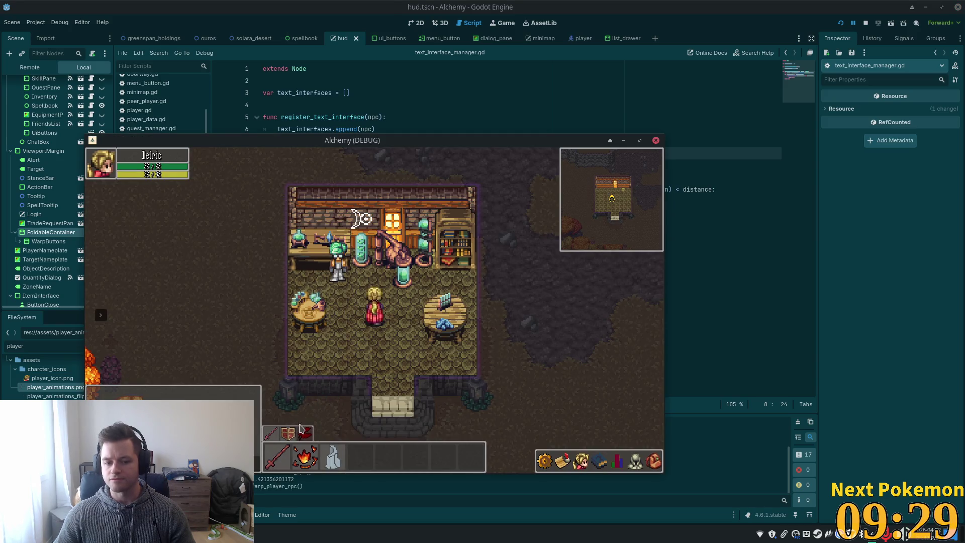
pyautogui.click(598, 466)
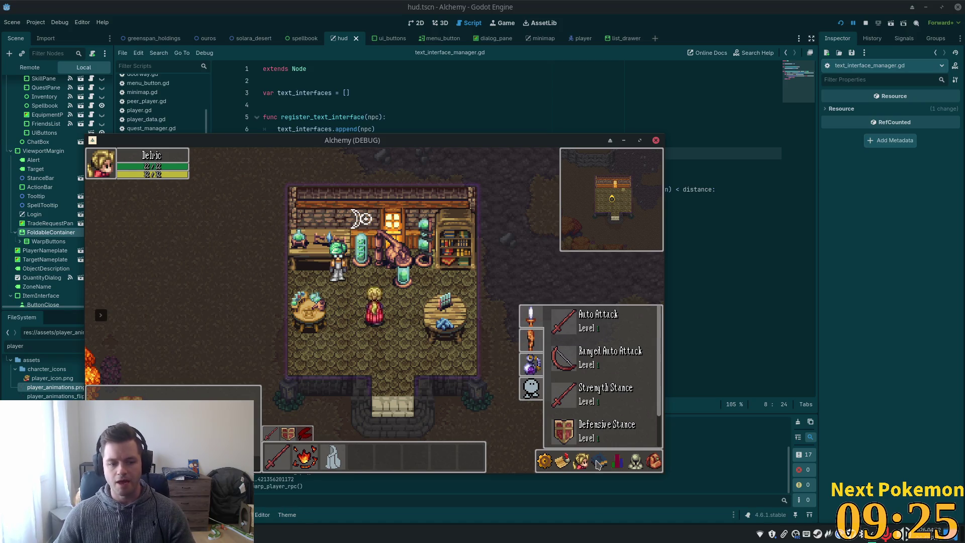
pyautogui.click(588, 466)
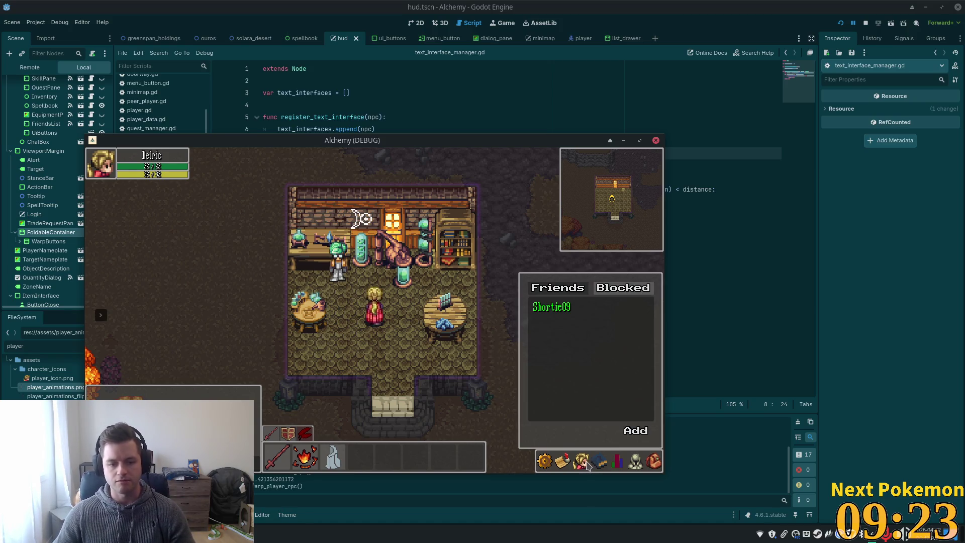
pyautogui.click(580, 457)
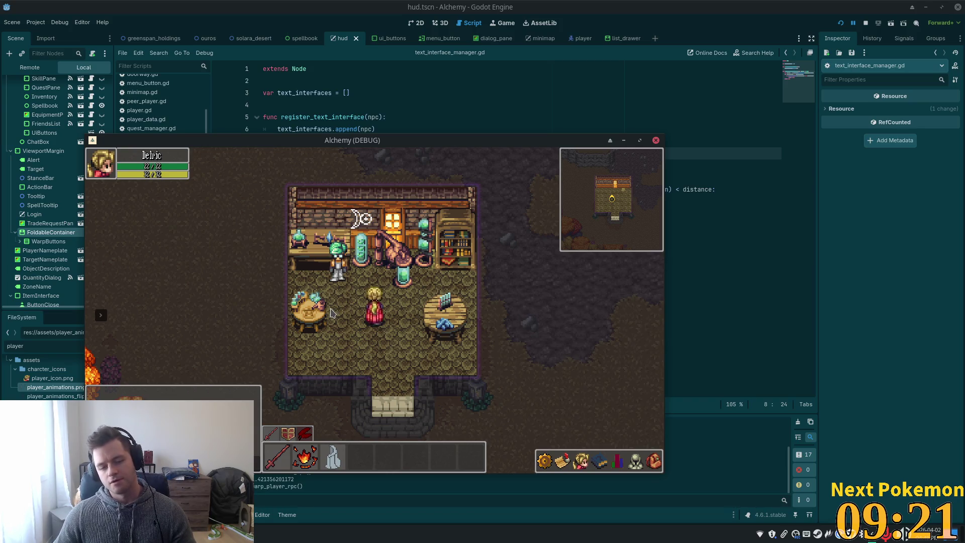
pyautogui.click(599, 461)
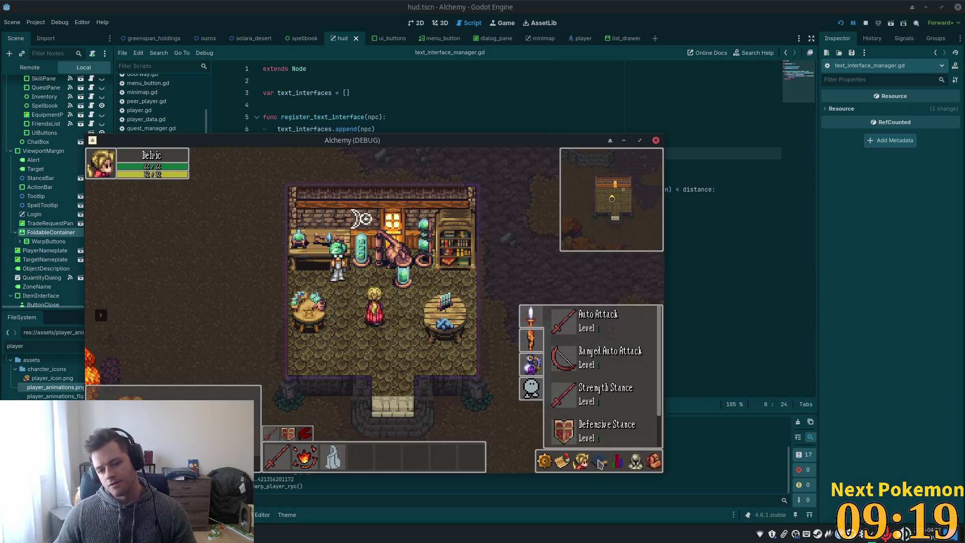
pyautogui.press('F8')
pyautogui.hotkey('alt', 'Tab')
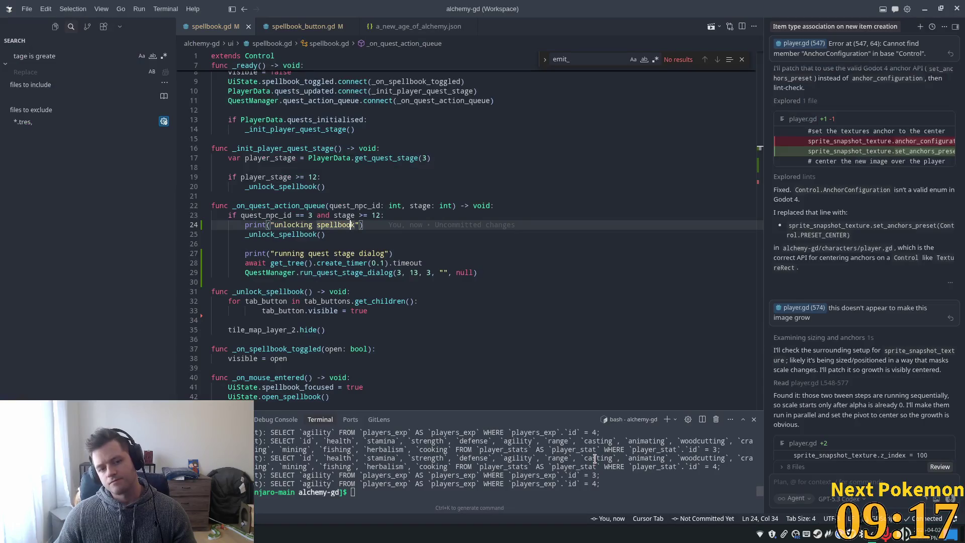
pyautogui.click(386, 215)
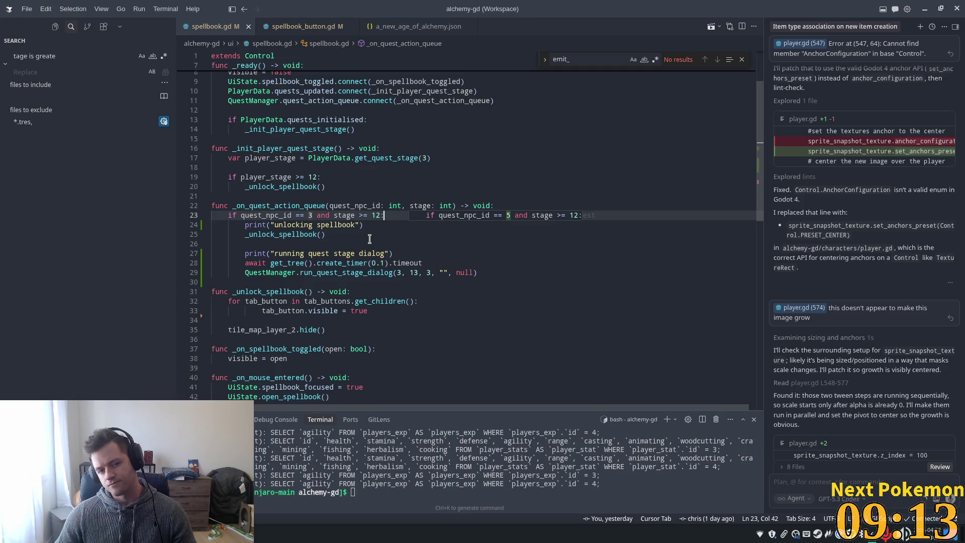
pyautogui.moveTo(282, 10); pyautogui.dragTo(425, 29)
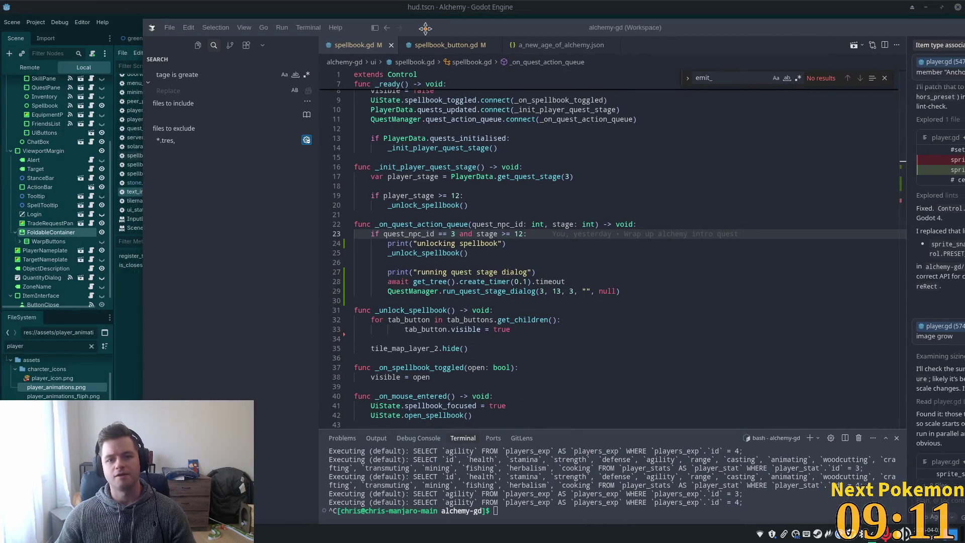
pyautogui.doubleClick(450, 33)
pyautogui.click(417, 26)
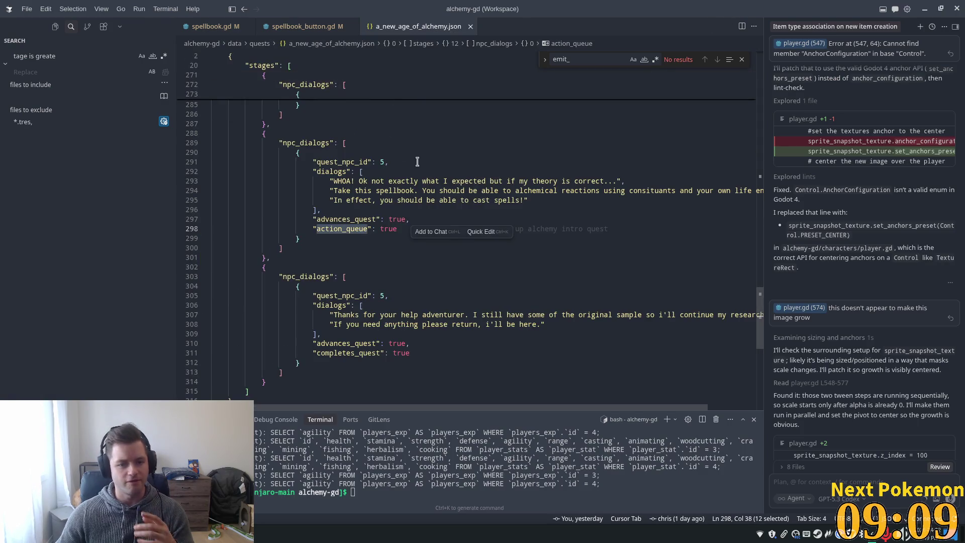
pyautogui.scroll(3, 462, 220)
pyautogui.click(375, 210)
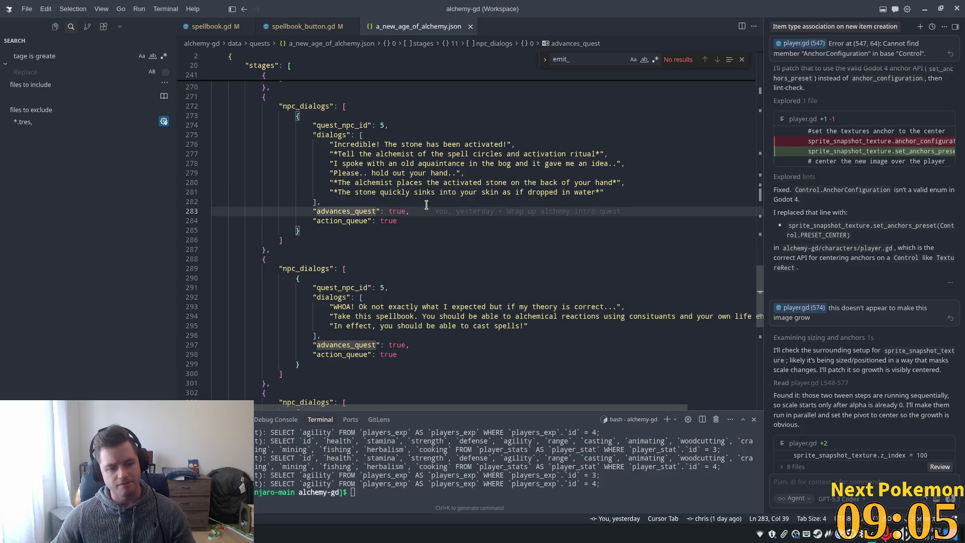
pyautogui.hotkey('alt', 'Tab')
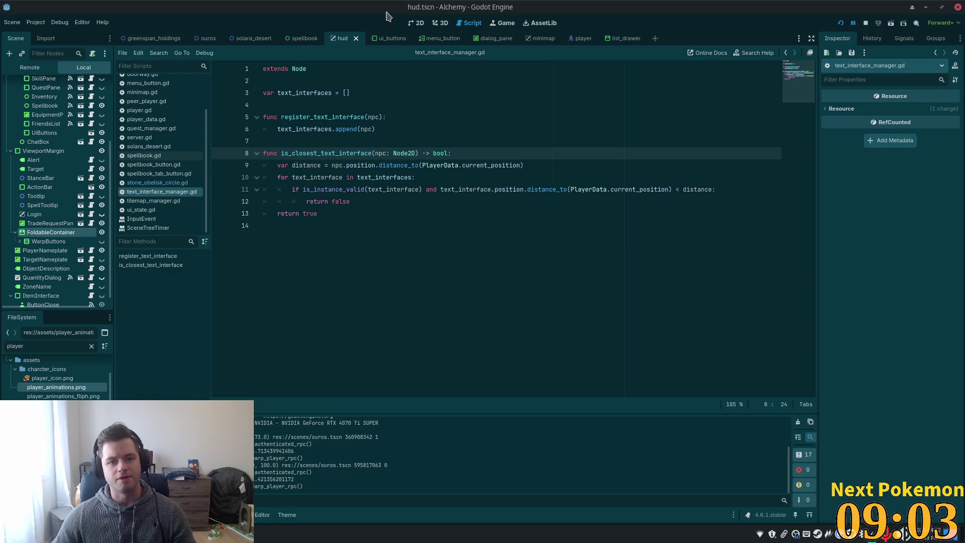
pyautogui.hotkey('alt', 'Tab')
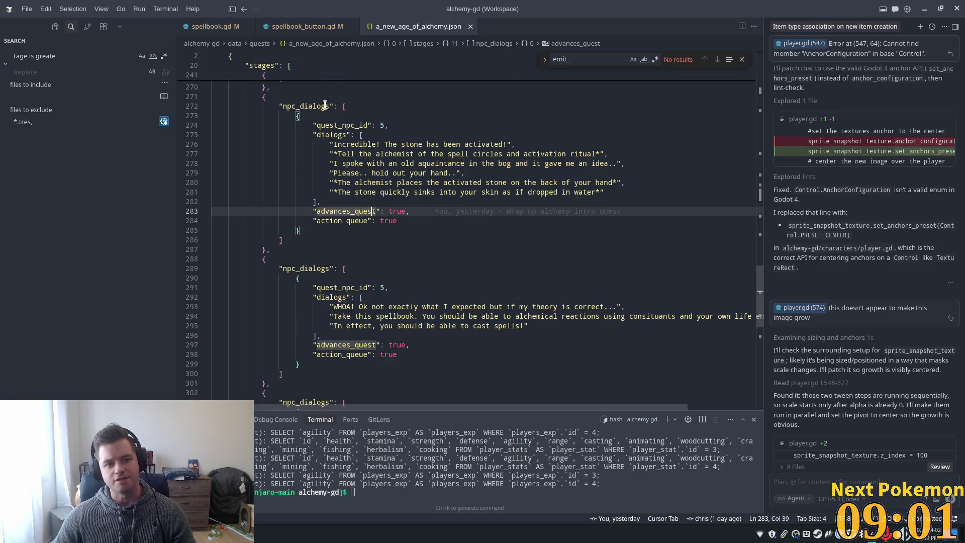
pyautogui.hotkey('alt', 'Tab')
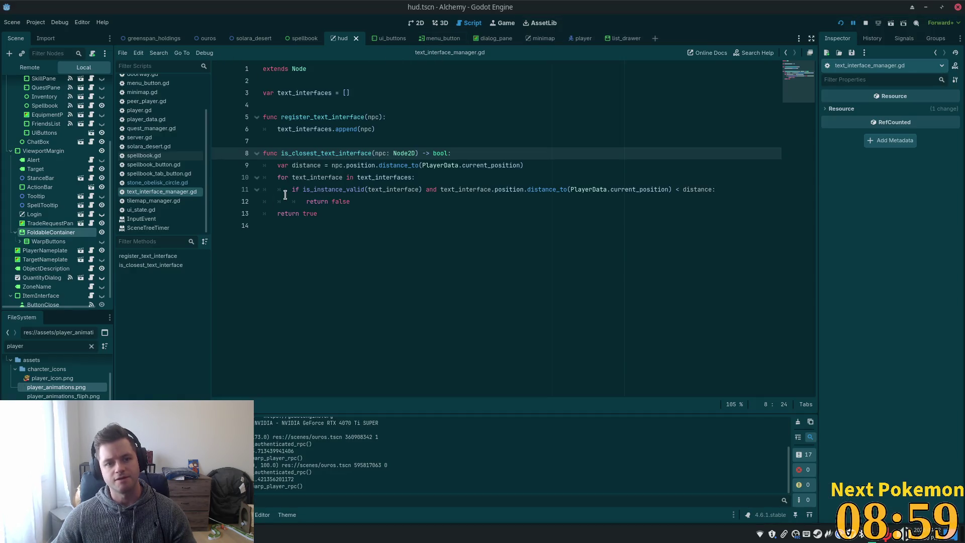
pyautogui.hotkey('alt', 'Tab')
pyautogui.hotkey('ctrl', 'Tab')
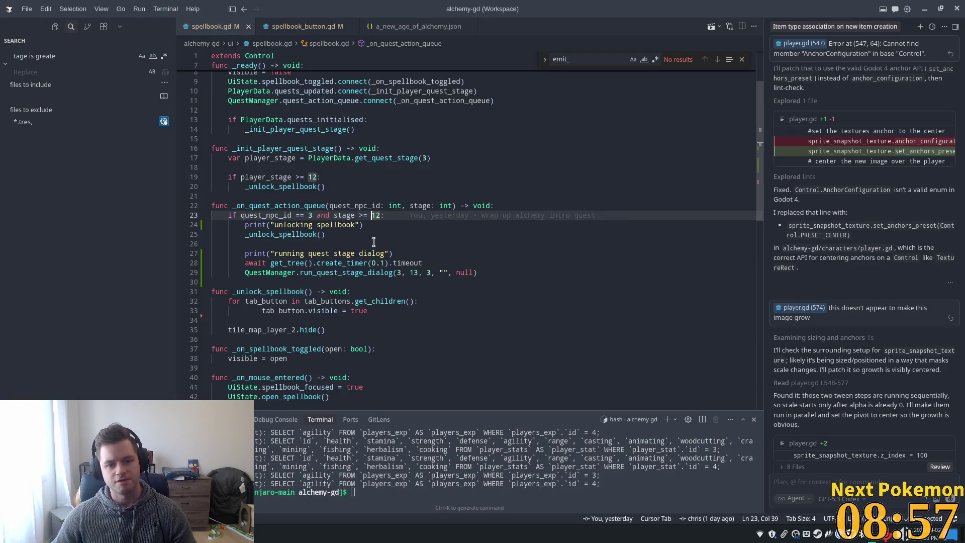
pyautogui.click(374, 262)
pyautogui.click(375, 215)
pyautogui.click(302, 187)
pyautogui.click(271, 234)
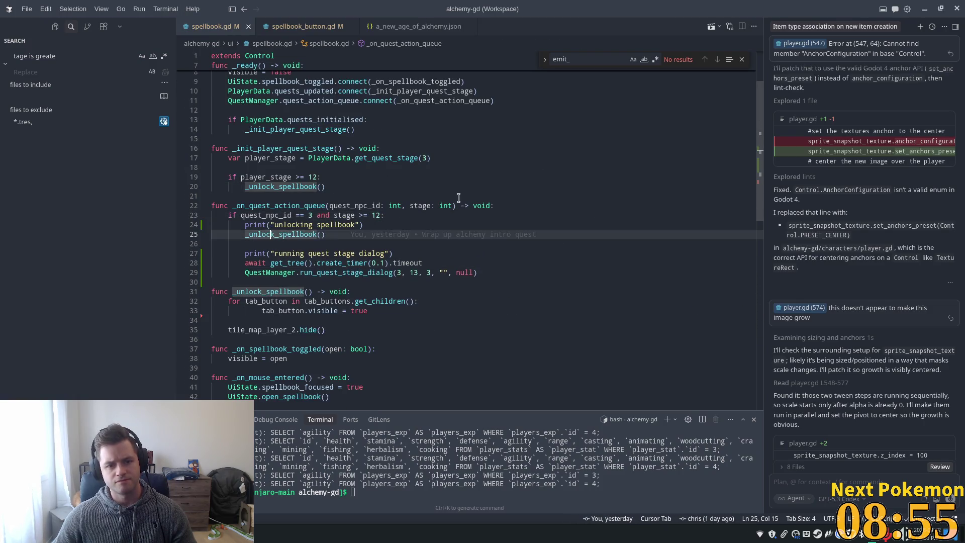
pyautogui.click(458, 197)
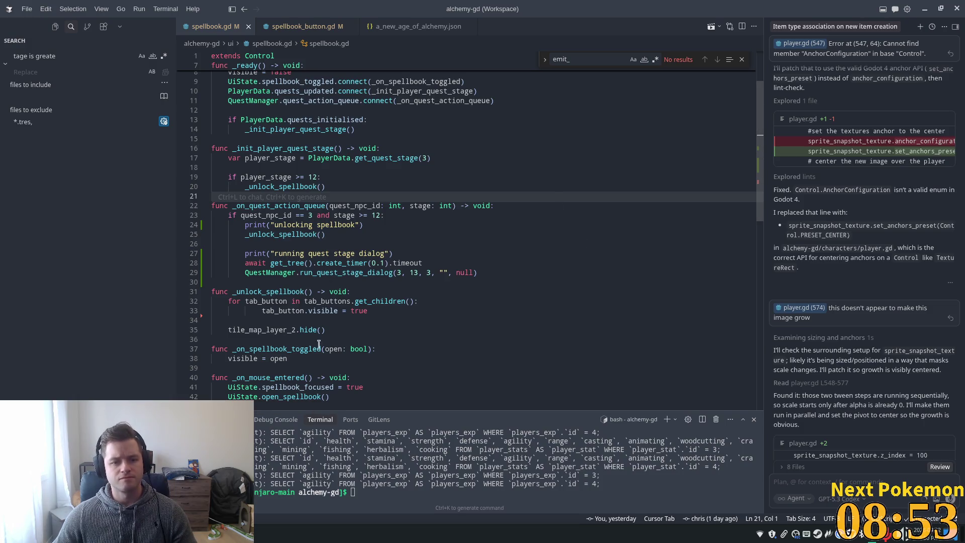
pyautogui.click(242, 534)
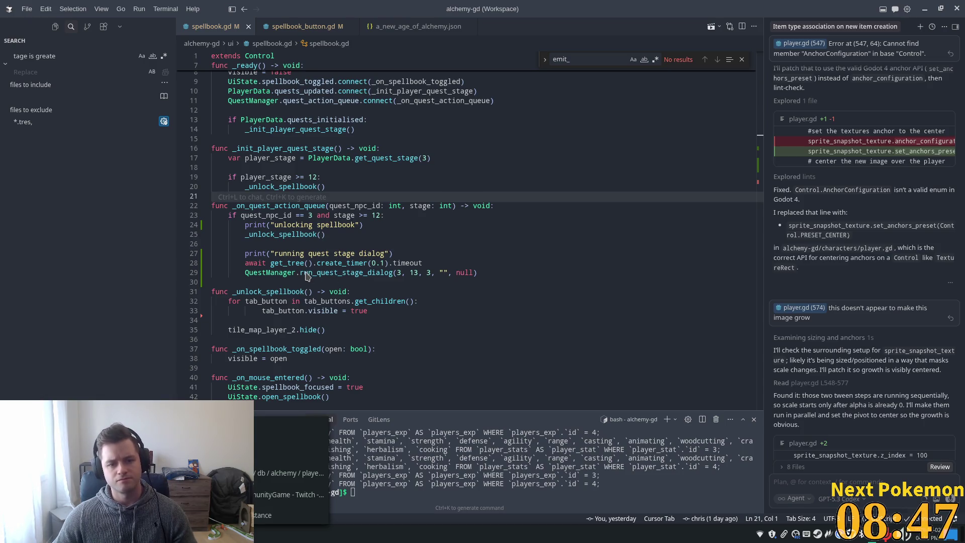
pyautogui.click(304, 245)
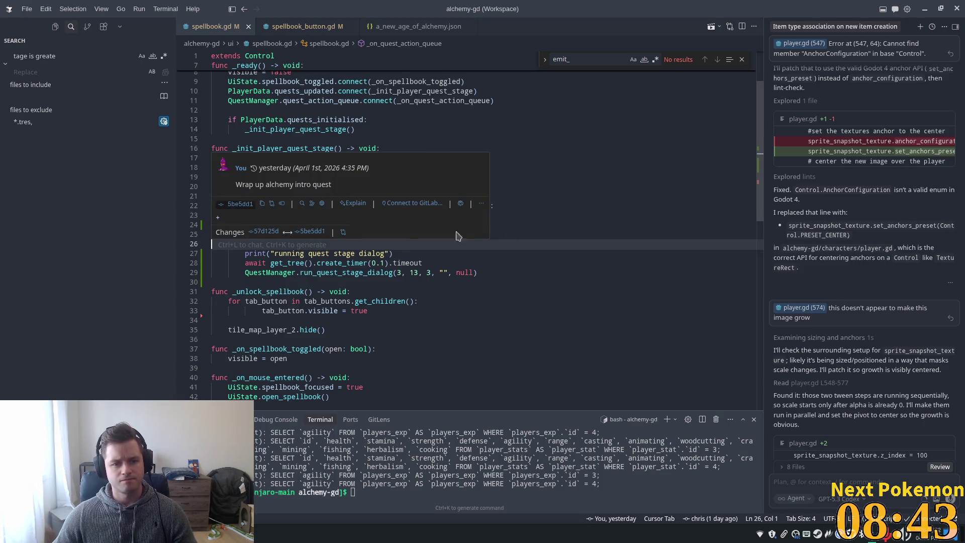
pyautogui.click(637, 228)
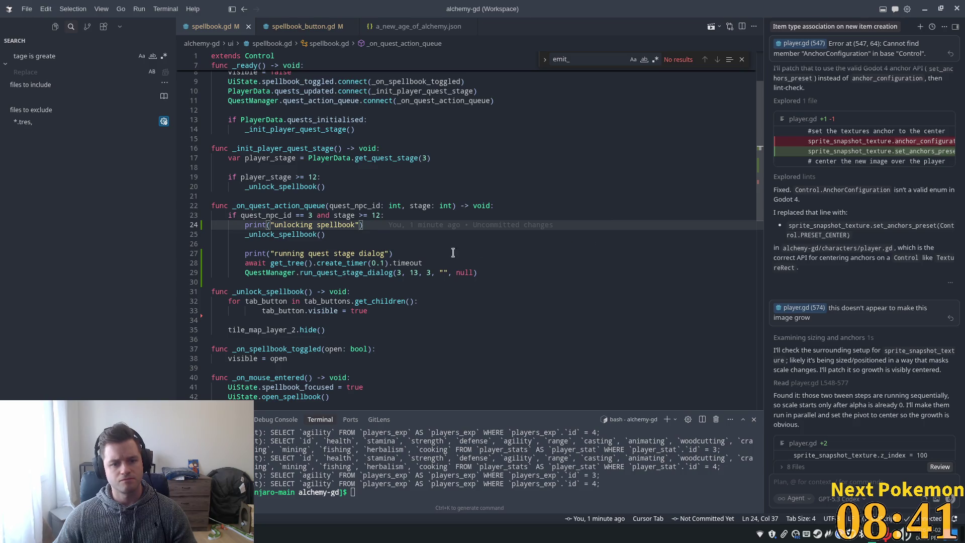
pyautogui.moveTo(422, 227)
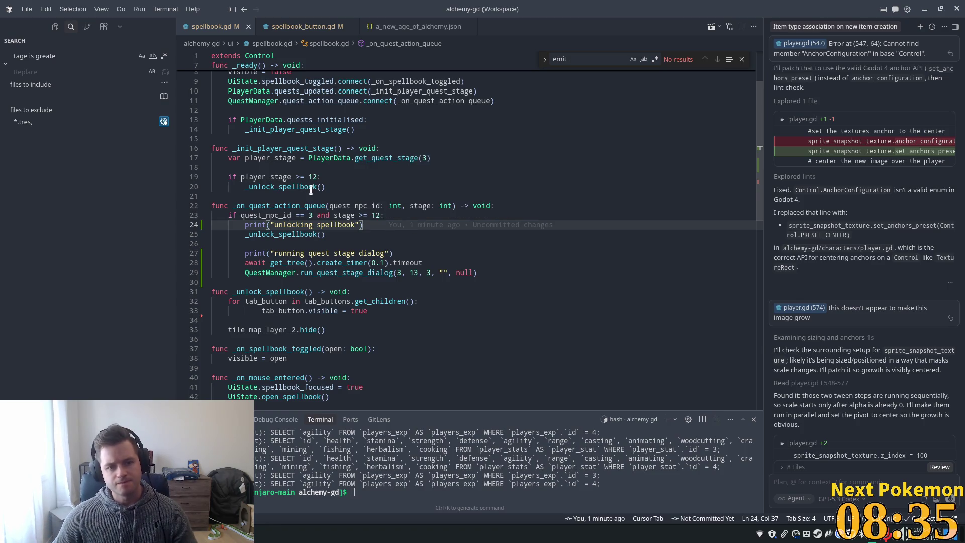
pyautogui.moveTo(310, 189)
pyautogui.click(280, 215)
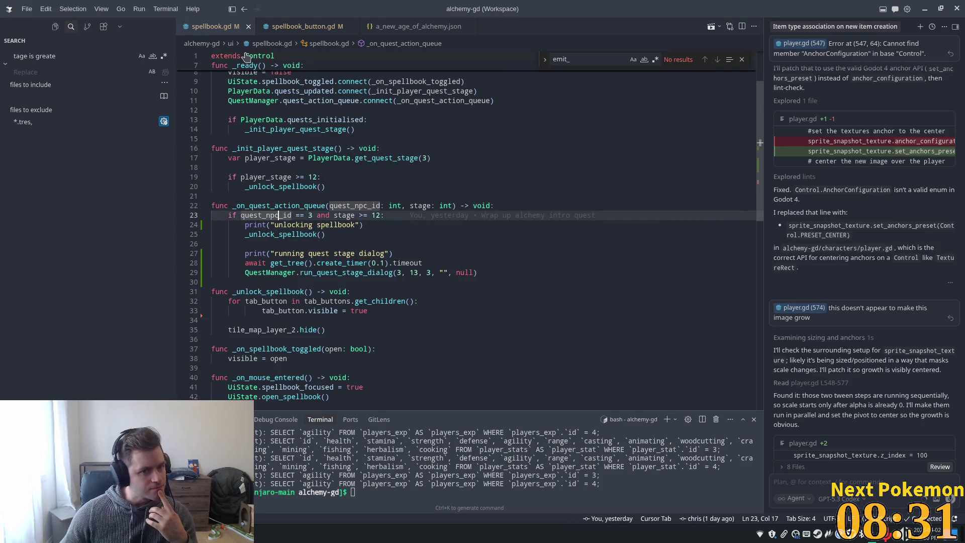
# Search the project for run_quest_stage_dialog and review its call in player.gd
pyautogui.click(71, 56)
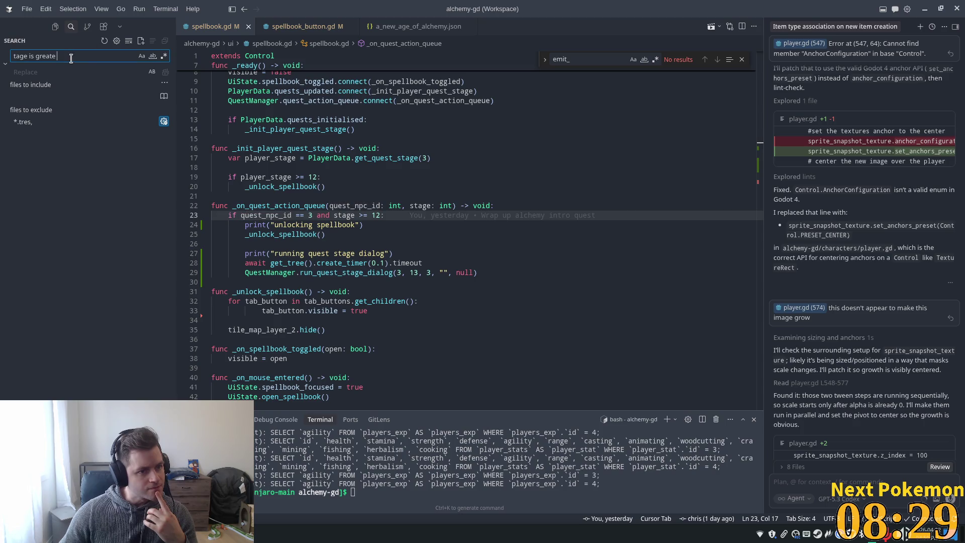
pyautogui.tripleClick(57, 56)
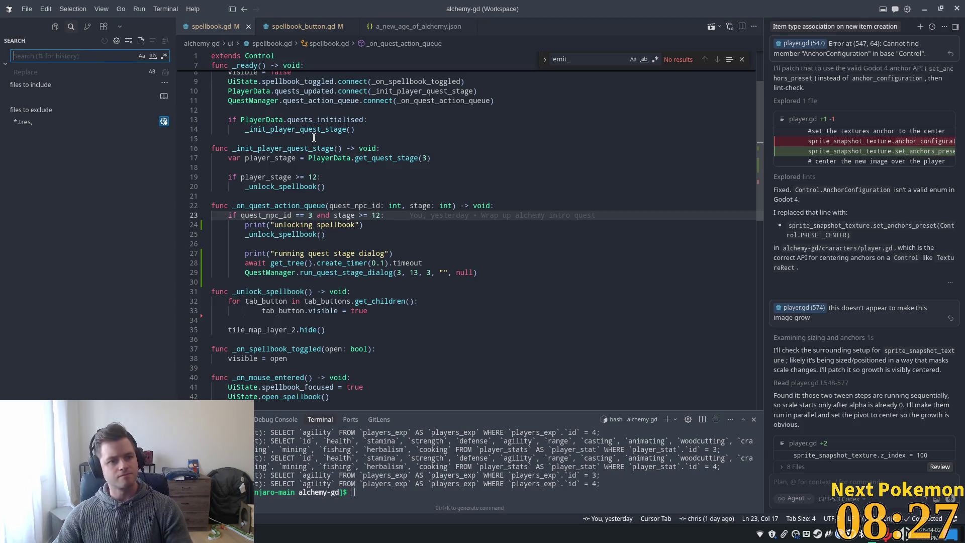
pyautogui.doubleClick(346, 273)
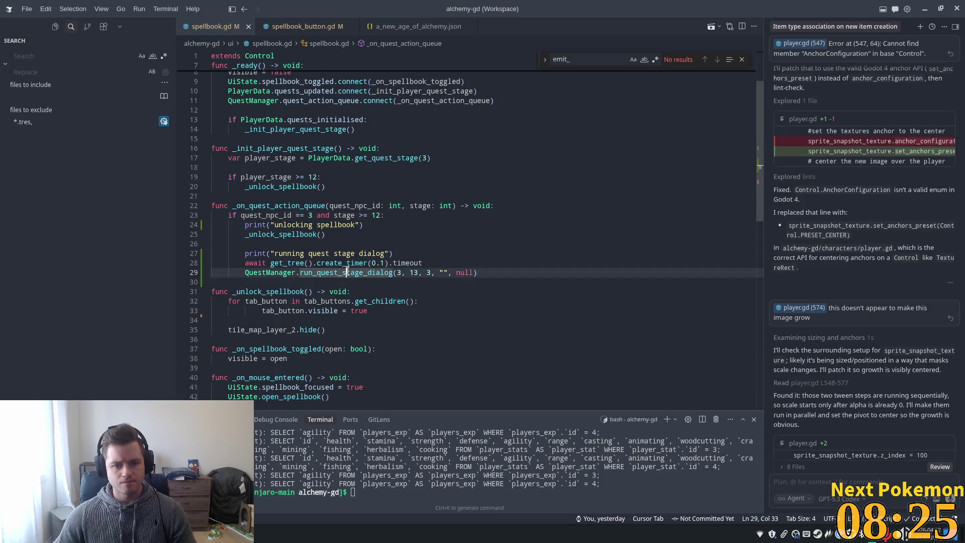
pyautogui.hotkey('ctrl', 'shift', 'f')
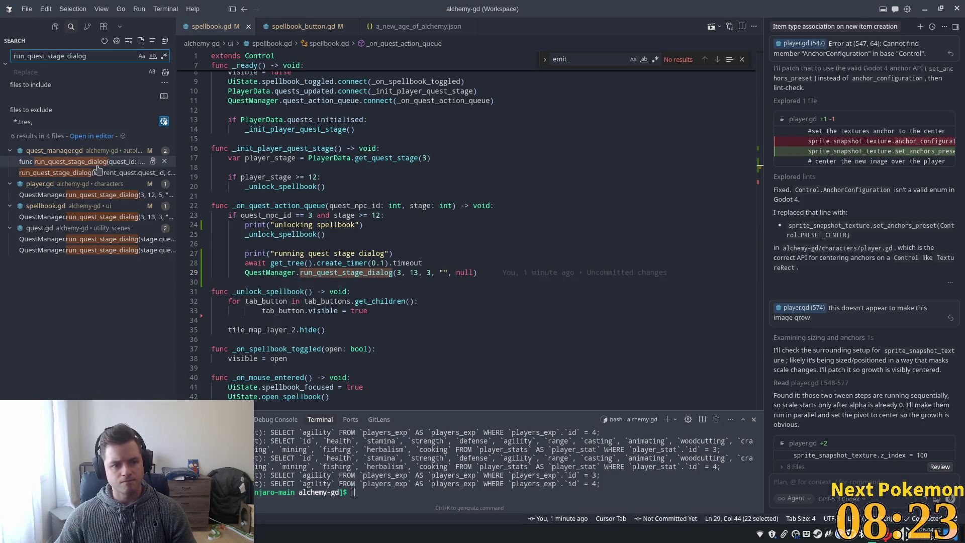
pyautogui.click(64, 195)
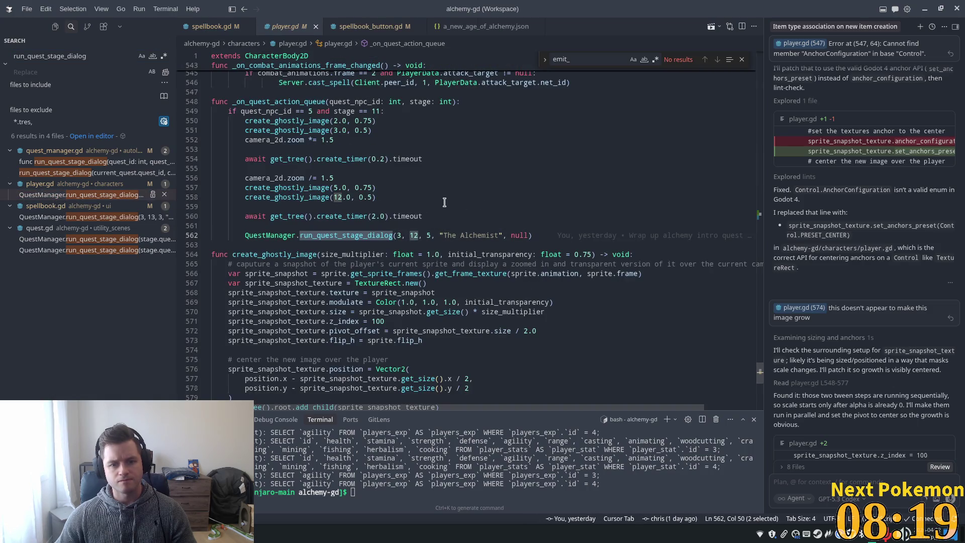
pyautogui.click(444, 202)
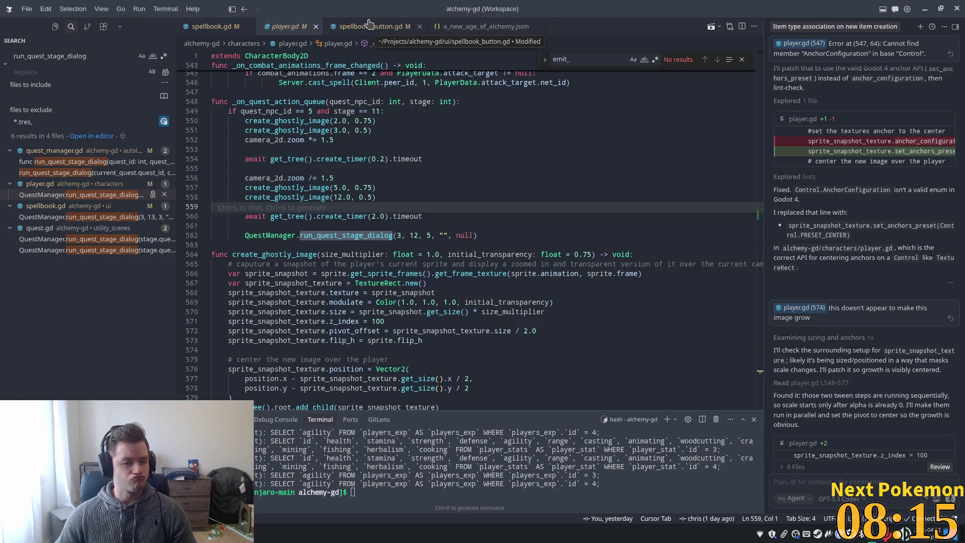
pyautogui.click(391, 121)
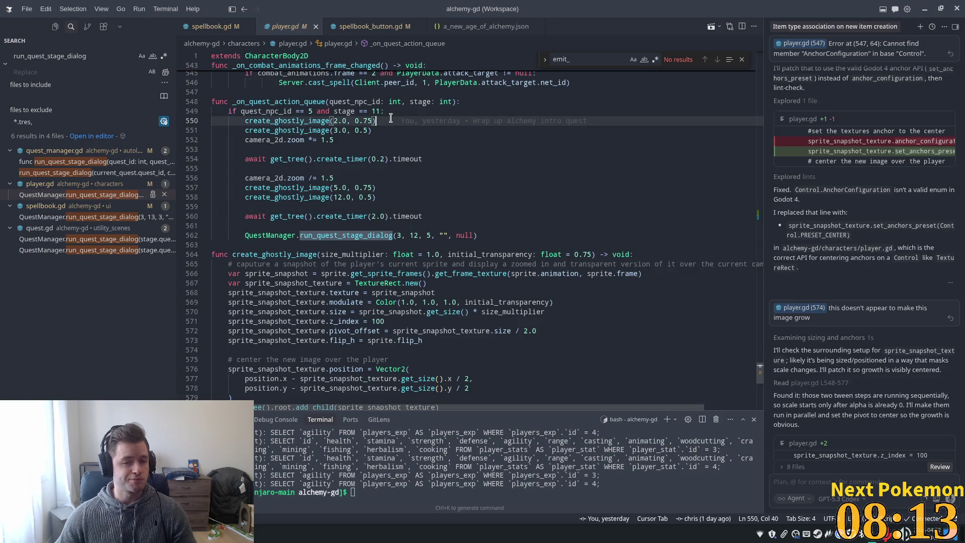
pyautogui.click(389, 223)
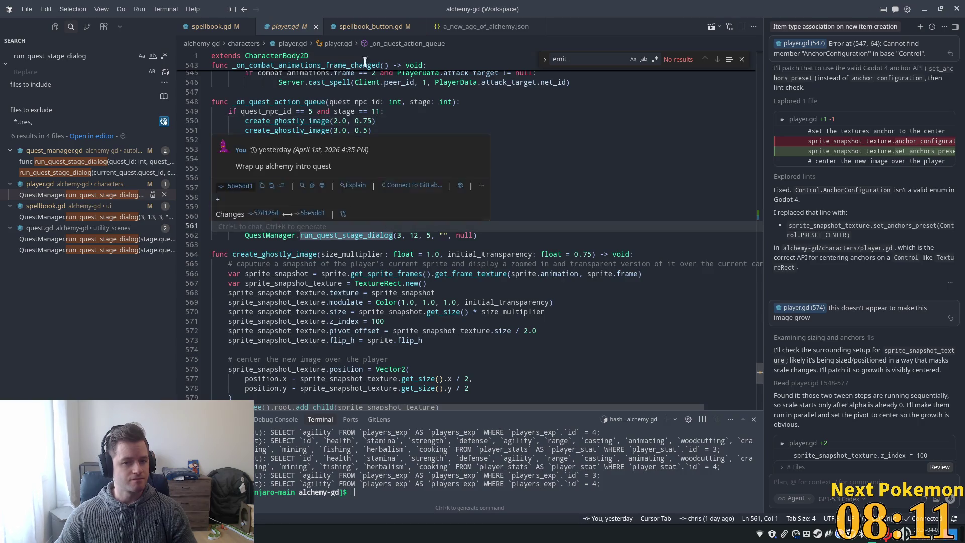
# Review spellbook_button.gd's hover logic and _init_player_quest_stage usage, then switch to the browser
pyautogui.click(371, 26)
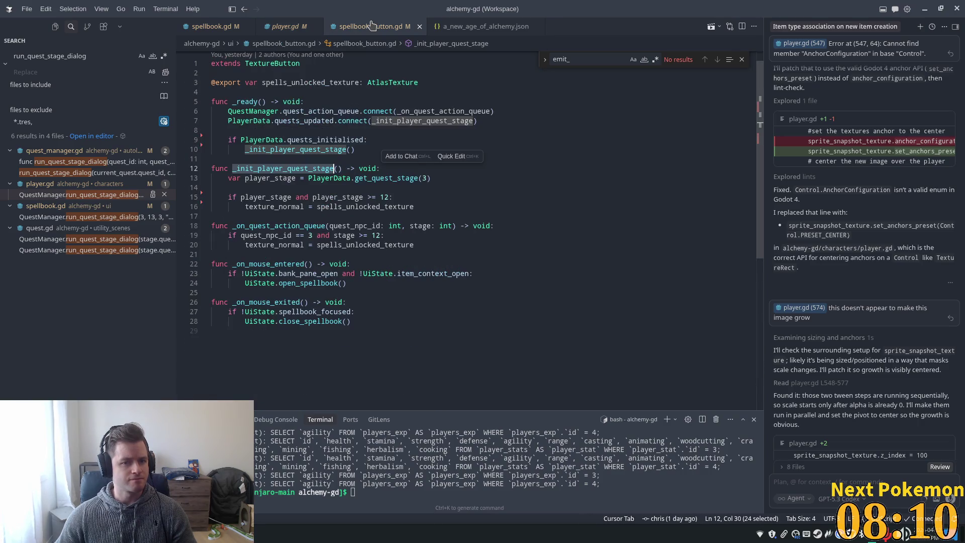
pyautogui.click(377, 287)
pyautogui.click(312, 170)
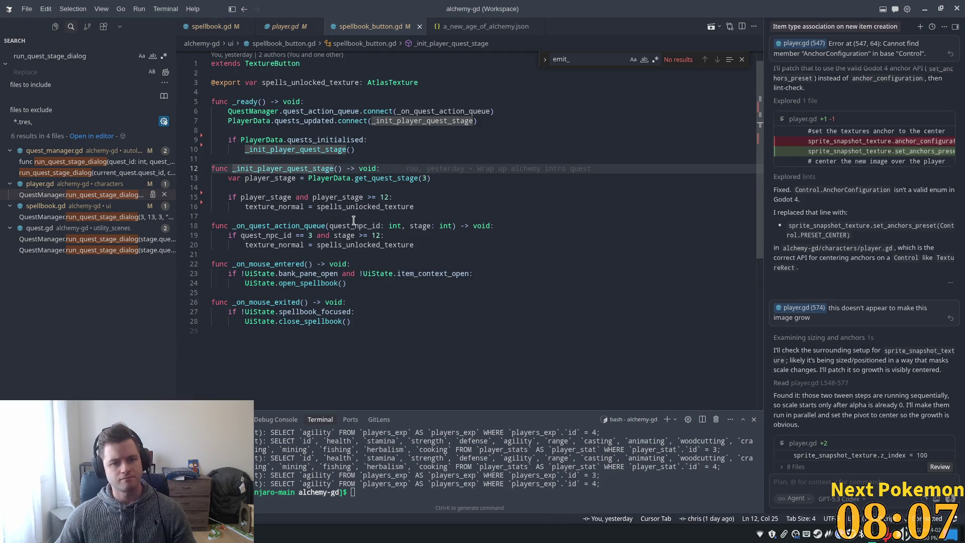
pyautogui.hotkey('alt', 'Tab')
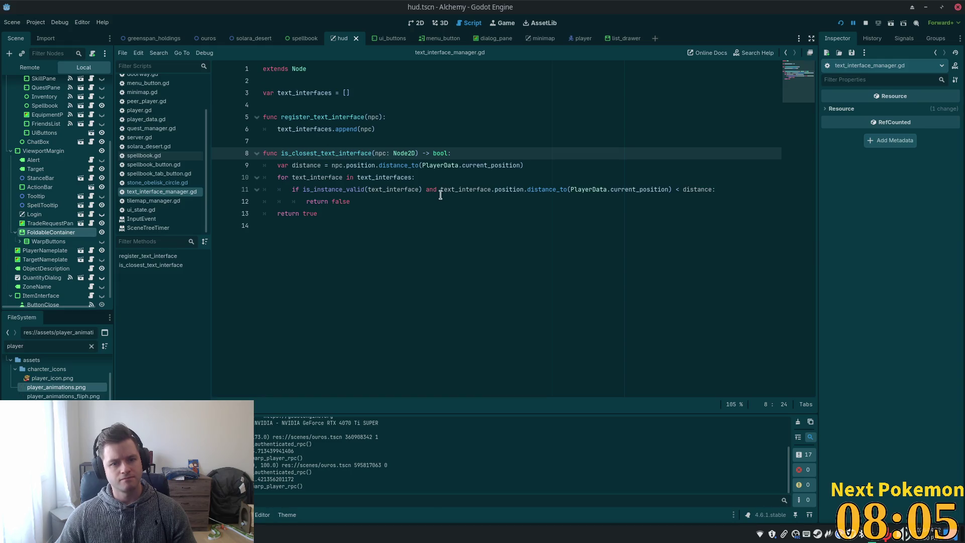
pyautogui.click(352, 162)
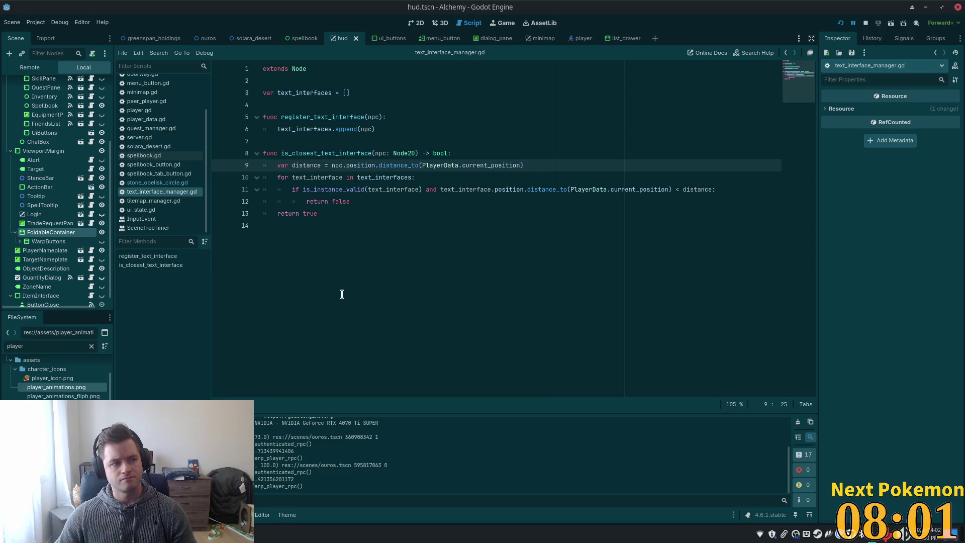
pyautogui.hotkey('alt', 'Tab')
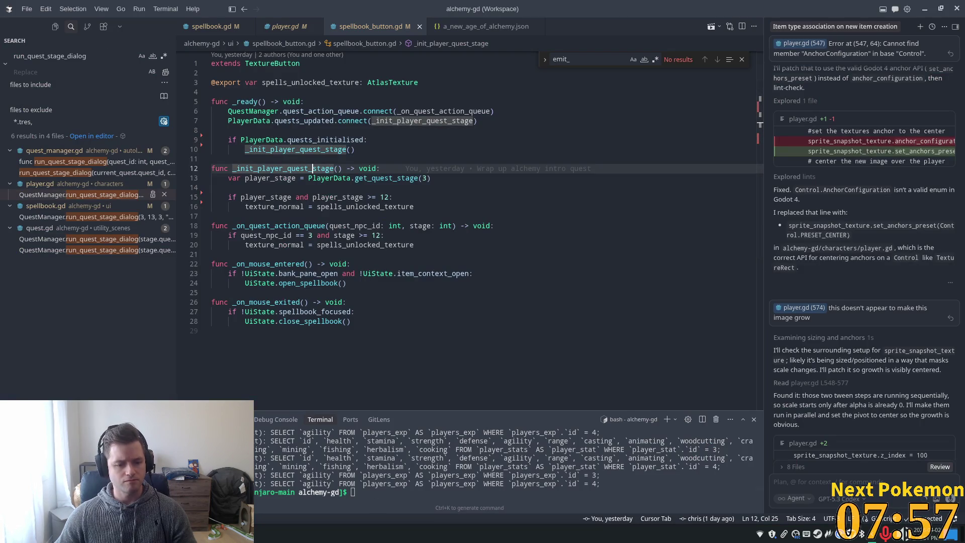
pyautogui.click(257, 273)
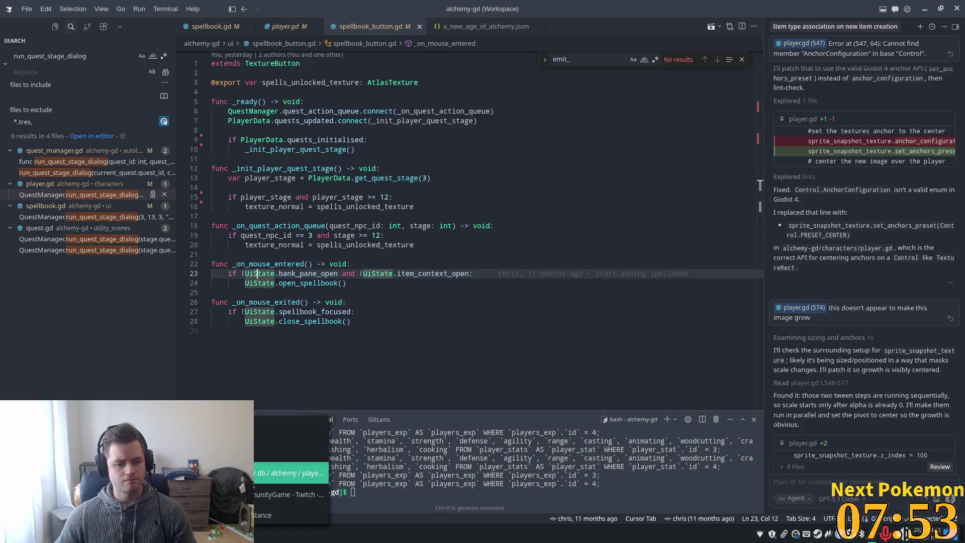
pyautogui.hotkey('alt', 'Tab')
# Change player 3's quest 3 stage from 12 to 11, then relaunch the game with F5
pyautogui.doubleClick(324, 283)
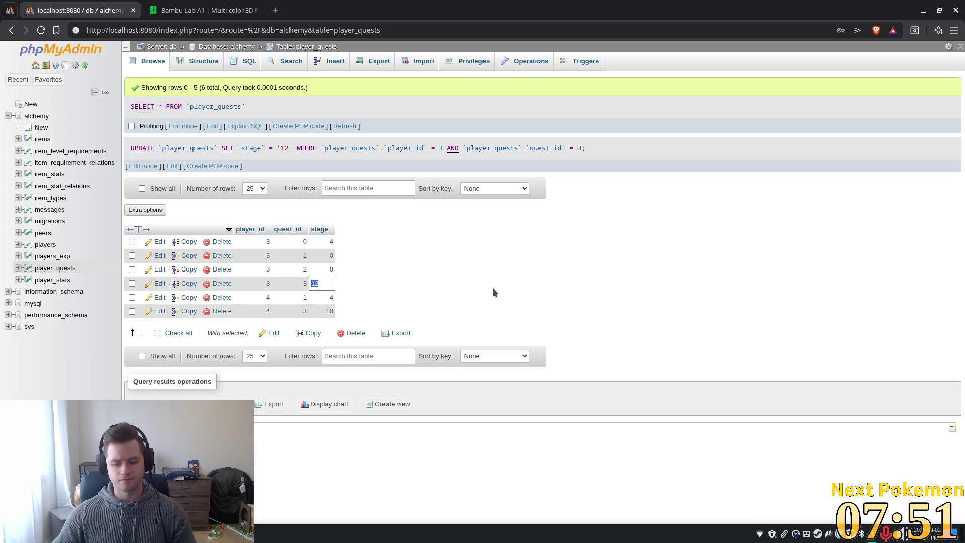
pyautogui.write('11')
pyautogui.press('Return')
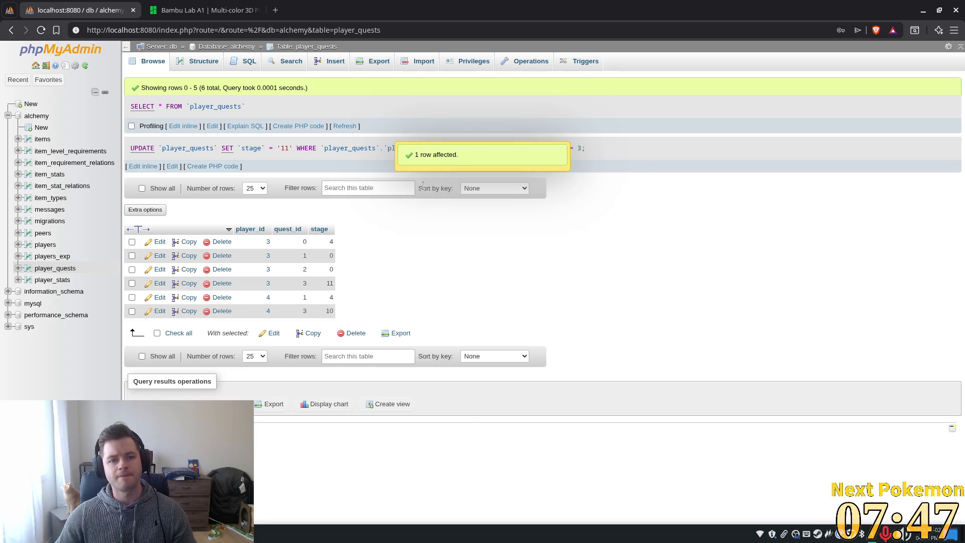
pyautogui.hotkey('alt', 'Tab')
pyautogui.press('F5')
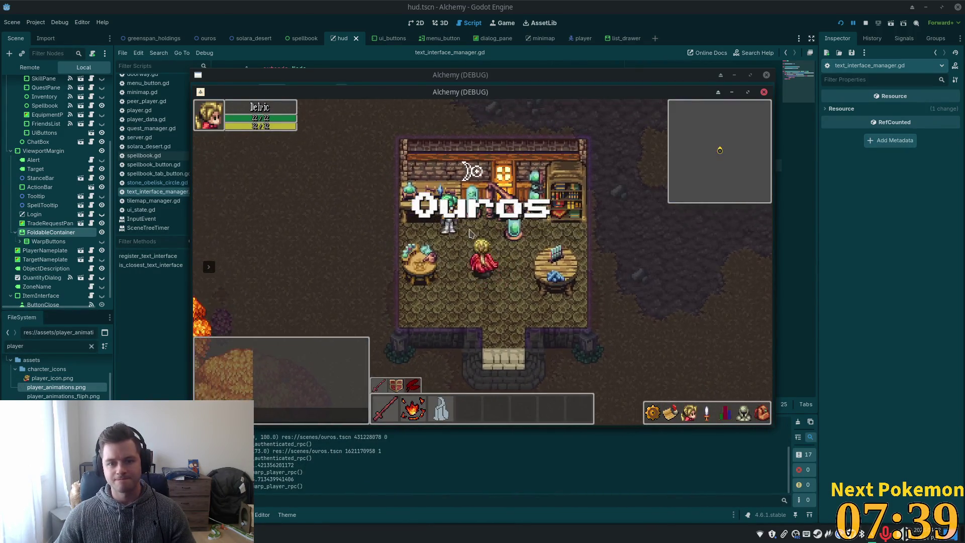
# Continue through the Master Alchemist's stone-placing and sinking lines to receive the spellbook
pyautogui.click(510, 270)
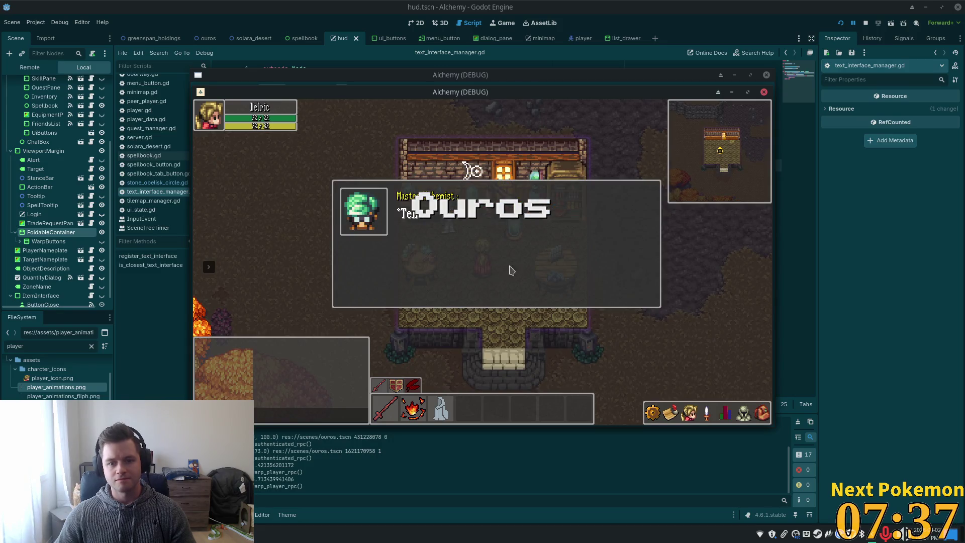
pyautogui.click(505, 274)
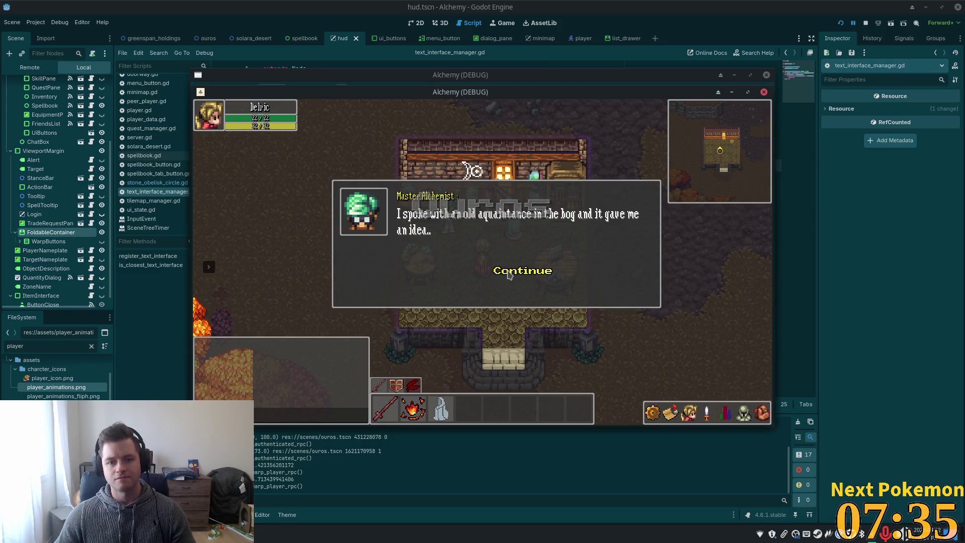
pyautogui.click(503, 272)
pyautogui.click(508, 258)
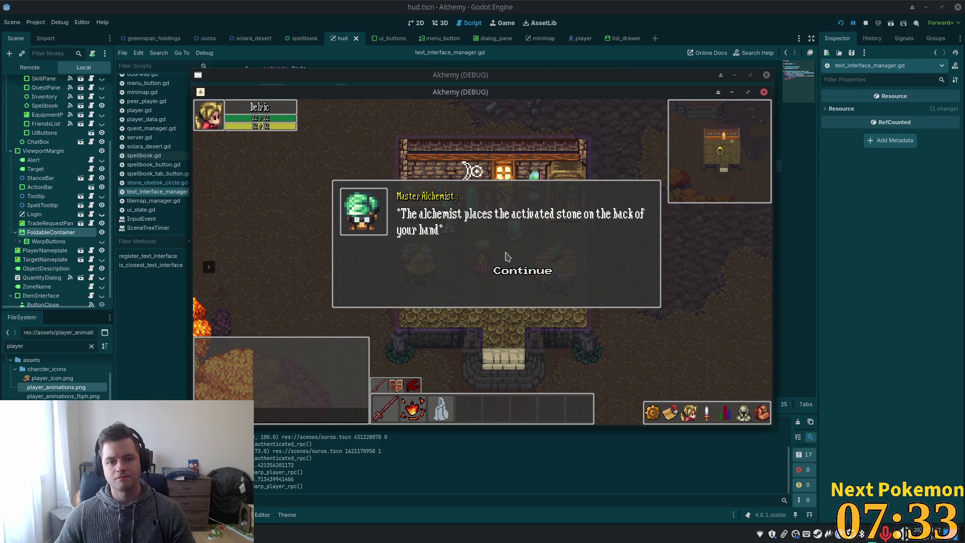
pyautogui.click(504, 273)
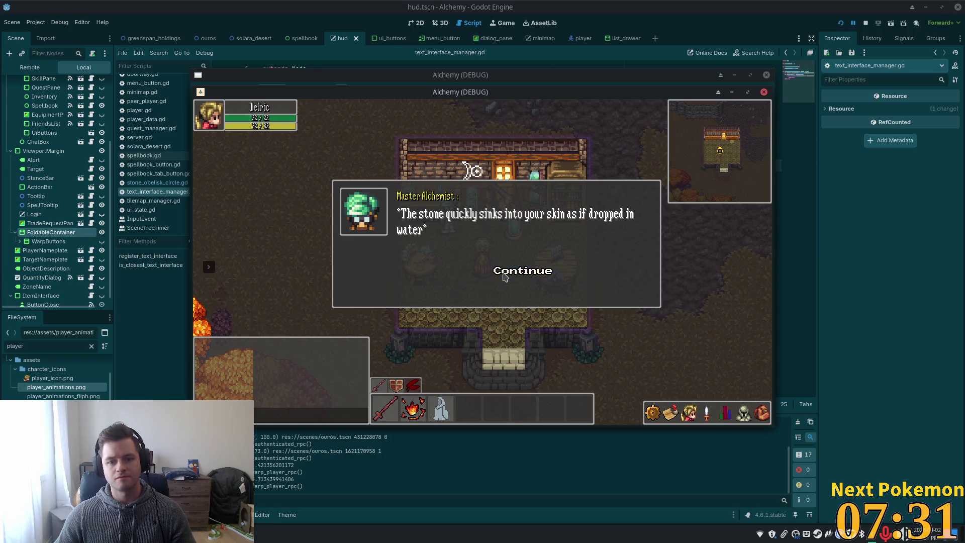
pyautogui.click(505, 274)
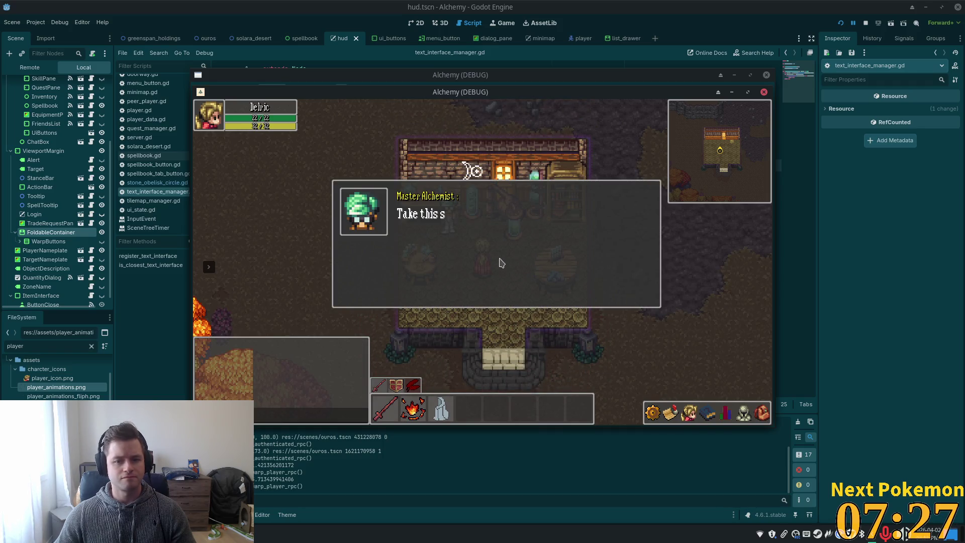
pyautogui.click(504, 265)
pyautogui.click(507, 275)
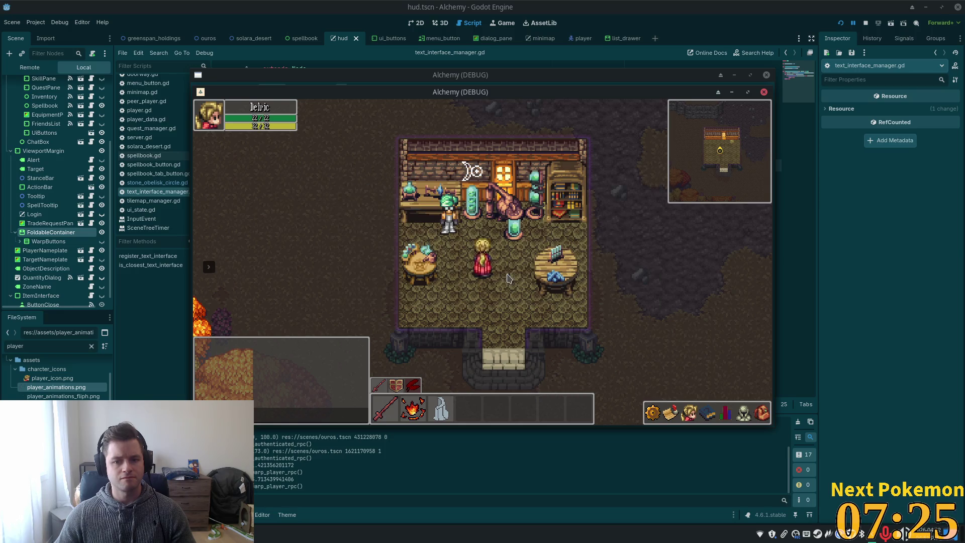
# Open and close the skills list, then walk the character out of the house and back in
pyautogui.click(703, 414)
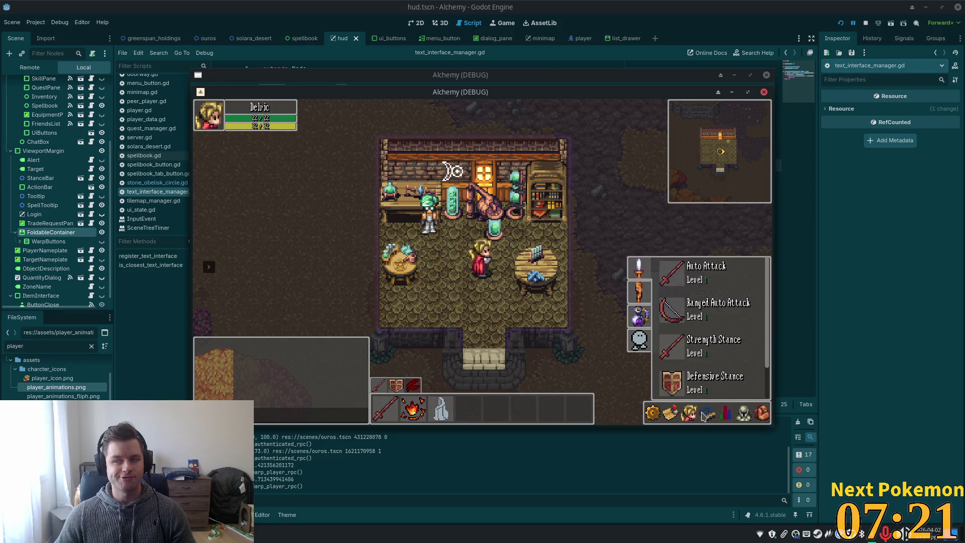
pyautogui.click(703, 415)
pyautogui.press('Down')
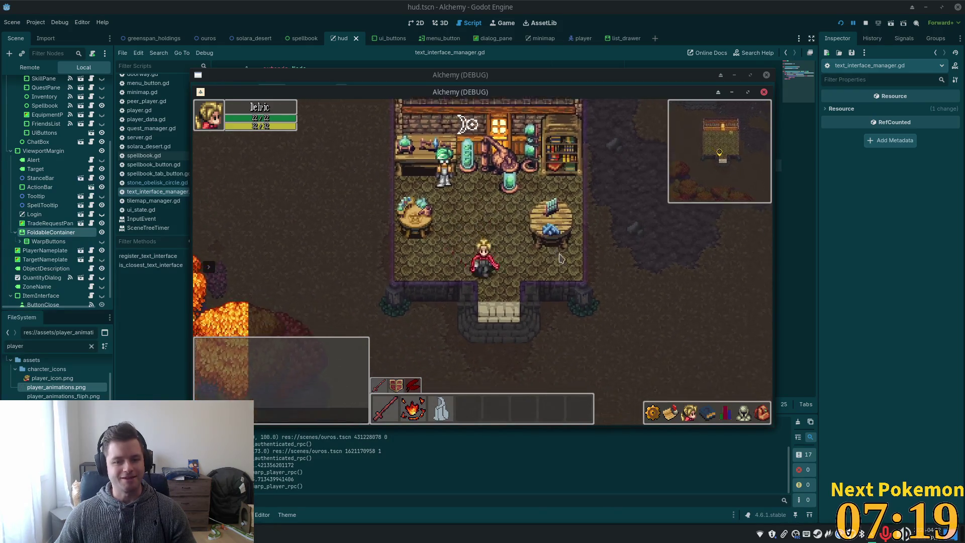
pyautogui.press('Up')
pyautogui.press('Left')
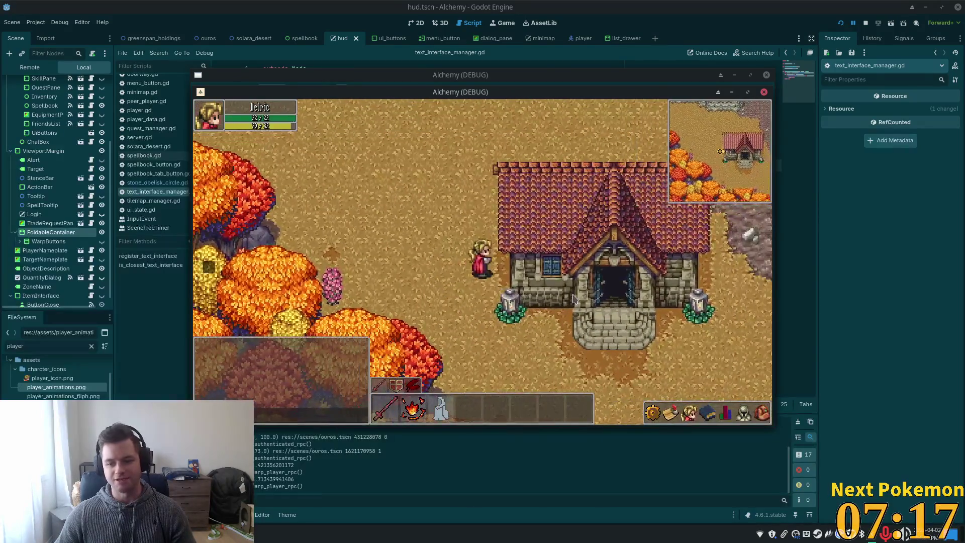
pyautogui.press('Right')
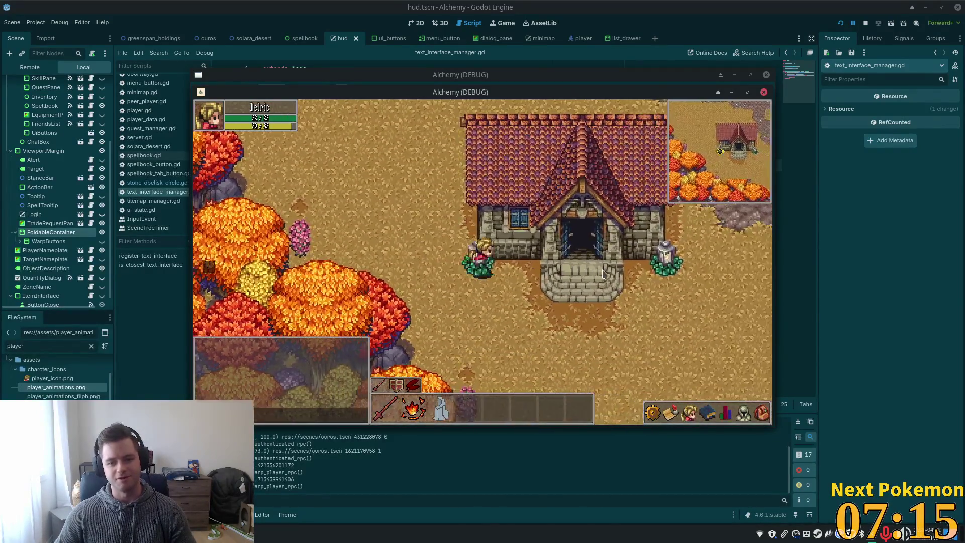
pyautogui.press('Up')
pyautogui.press('Up')
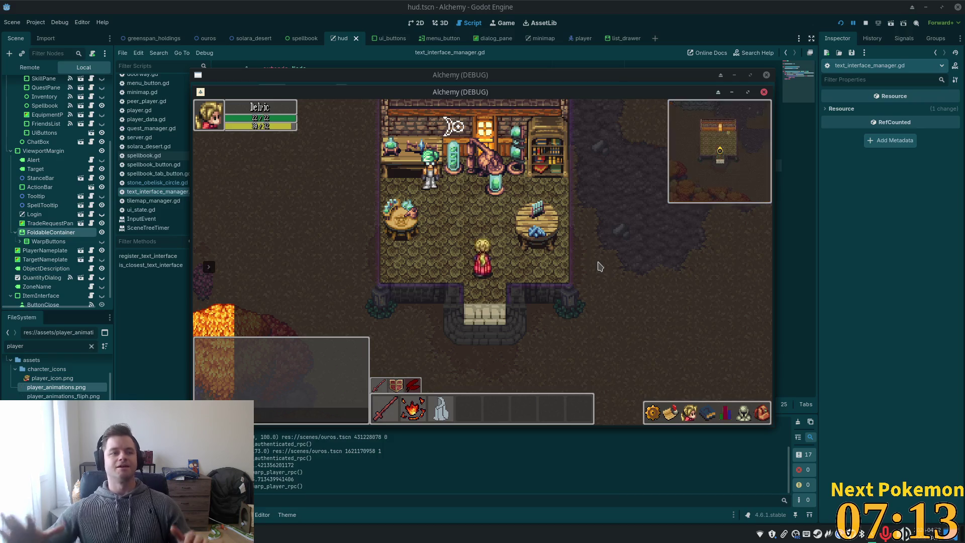